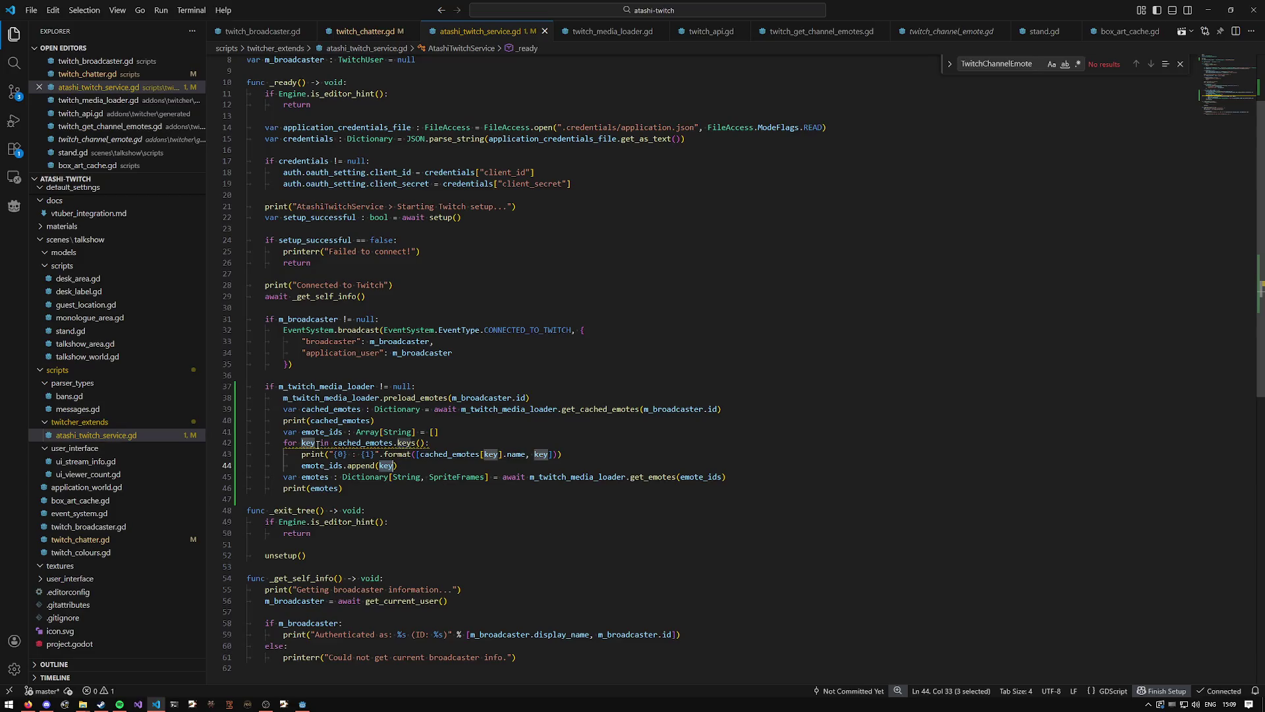
Type ': String' after the loop variable key on line 42, then run the project in Godot.
left_click(325, 443)
type(": ")
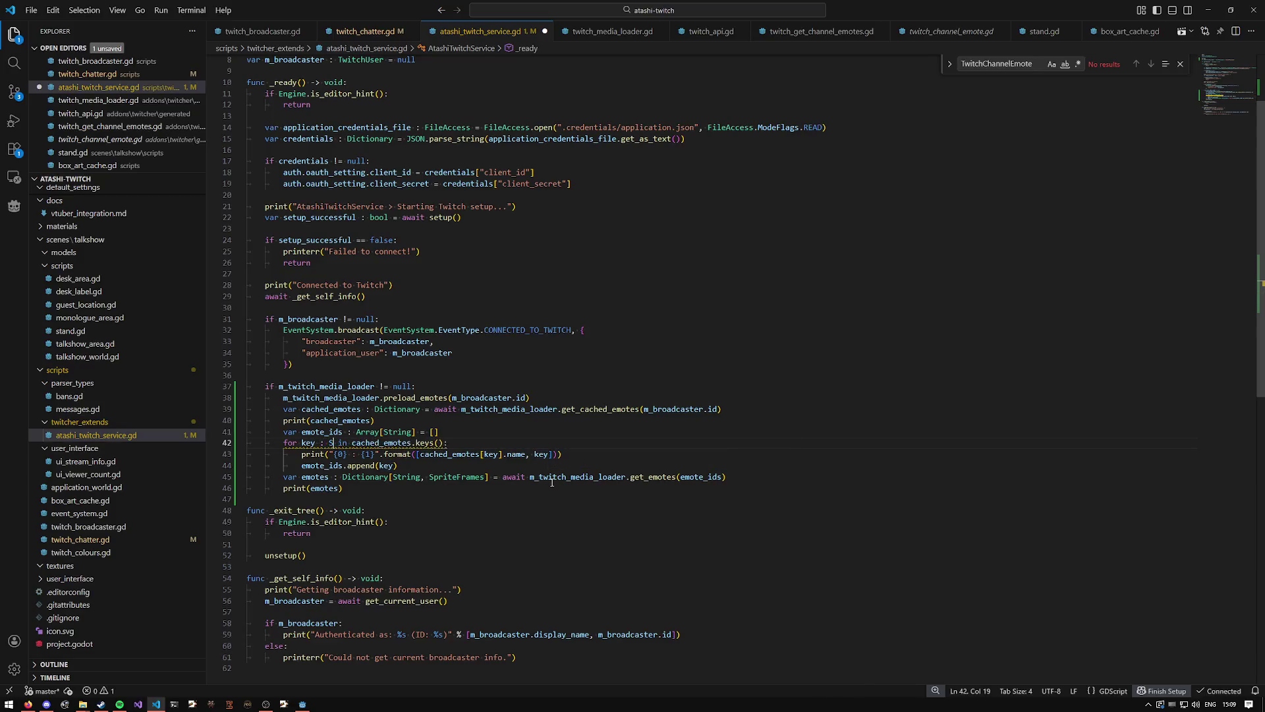
type("String")
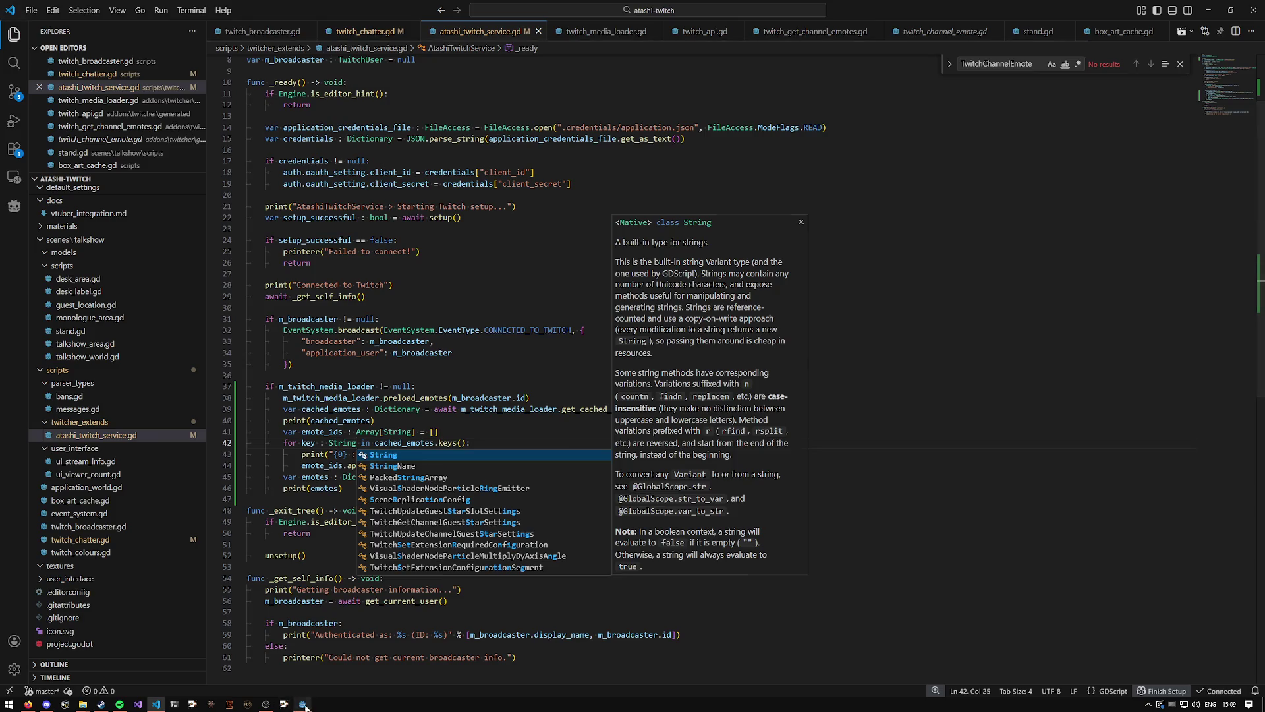
key("alt+Tab")
left_click(1114, 27)
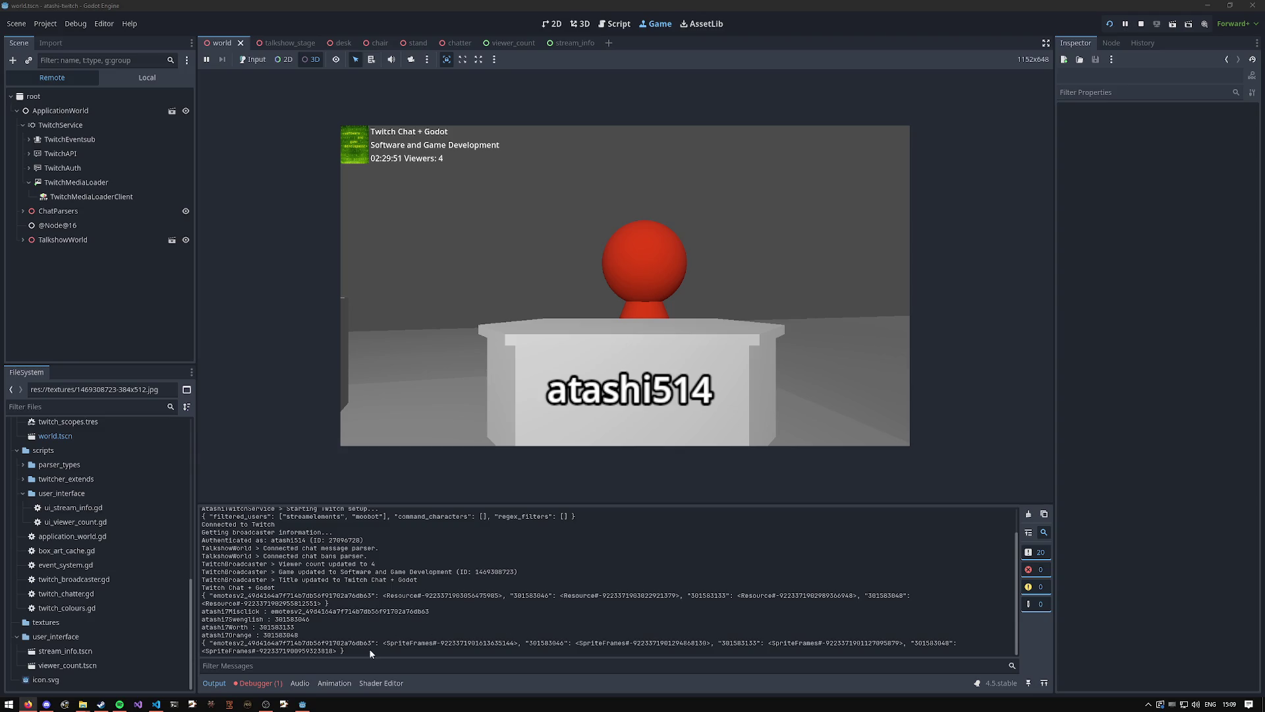
Review the string-formatting error in the Debugger, return to the Output log, then bring VS Code forward.
left_click(258, 682)
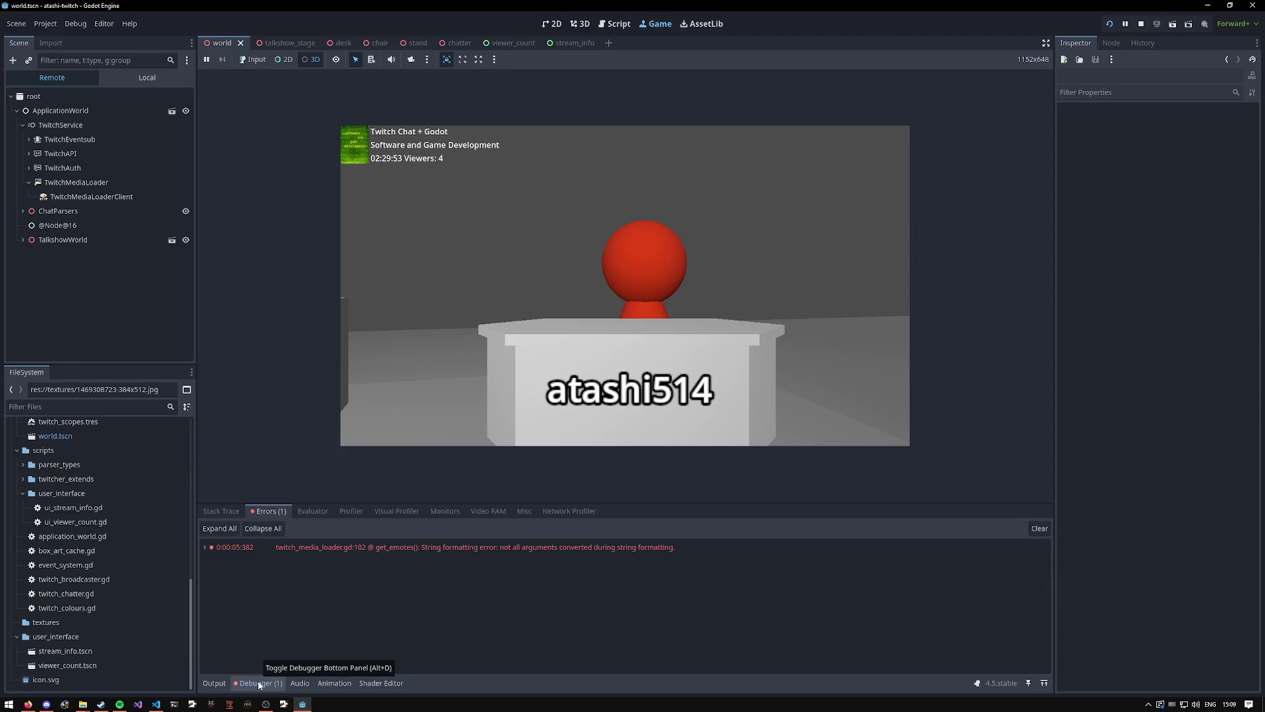
left_click(215, 683)
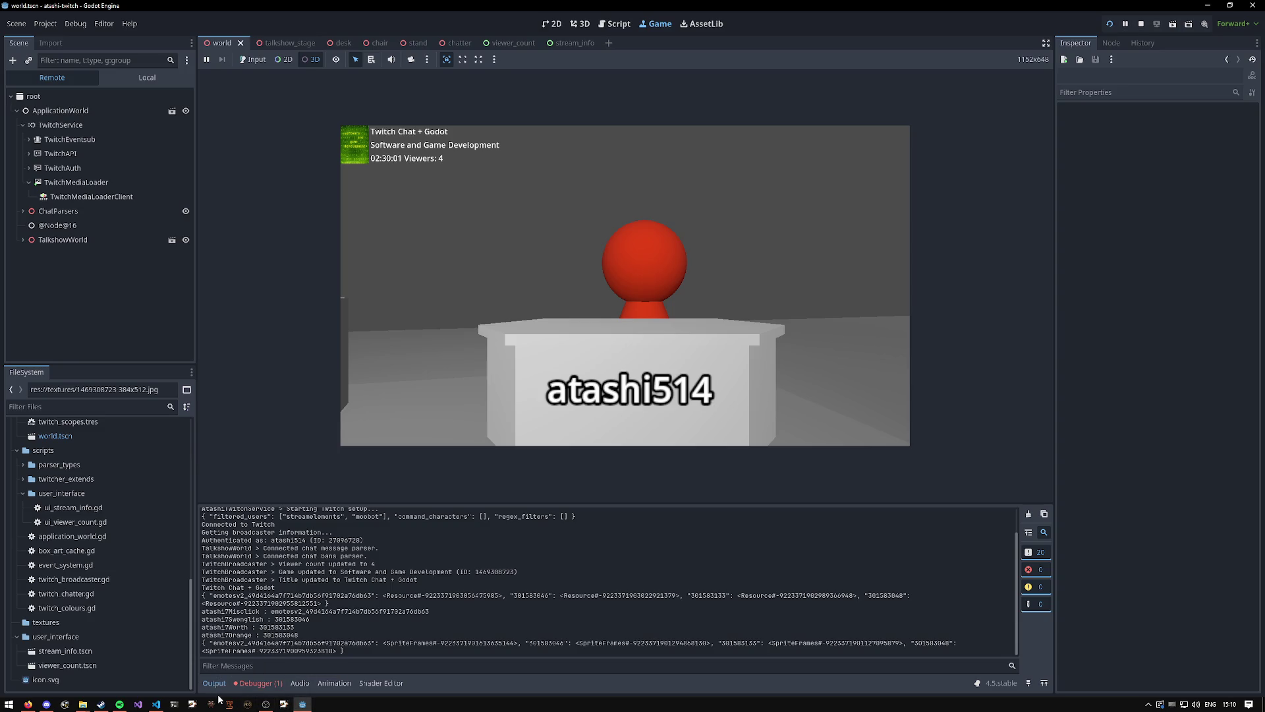
left_click(161, 704)
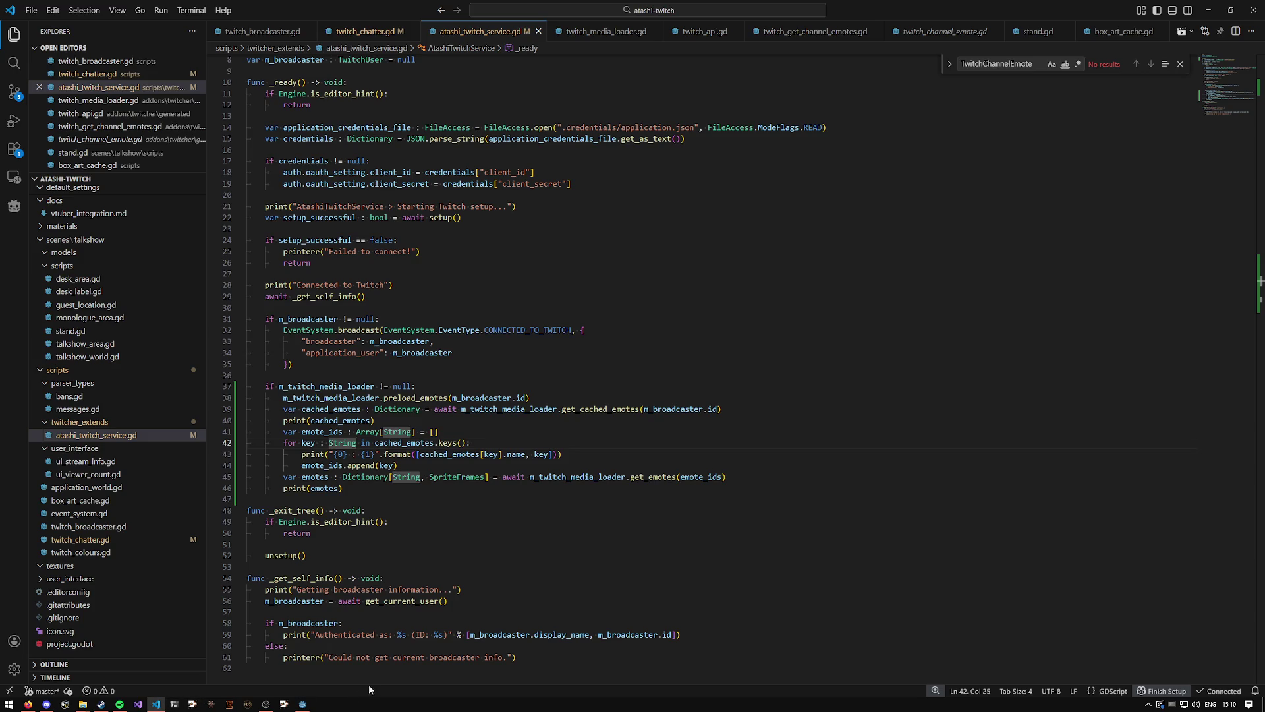
Comment out the get_emotes call and its print on lines 45–46 and save the service script.
left_click(302, 705)
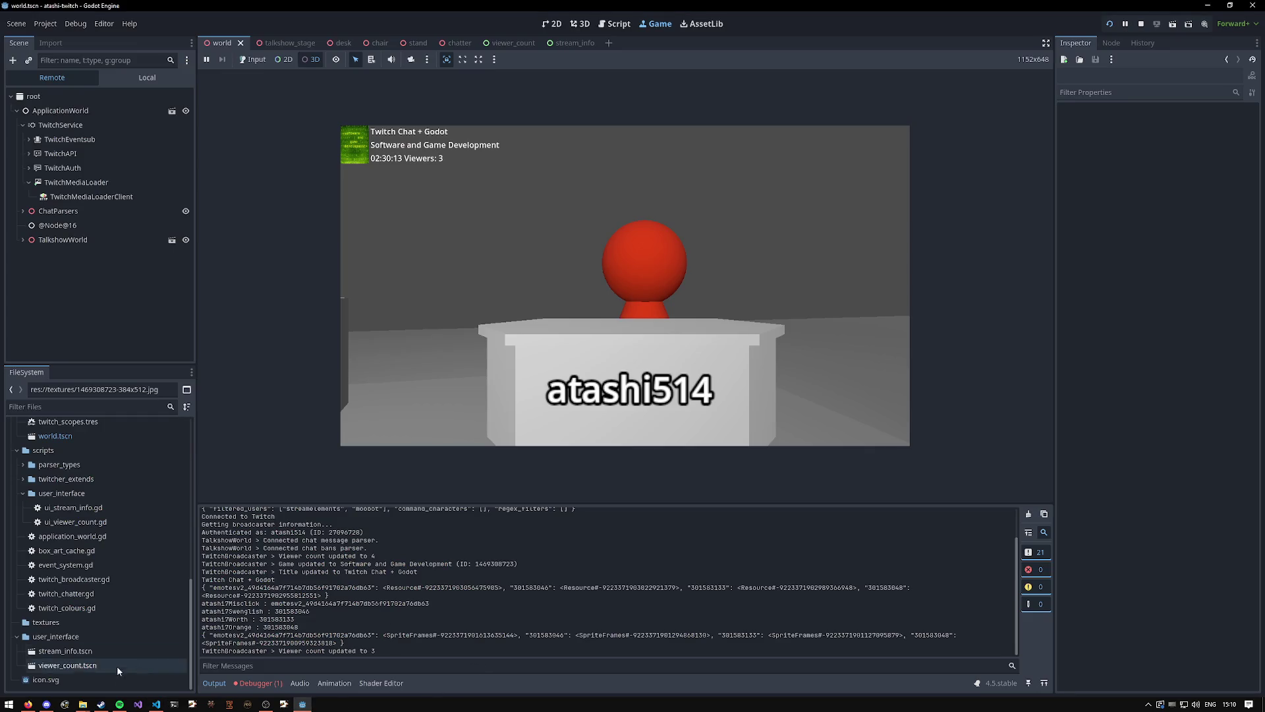
left_click(155, 704)
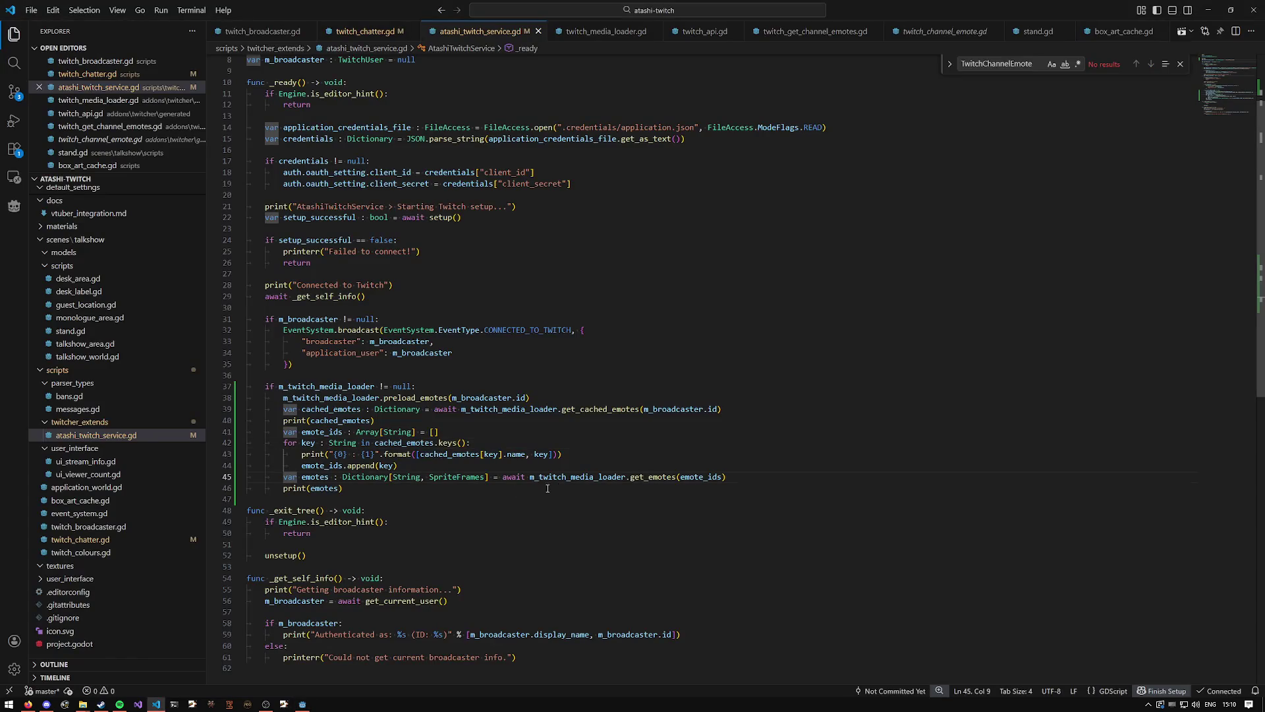
key("ctrl+slash")
key("Down")
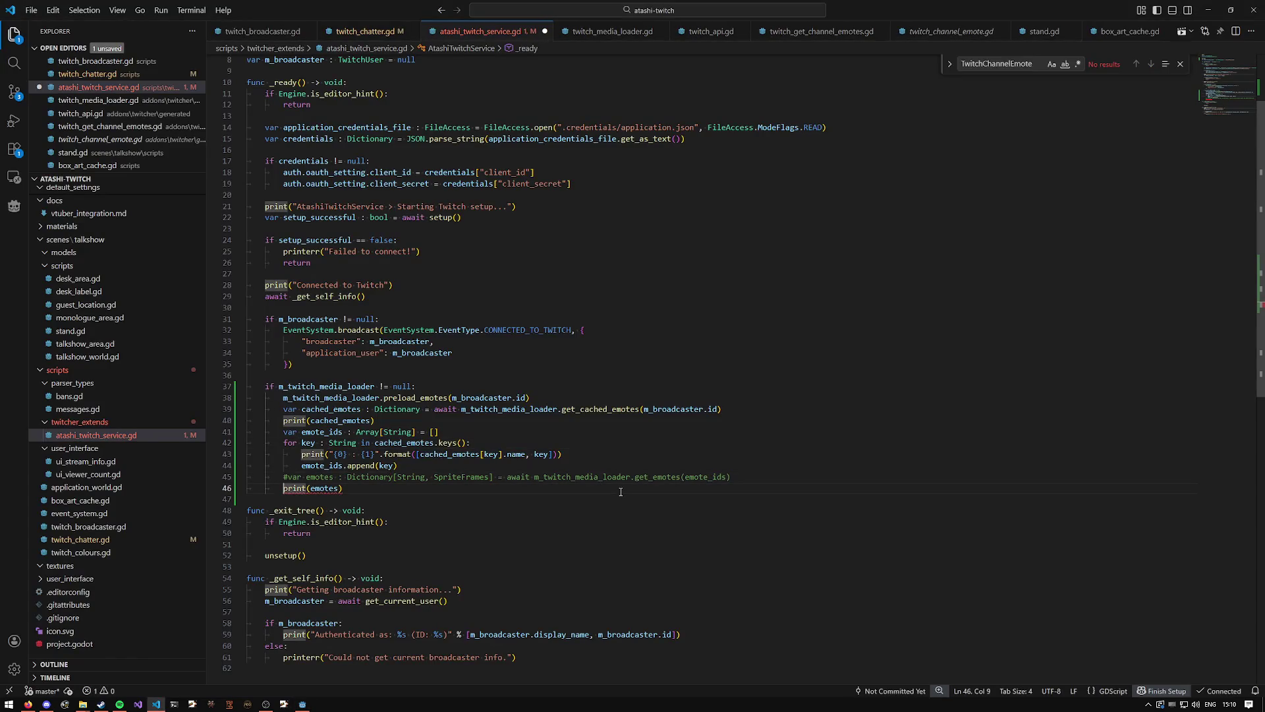
key("ctrl+slash")
key("ctrl+s")
Restart the game in Godot to confirm it runs without errors, then stop it.
key("alt+Tab")
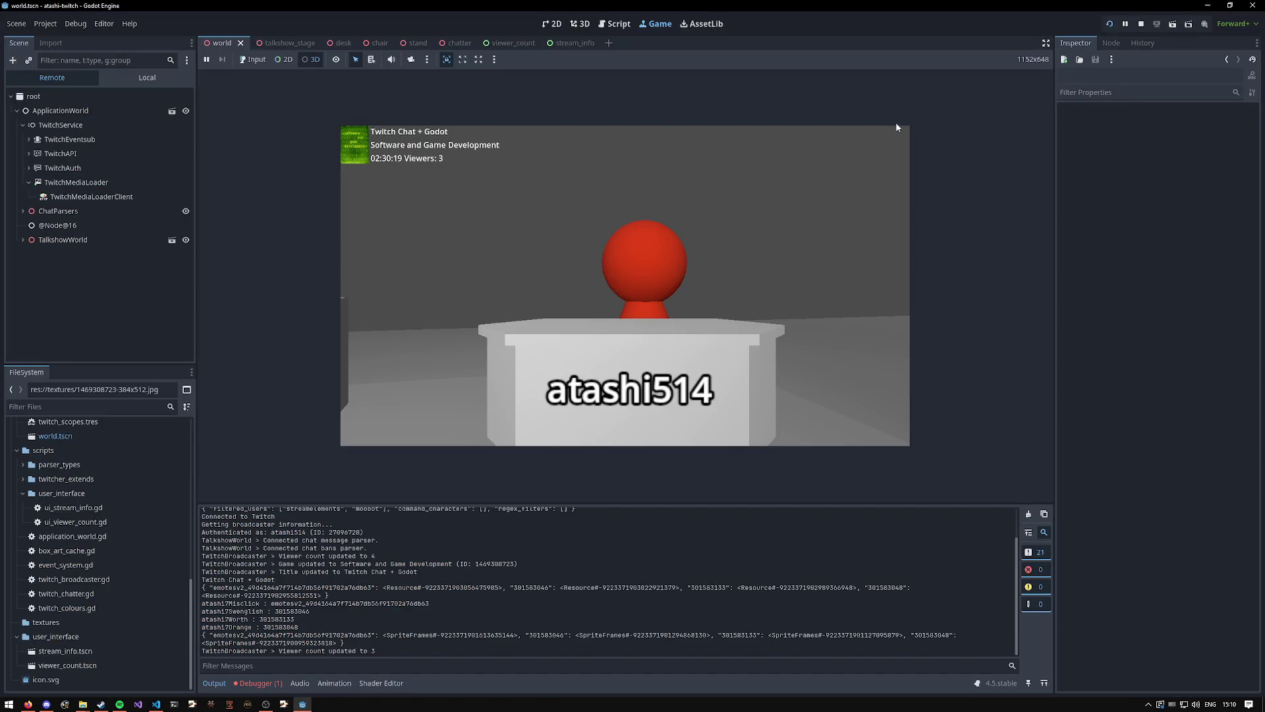
left_click(1108, 24)
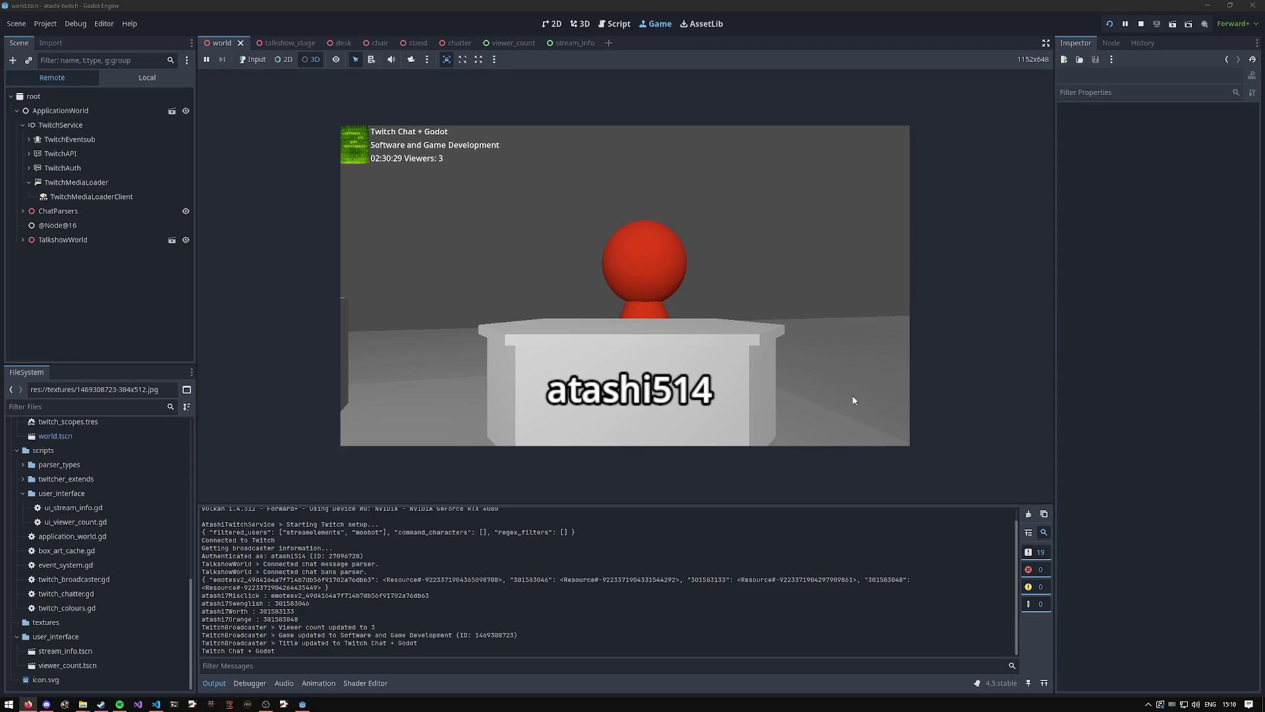
left_click(1139, 31)
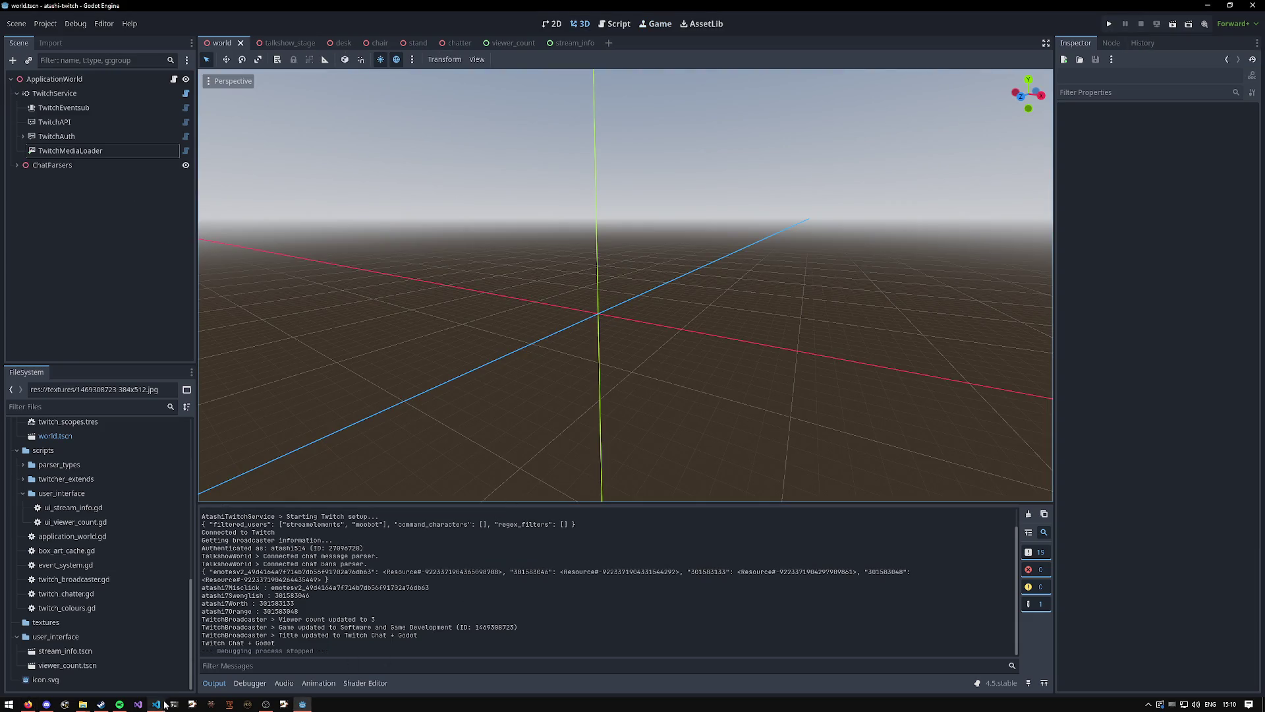
Uncomment the get_emotes call and its print on lines 45–46 using two carets.
left_click(155, 704)
key("End")
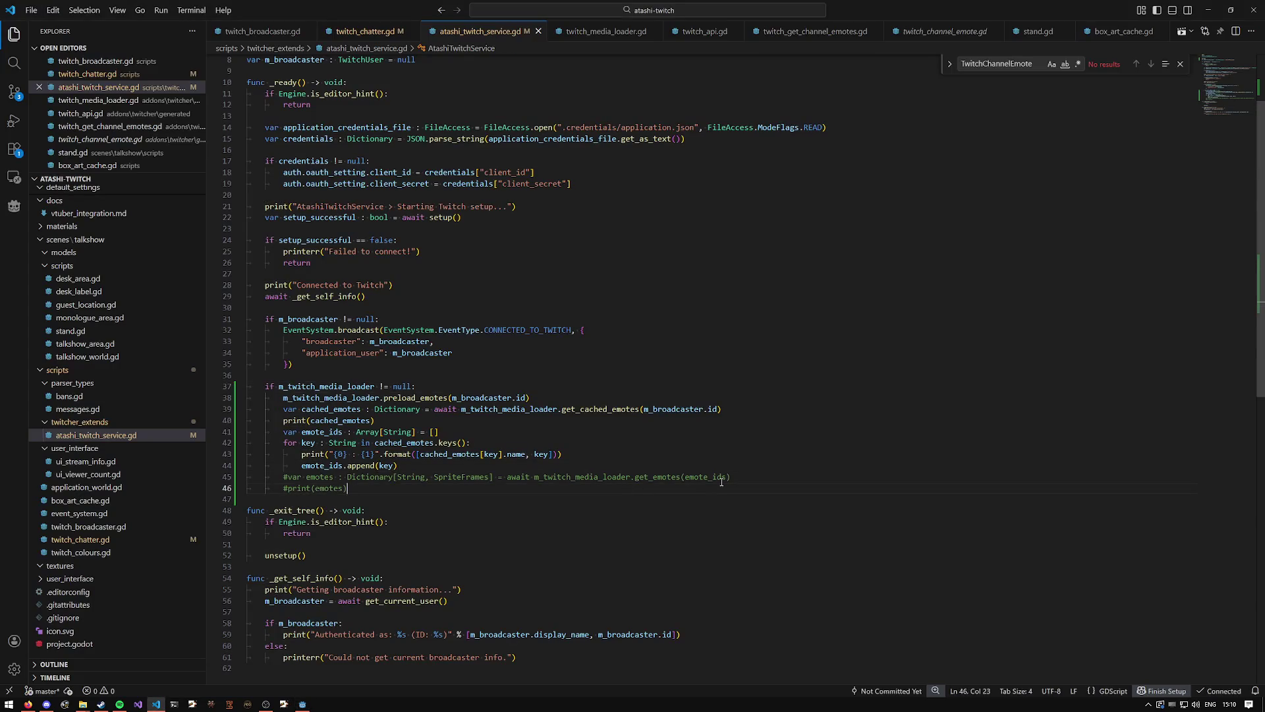
double_click(715, 476)
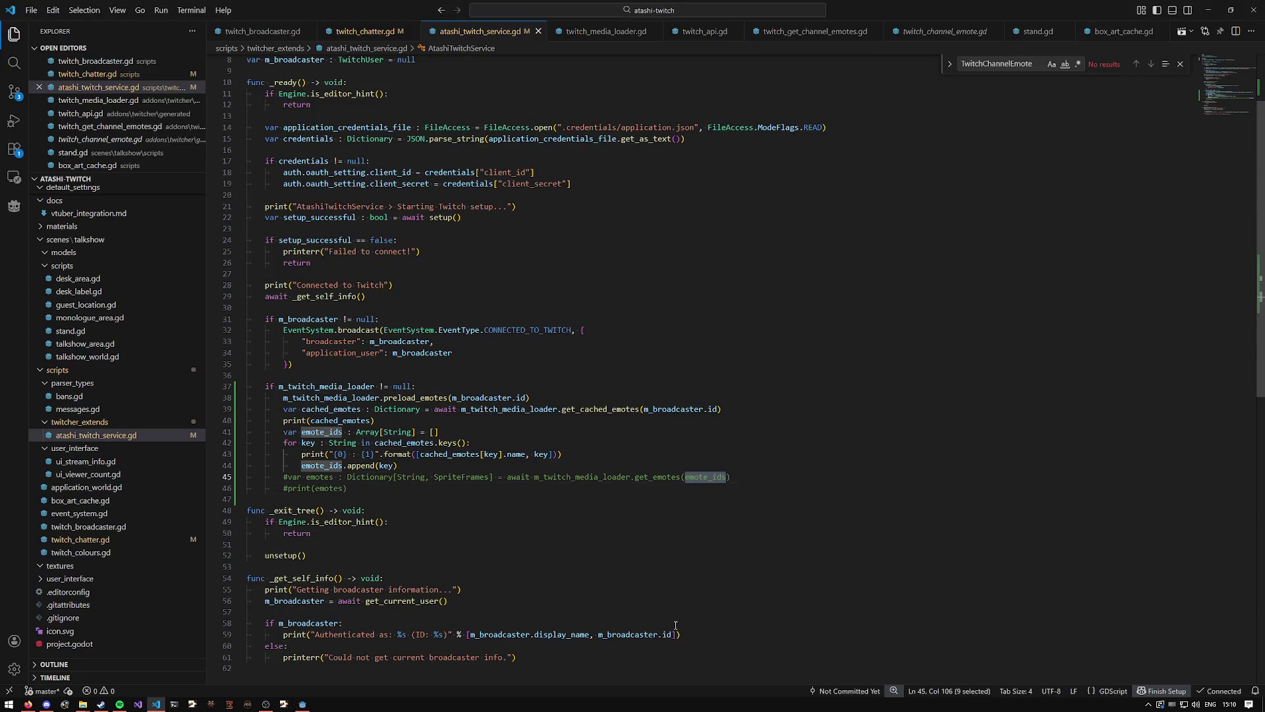
left_click(285, 489)
key("ctrl+alt+Up")
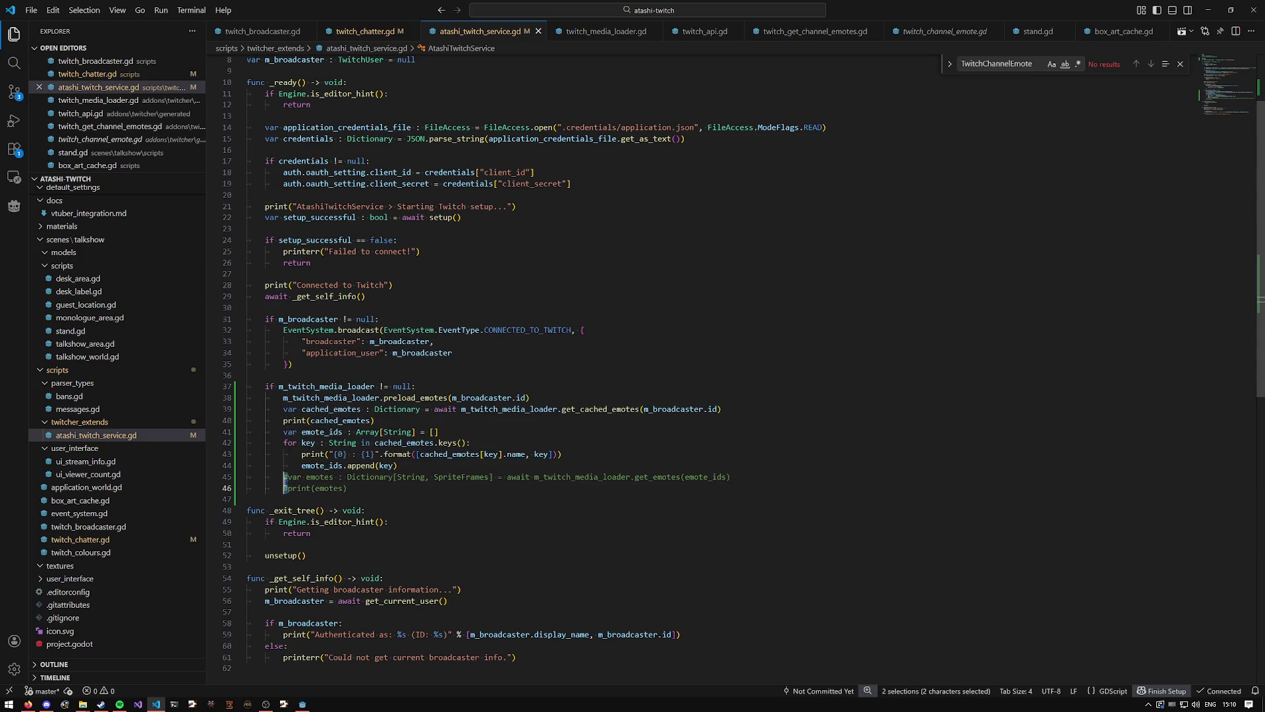
key("shift+Right")
key("BackSpace")
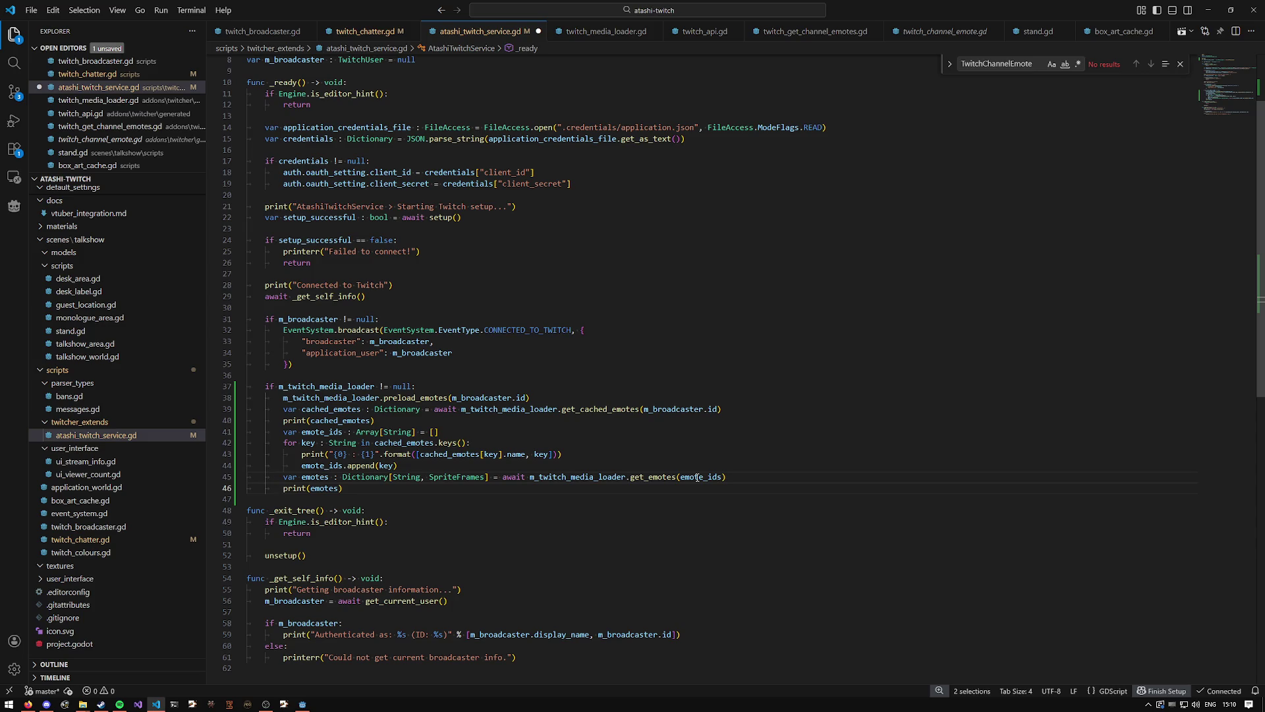
left_click(639, 450)
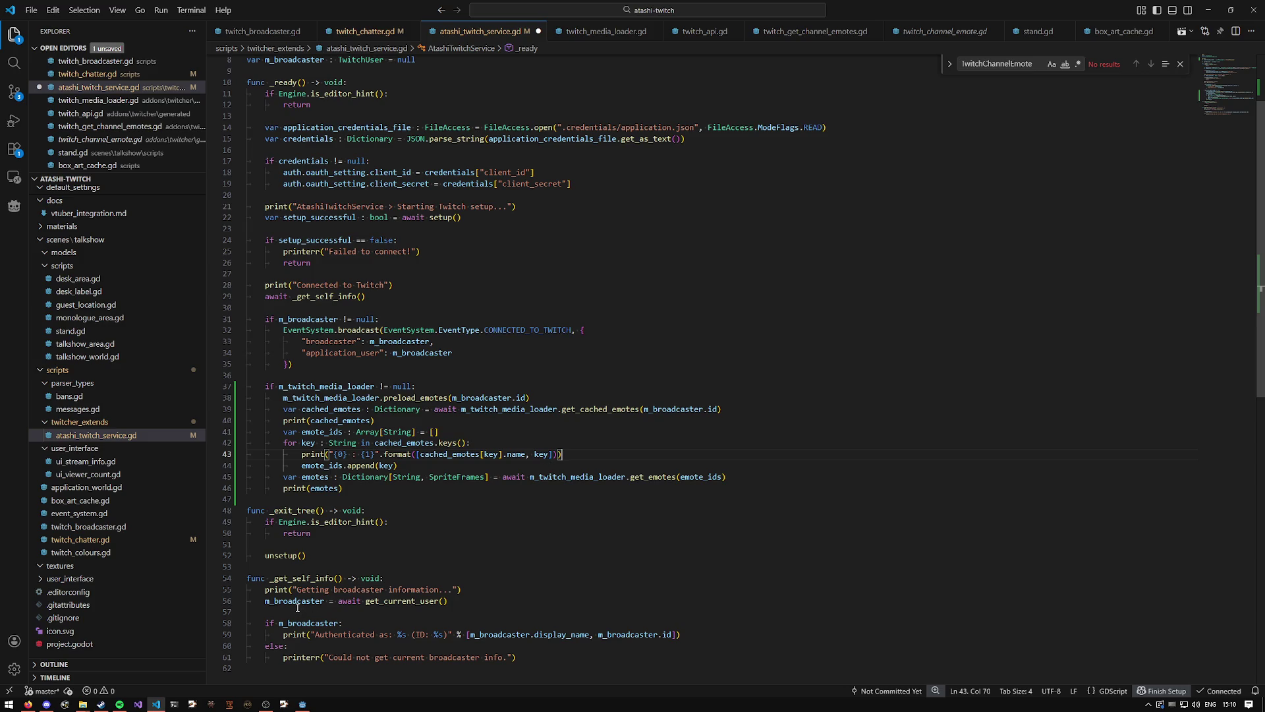
Go to the get_emotes definition in twitch_media_loader.gd and place the caret in its log message.
left_click(656, 476, "ctrl")
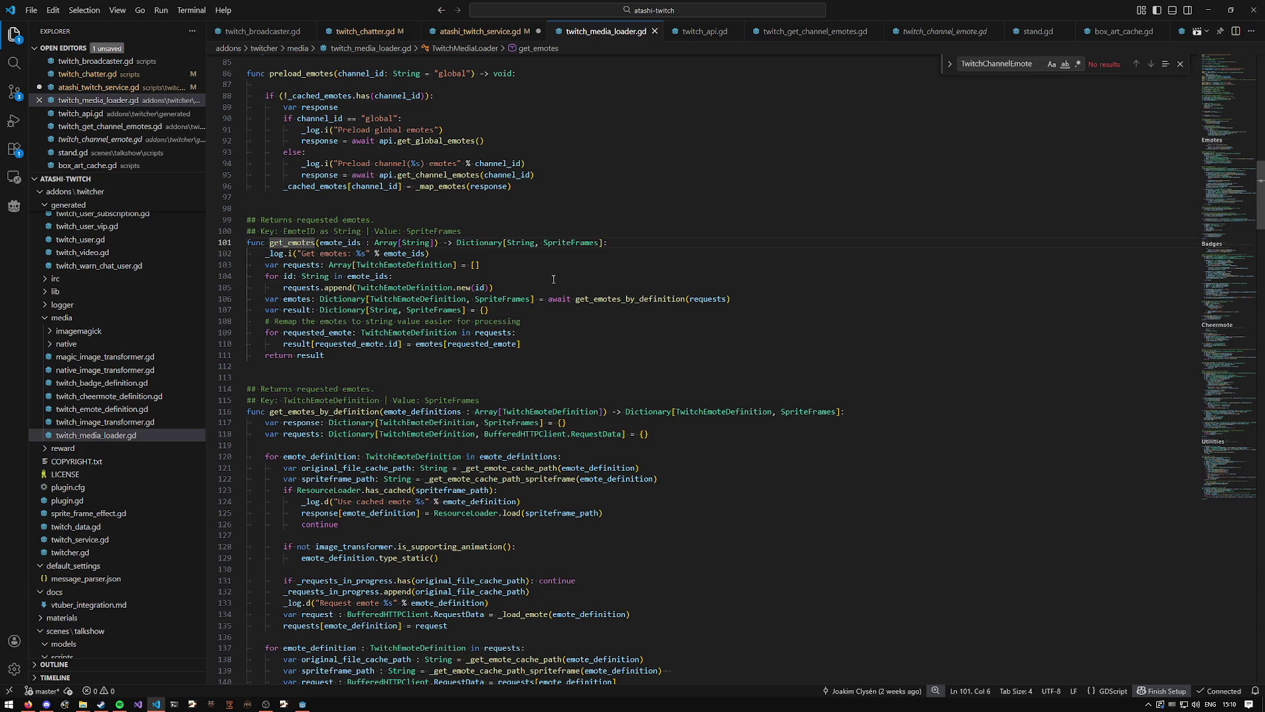
left_click(365, 253)
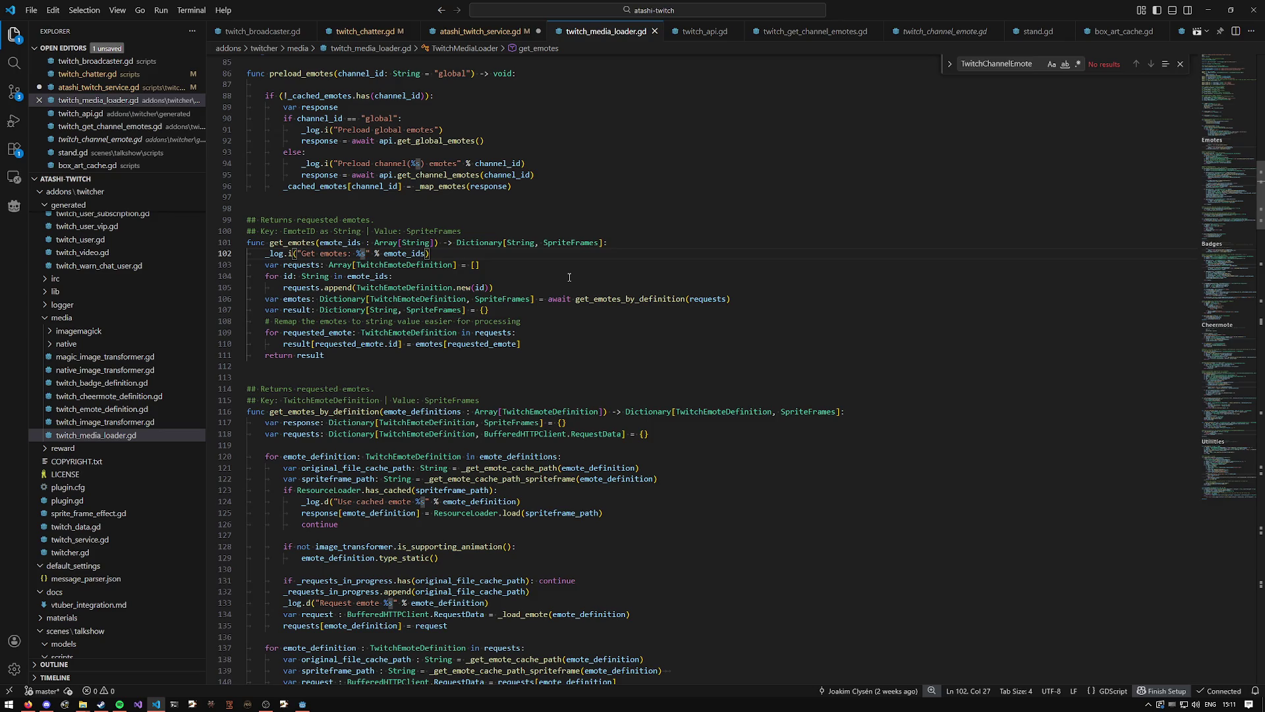
Add print(emote_ids) as the first line inside get_emotes and save.
left_click(46, 704)
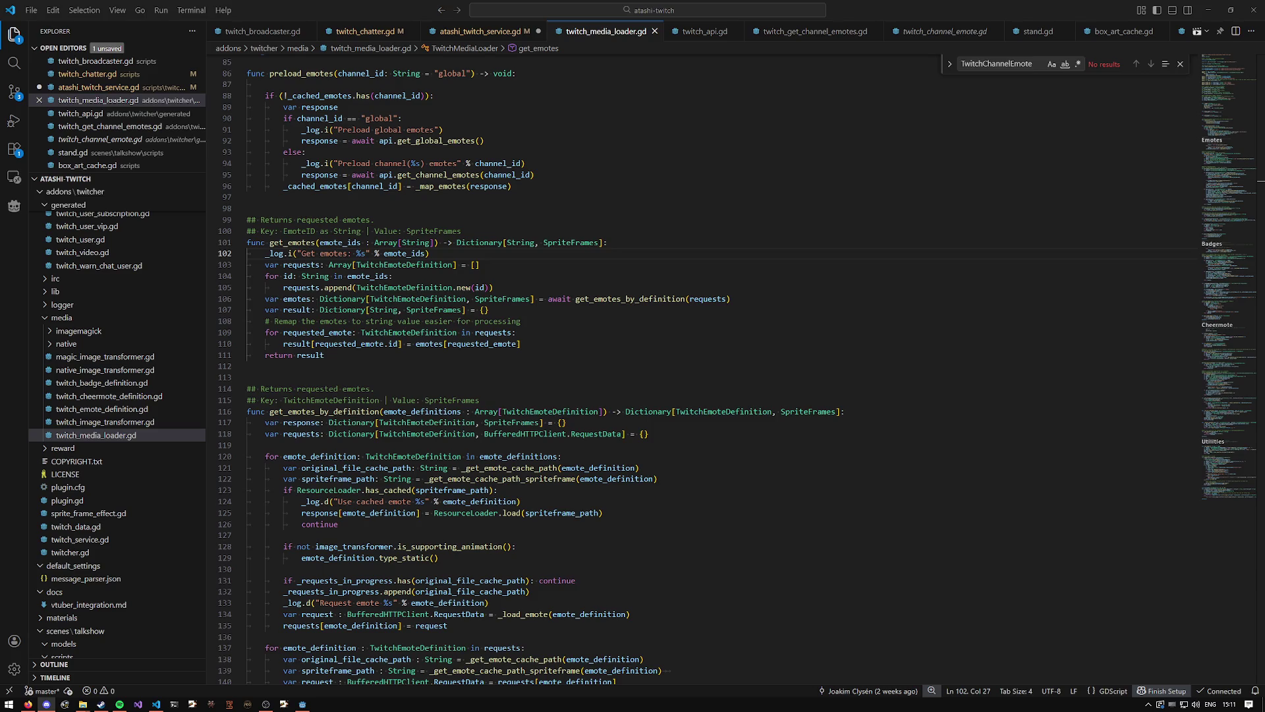
left_click(605, 399)
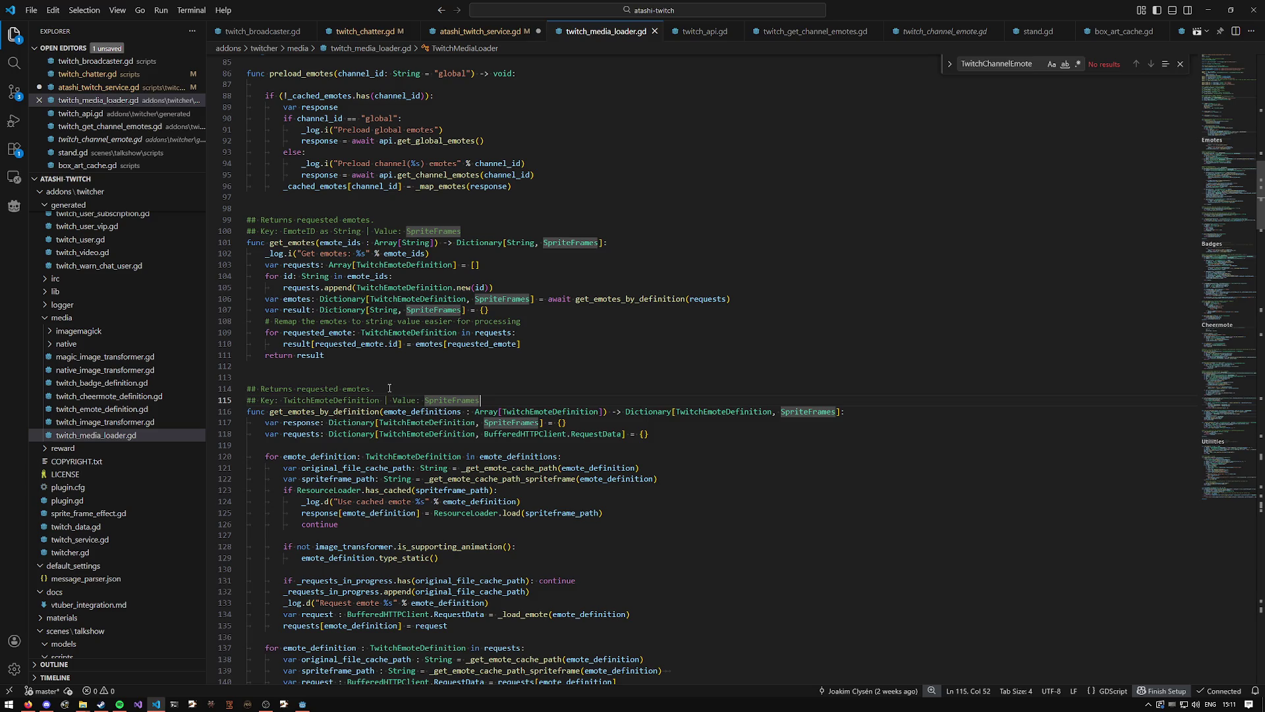
left_click(624, 246)
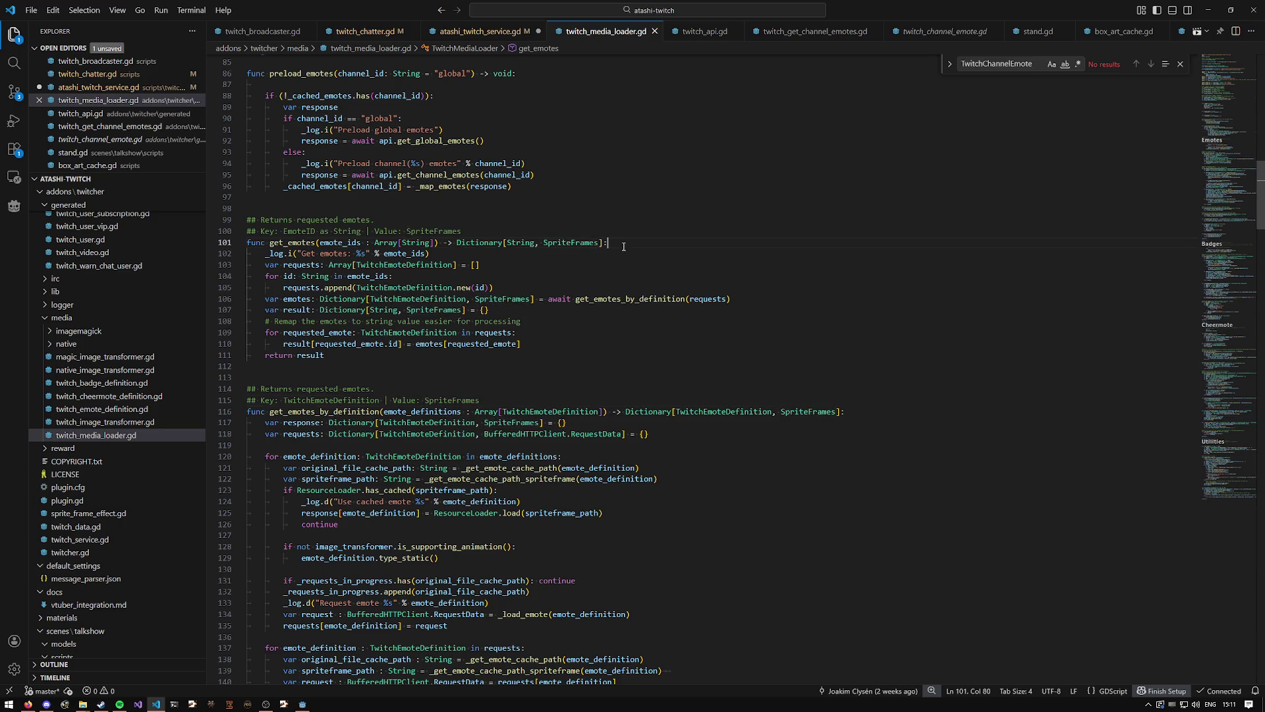
key("Return")
type("print(emot")
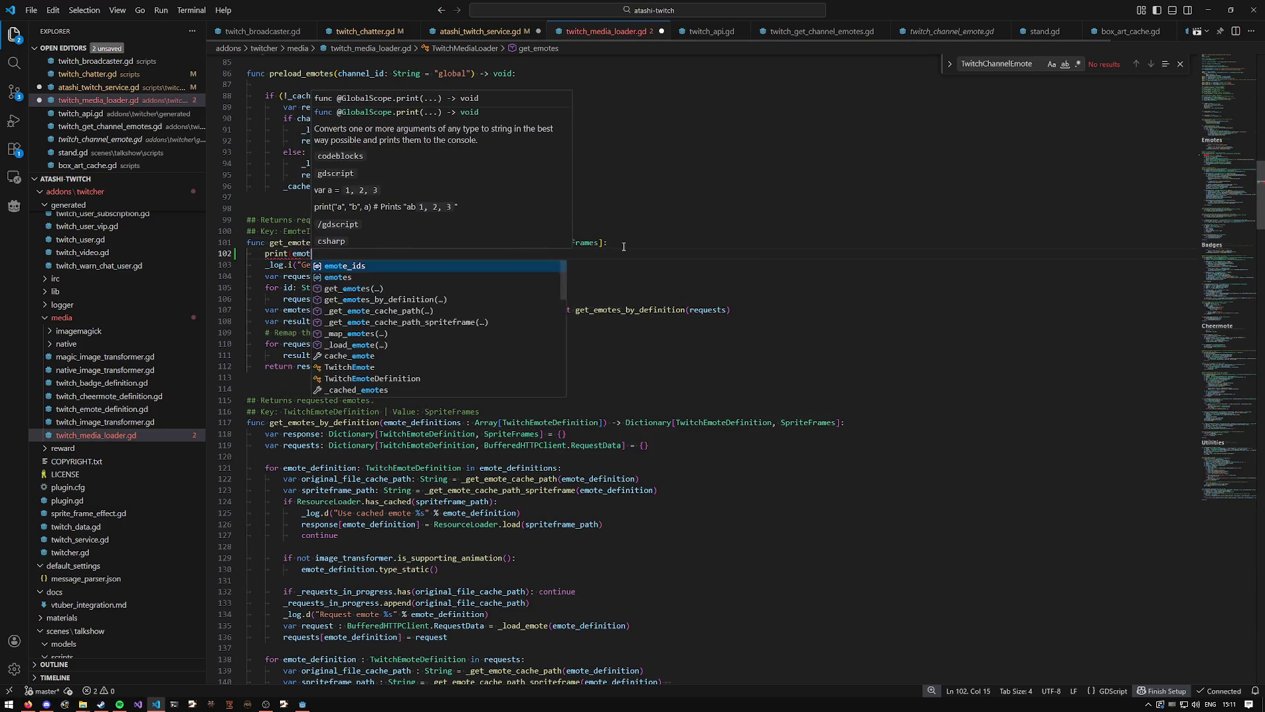
type("e_ids")
Switch to Godot and run the project to test the new print.
key("alt+Tab")
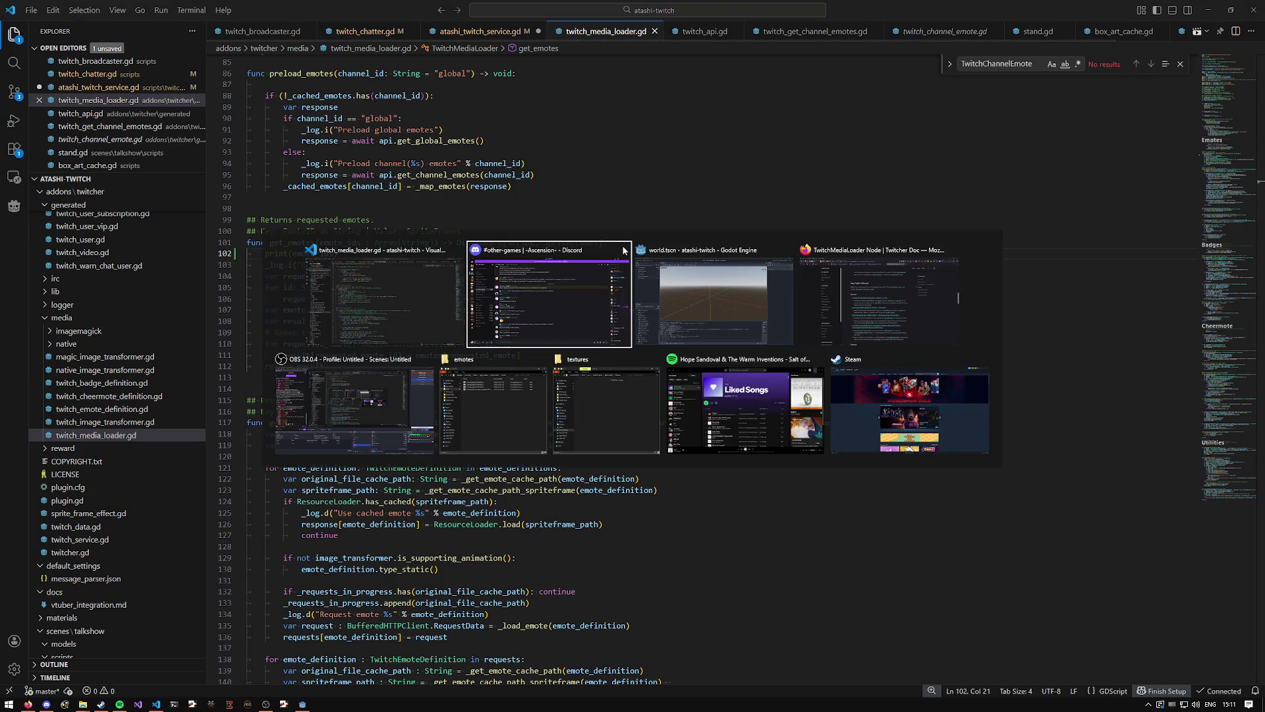
key("Tab")
left_click(1108, 24)
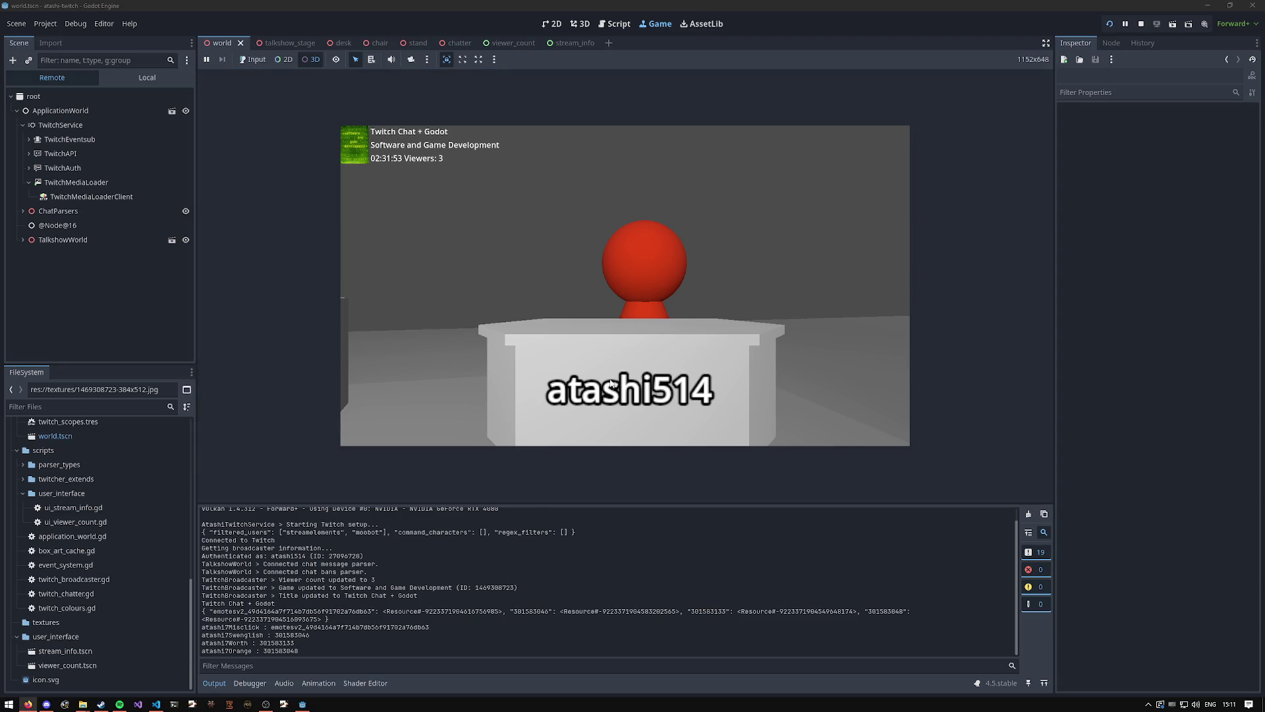
Bring atashi_twitch_service.gd to the front, then restart the game in Godot with the latest code.
key("alt+Tab")
key("ctrl+Tab")
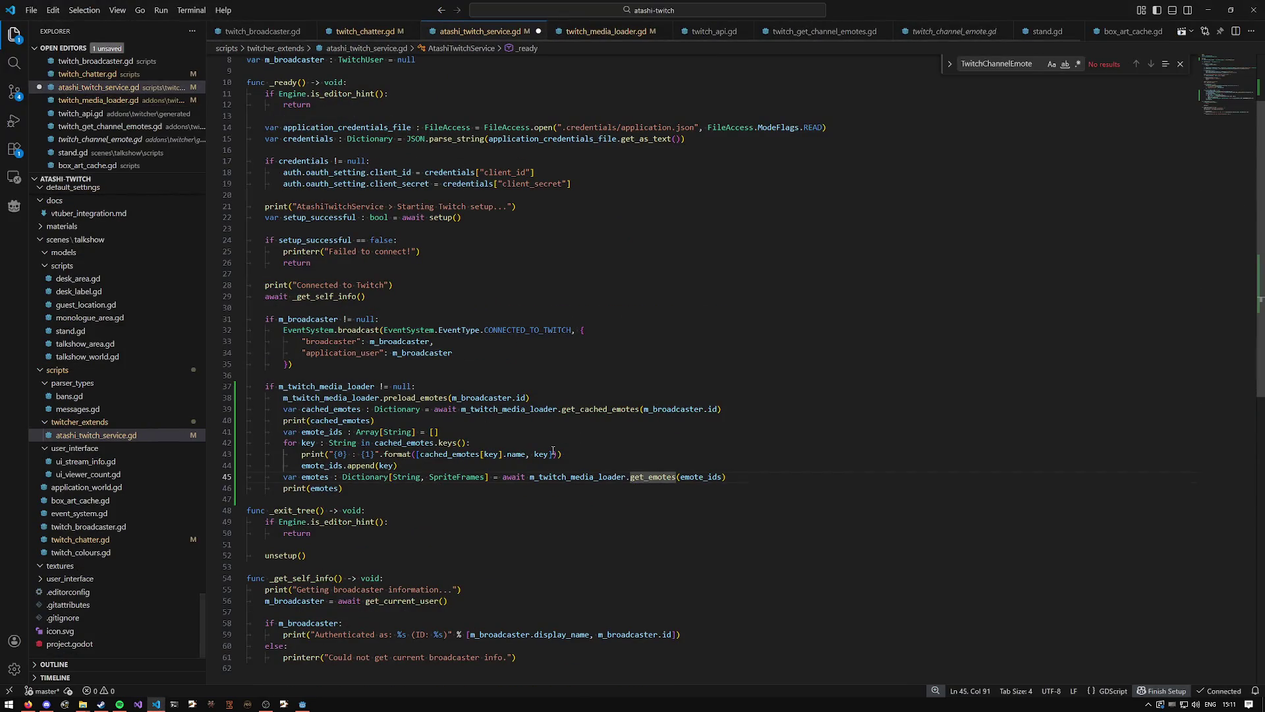
key("alt+Tab")
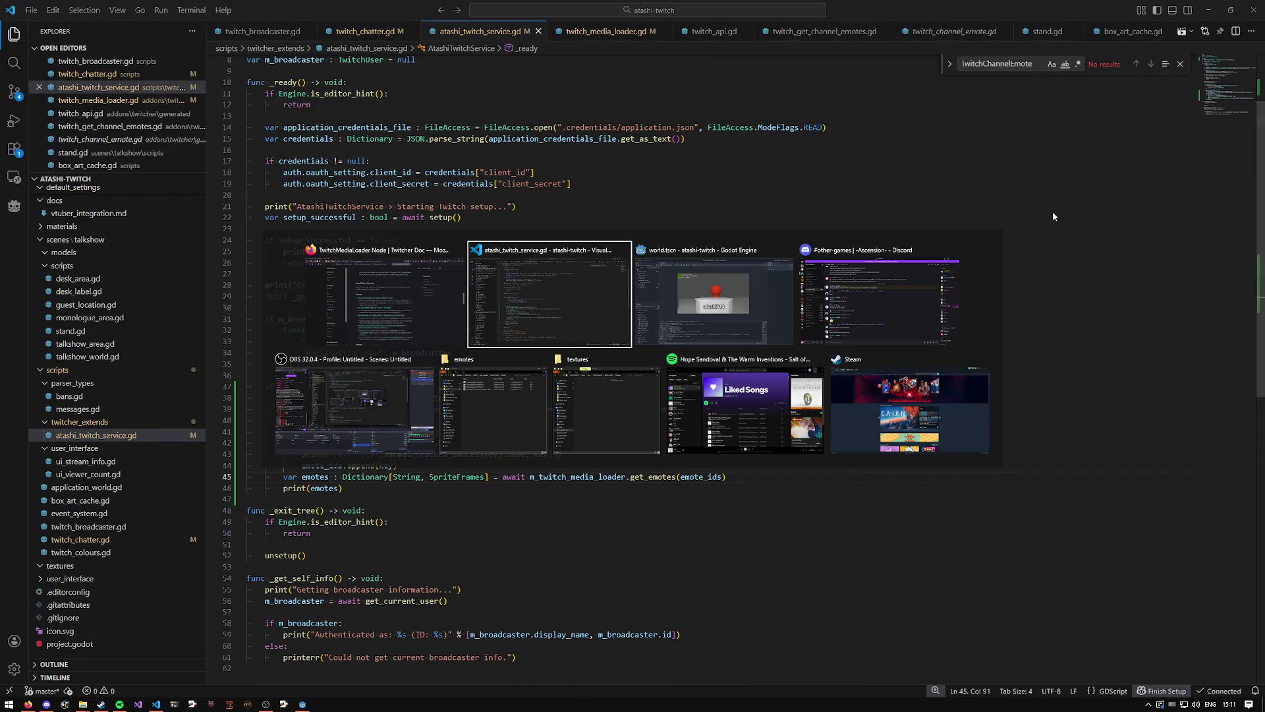
key("Tab")
left_click(1151, 17)
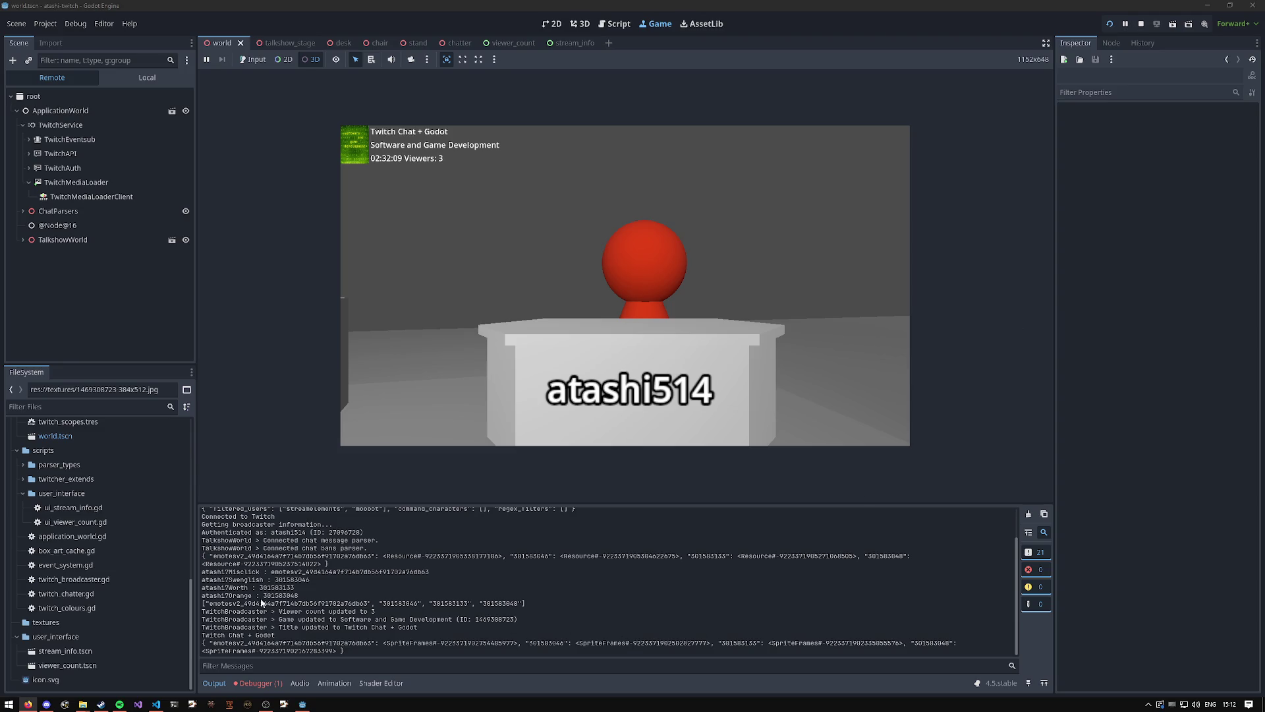
Inspect the printed emote IDs such as 301583046 in the Output log, then return to VS Code.
left_click_drag(211, 603, 355, 603)
double_click(400, 604)
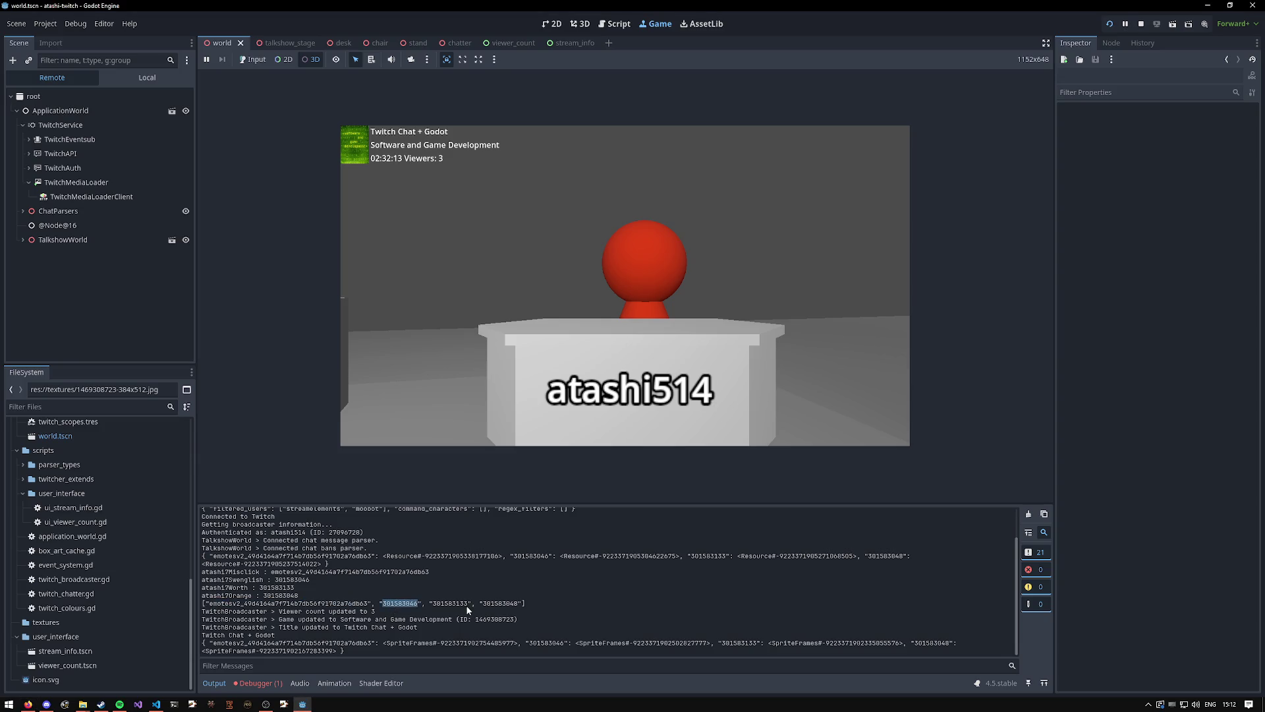
double_click(466, 603)
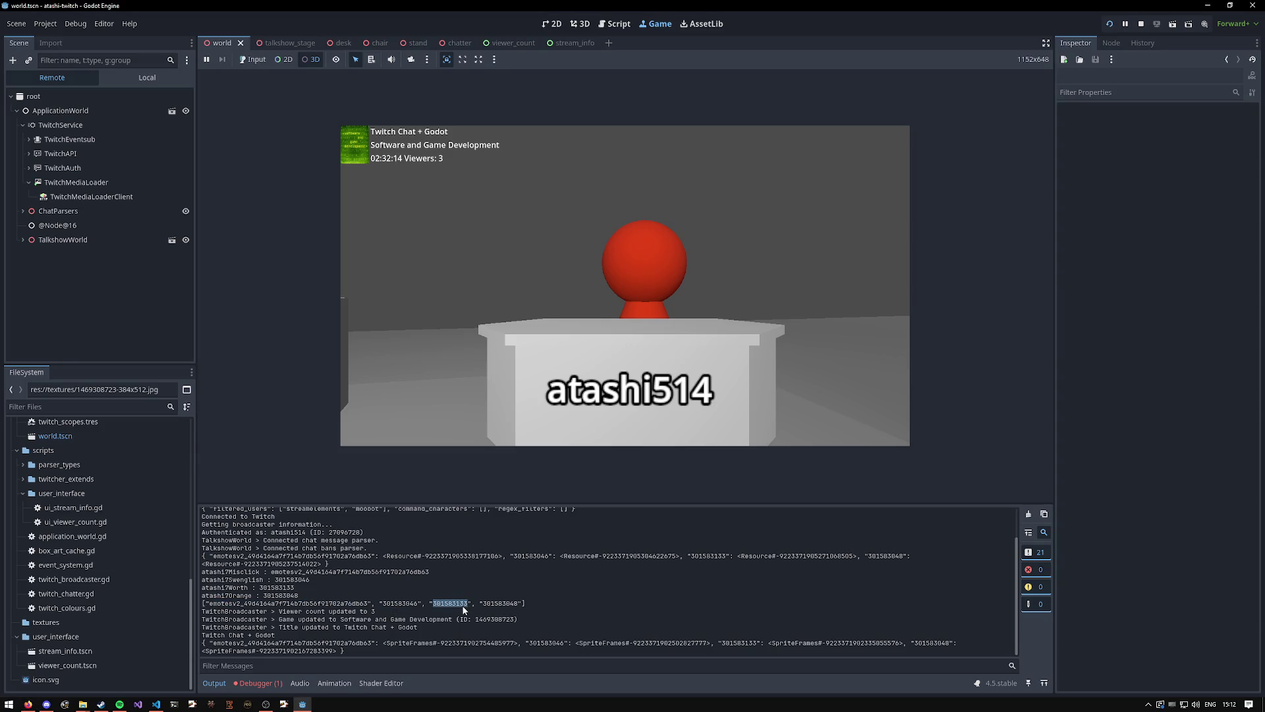
double_click(303, 603)
left_click(155, 703)
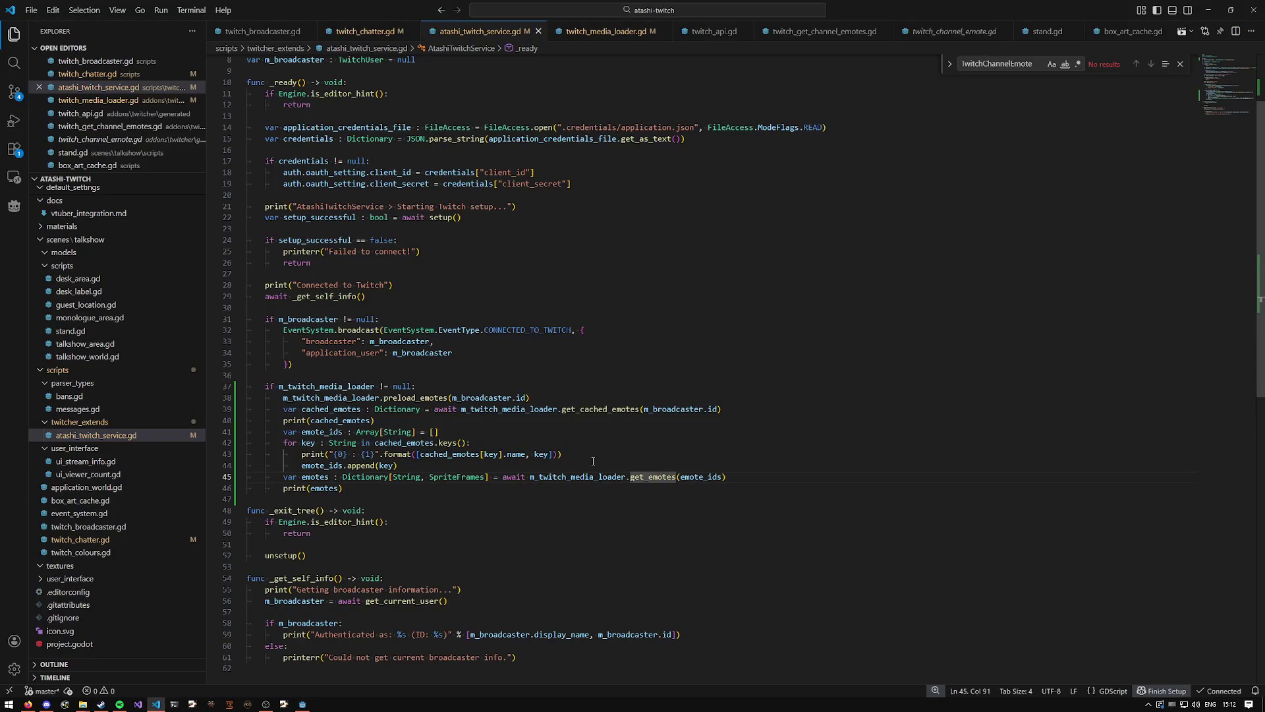
Rewrite the get_emotes log line with a {0} placeholder and .format([ emote_ids ]), save, and switch to Godot.
key("F12")
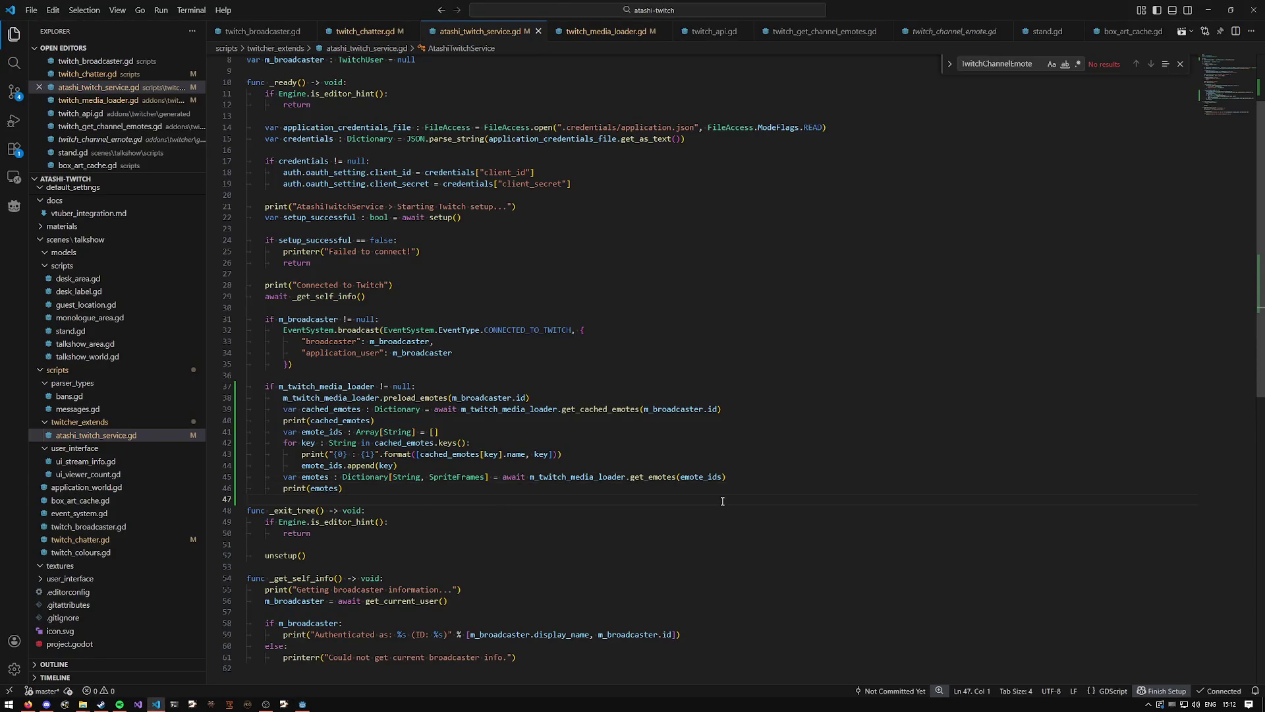
left_click(362, 264)
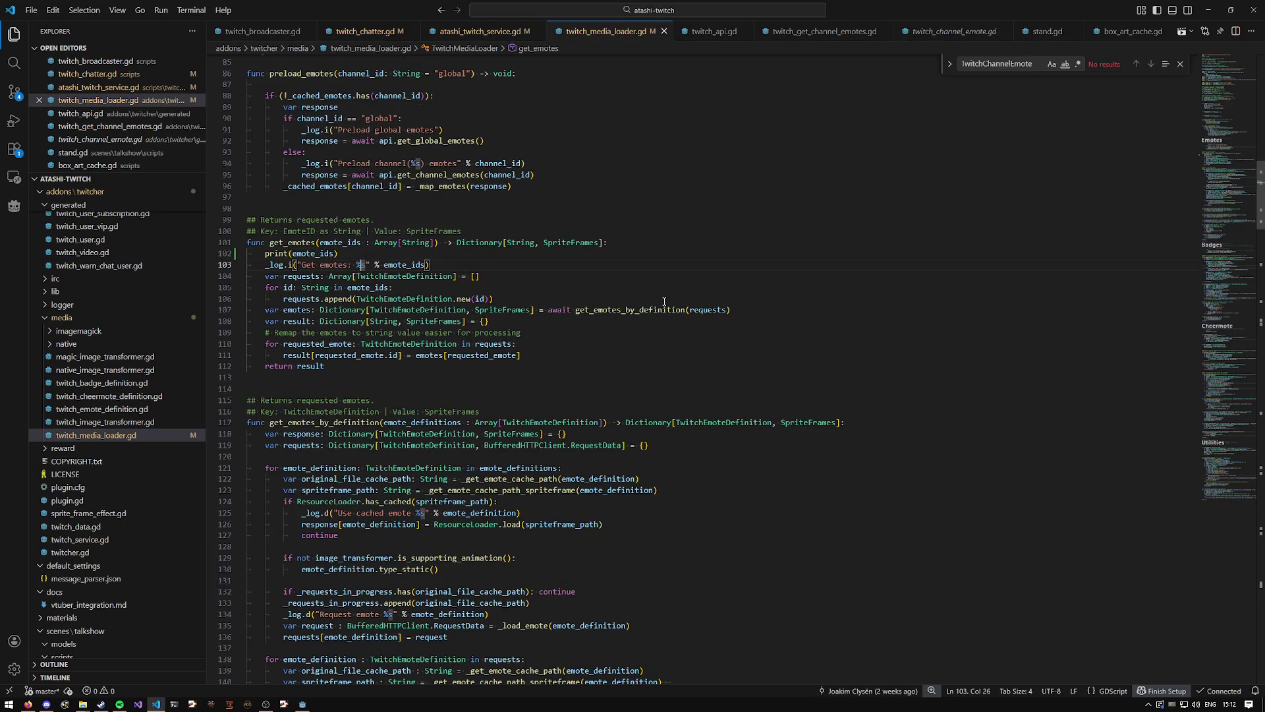
key("BackSpace")
key("BackSpace")
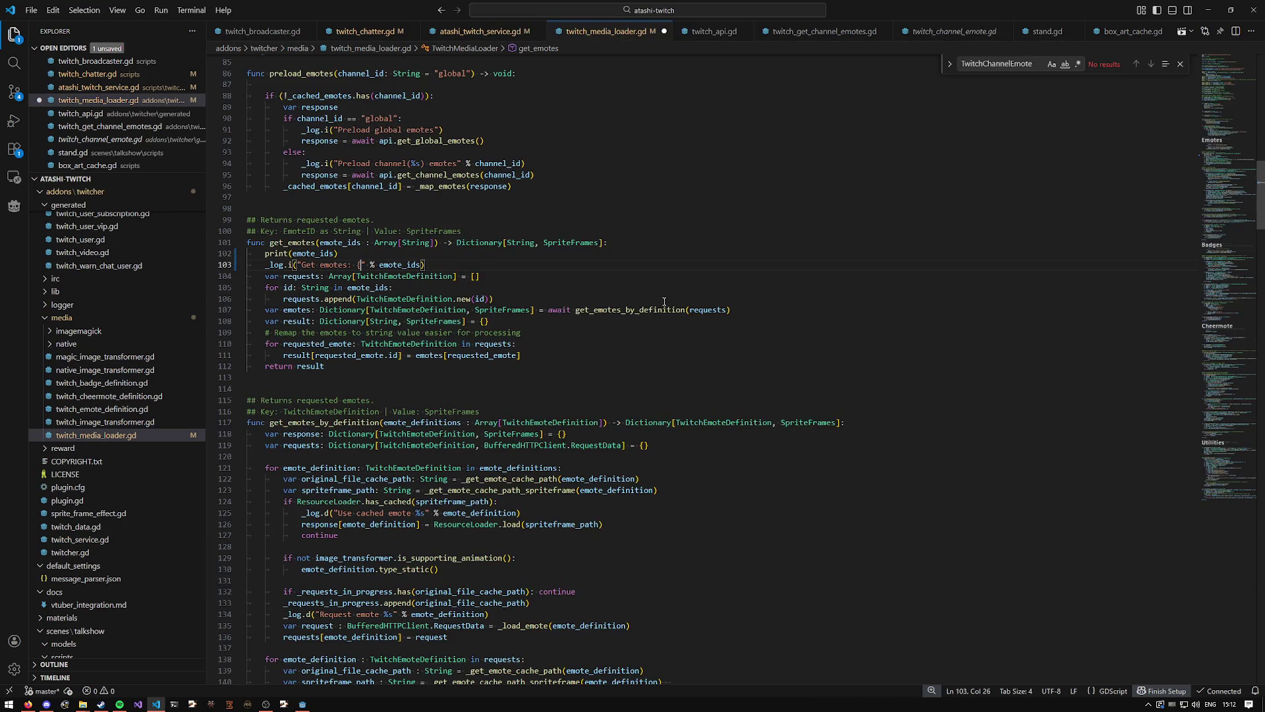
type("{0}")
key("Right")
type(".format(")
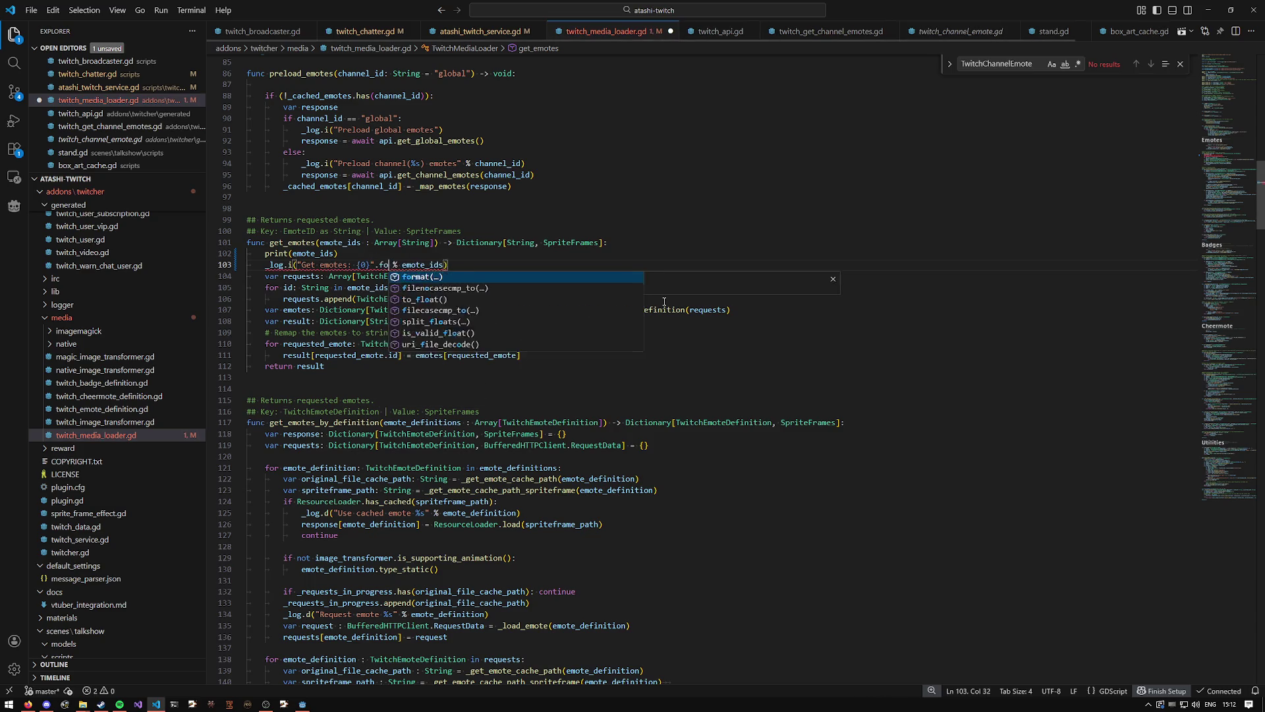
key("Delete")
key("Delete")
type("[")
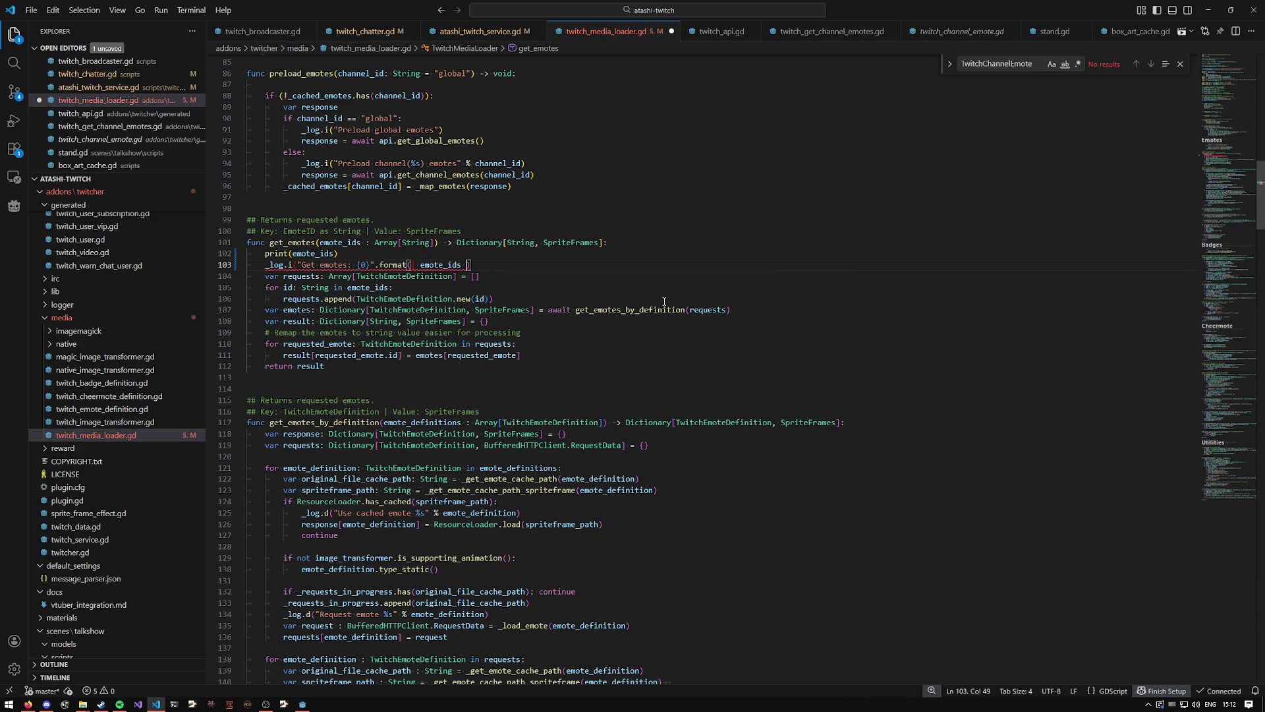
type(" ]")
key("End")
key("ctrl+s")
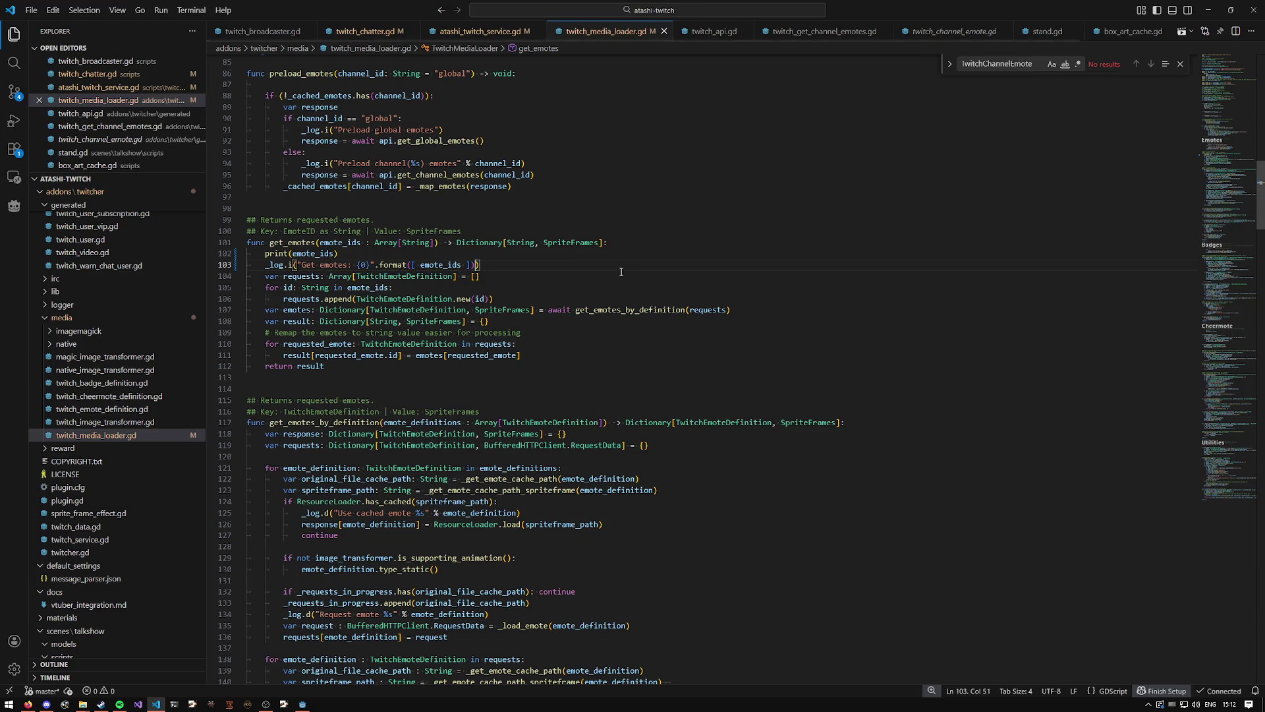
key("alt+Tab")
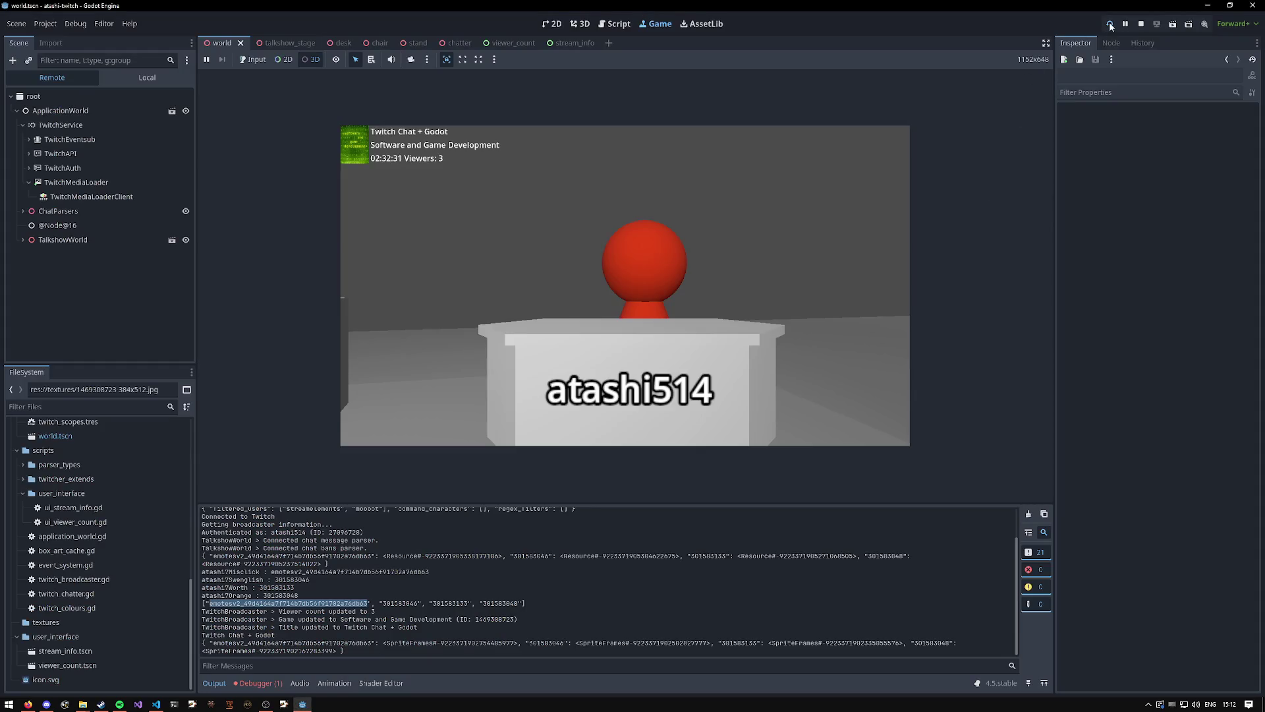
Restart the game, read the invalid-format error at get_emotes line 103 in the Debugger, then return to VS Code.
left_click(1109, 24)
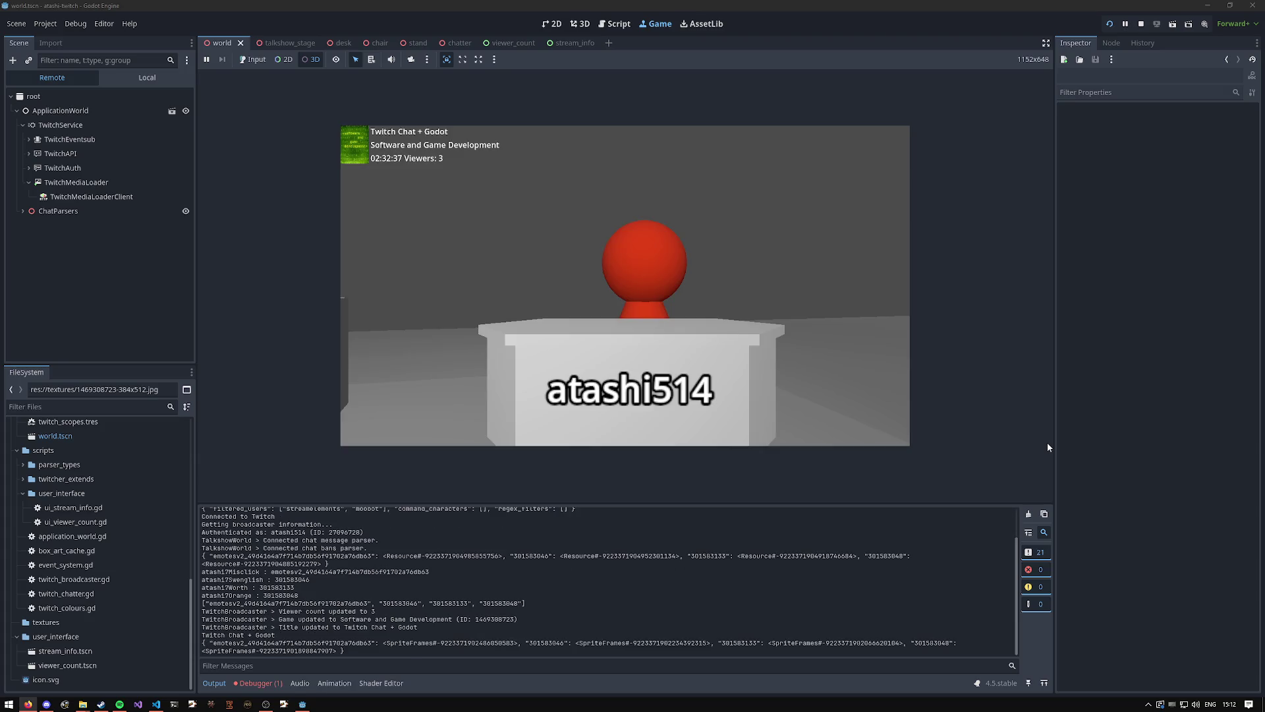
left_click(270, 683)
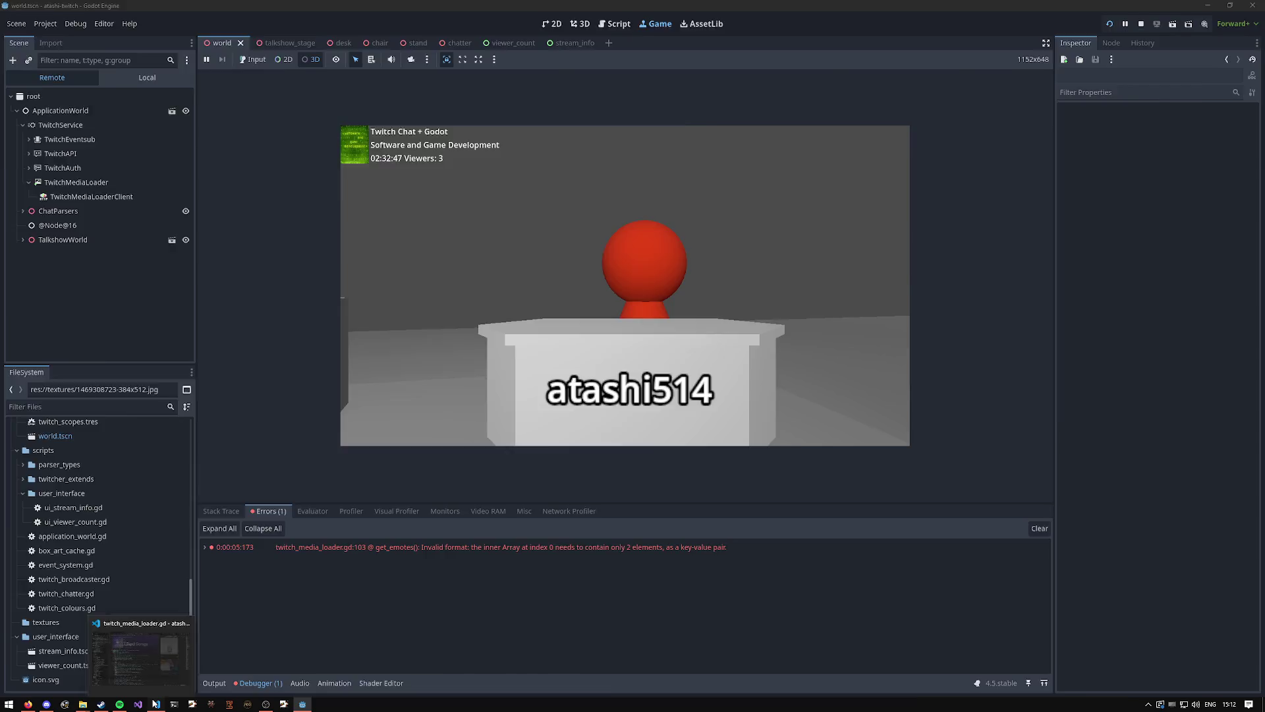
left_click(155, 704)
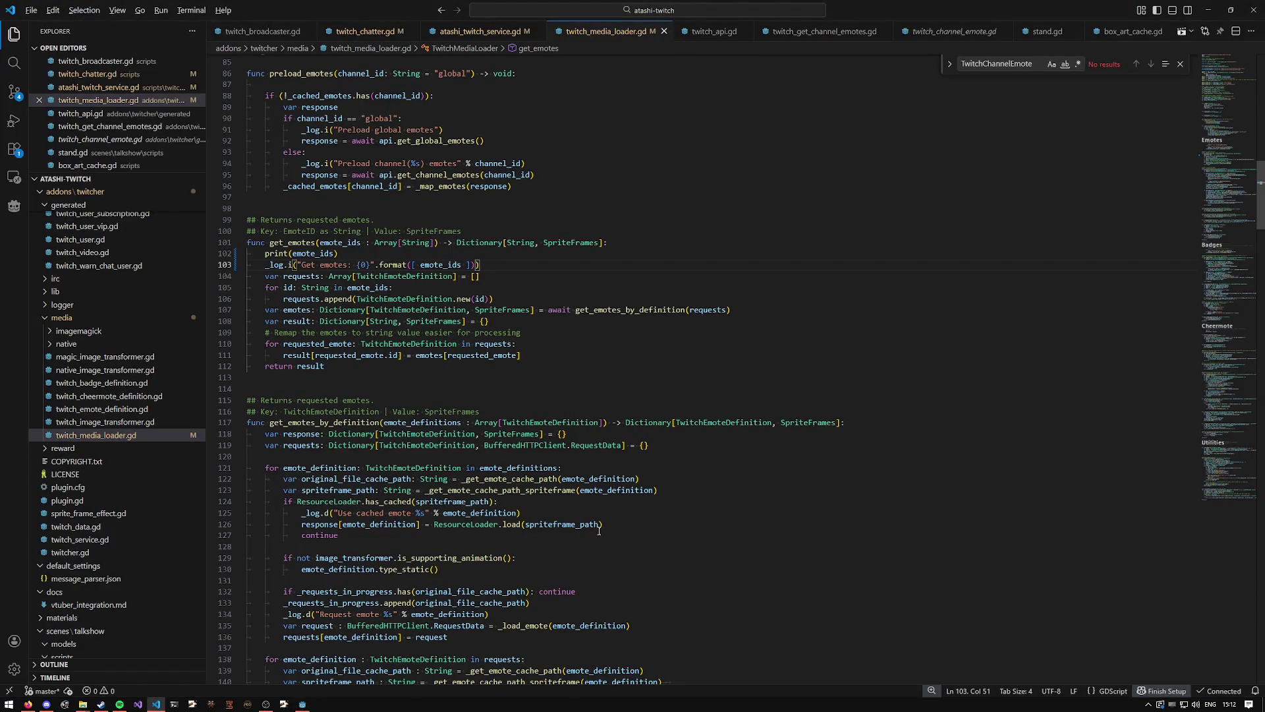
Reread the error in Godot, undo the line 103 edits in twitch_media_loader.gd, and switch to atashi_twitch_service.gd.
key("alt+Tab")
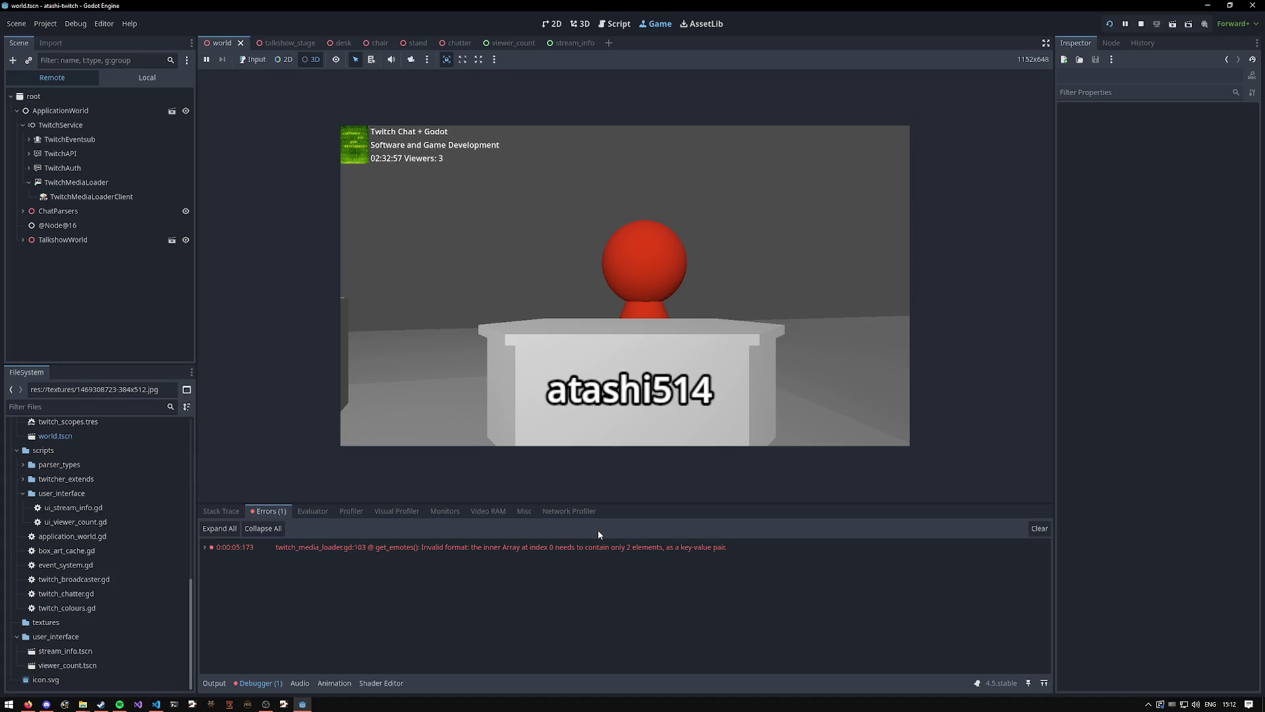
left_click(566, 546)
type(".for % emote_ids)")
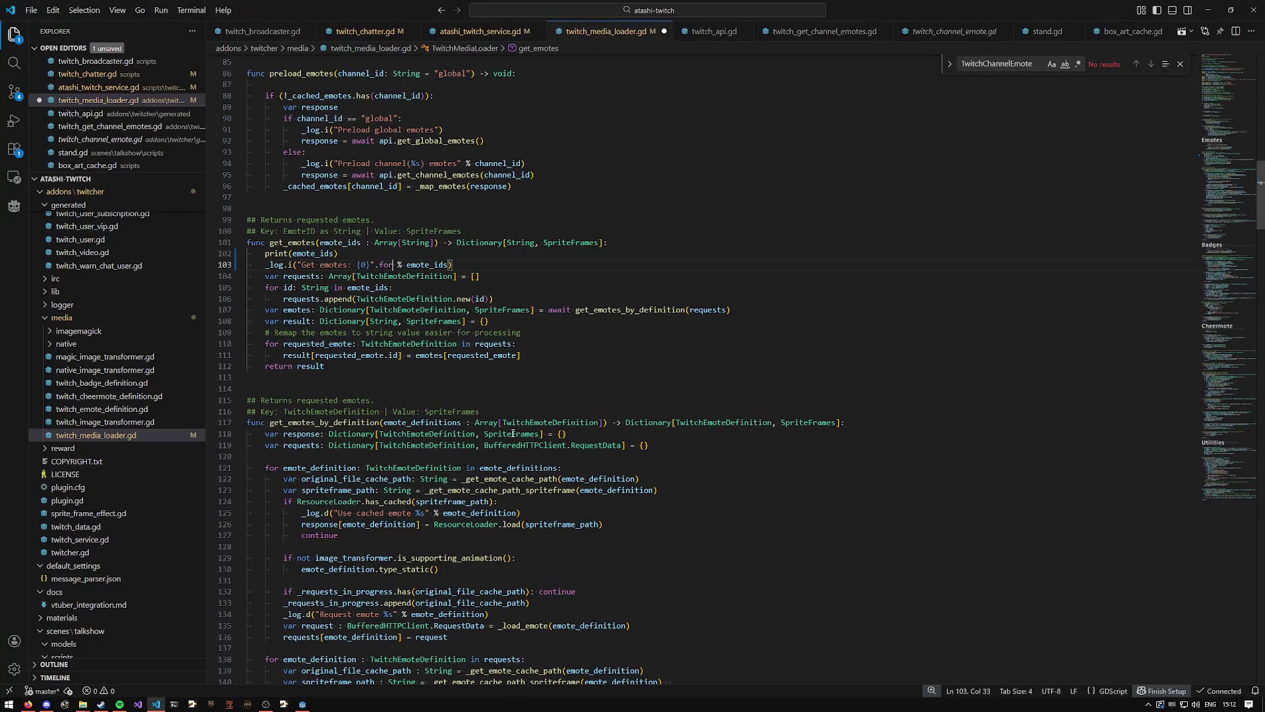
key("ctrl+z")
key("ctrl+z")
key("ctrl+z")
key("ctrl+Tab")
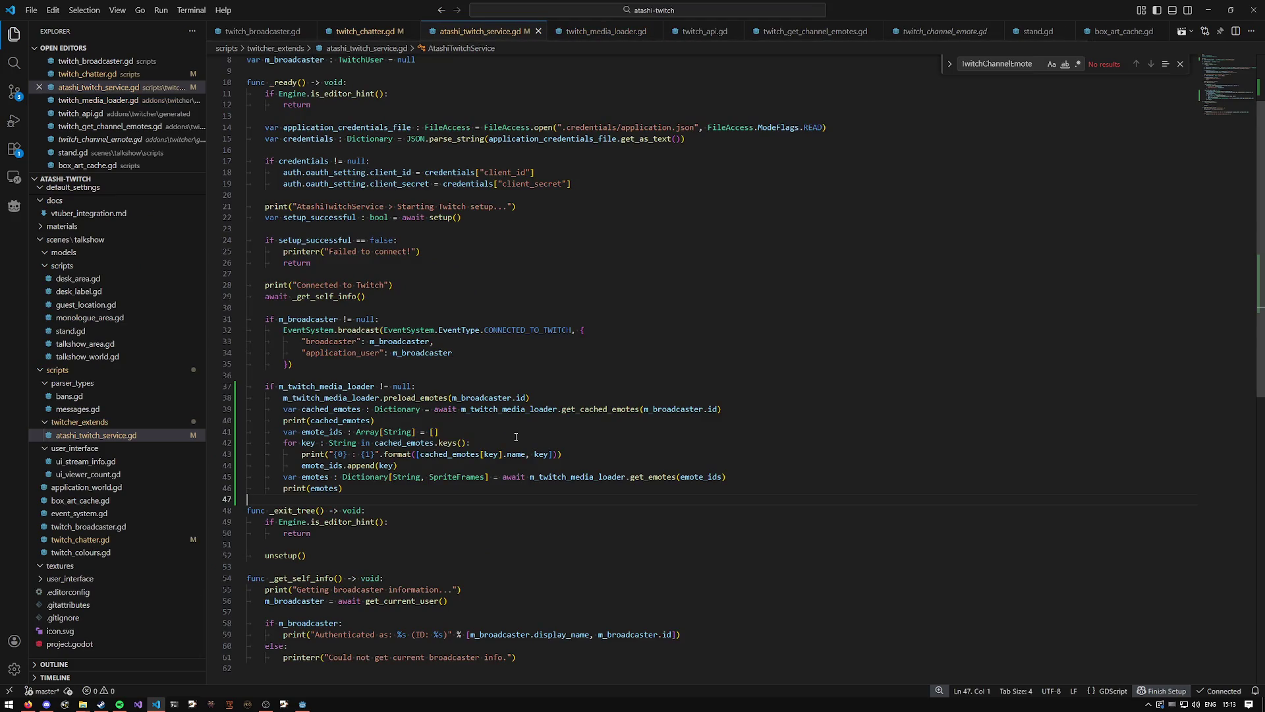
Inspect the String-typed loop and print(emotes) lines, then reselect atashi_twitch_service.gd from the recent files list.
left_click(400, 490)
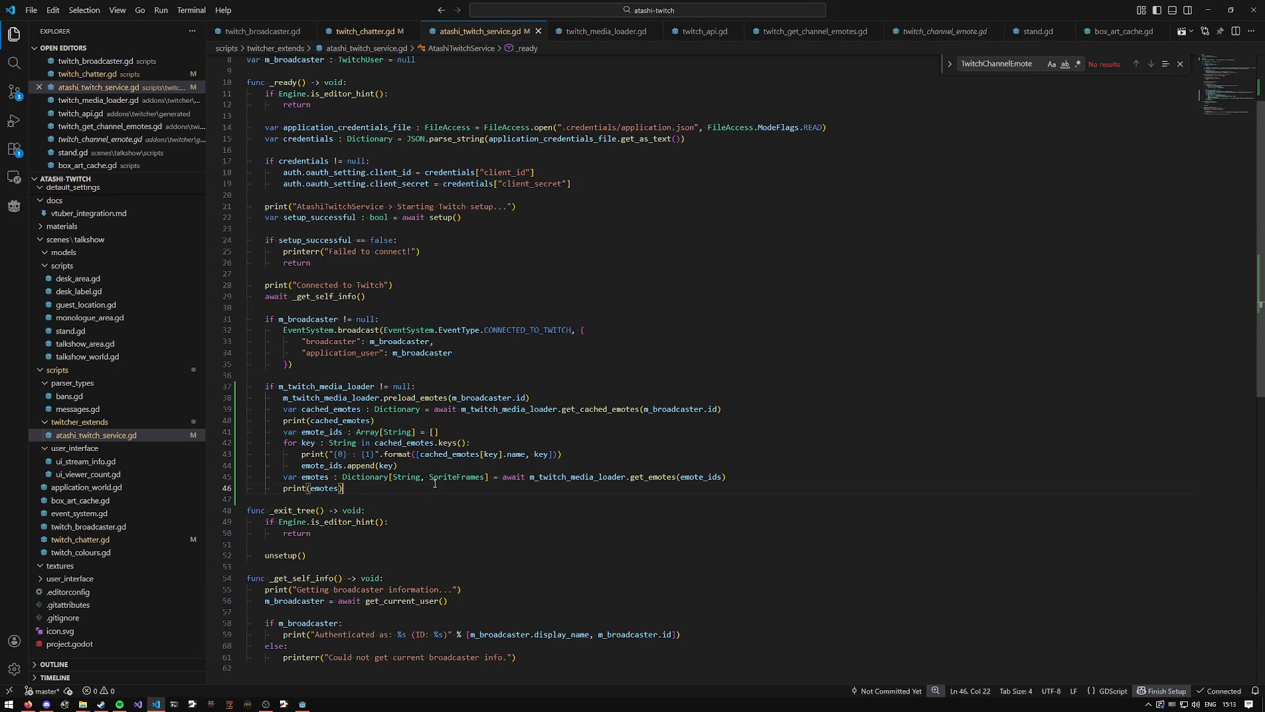
left_click(420, 477)
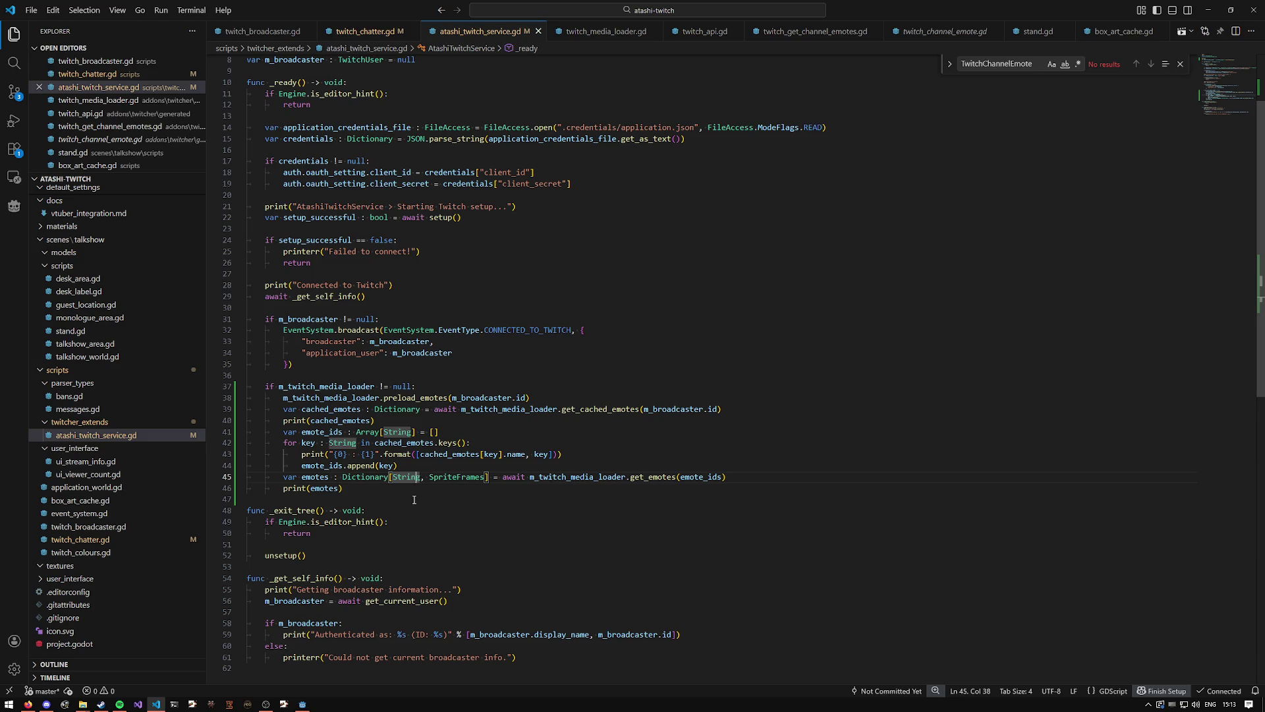
left_click(358, 485)
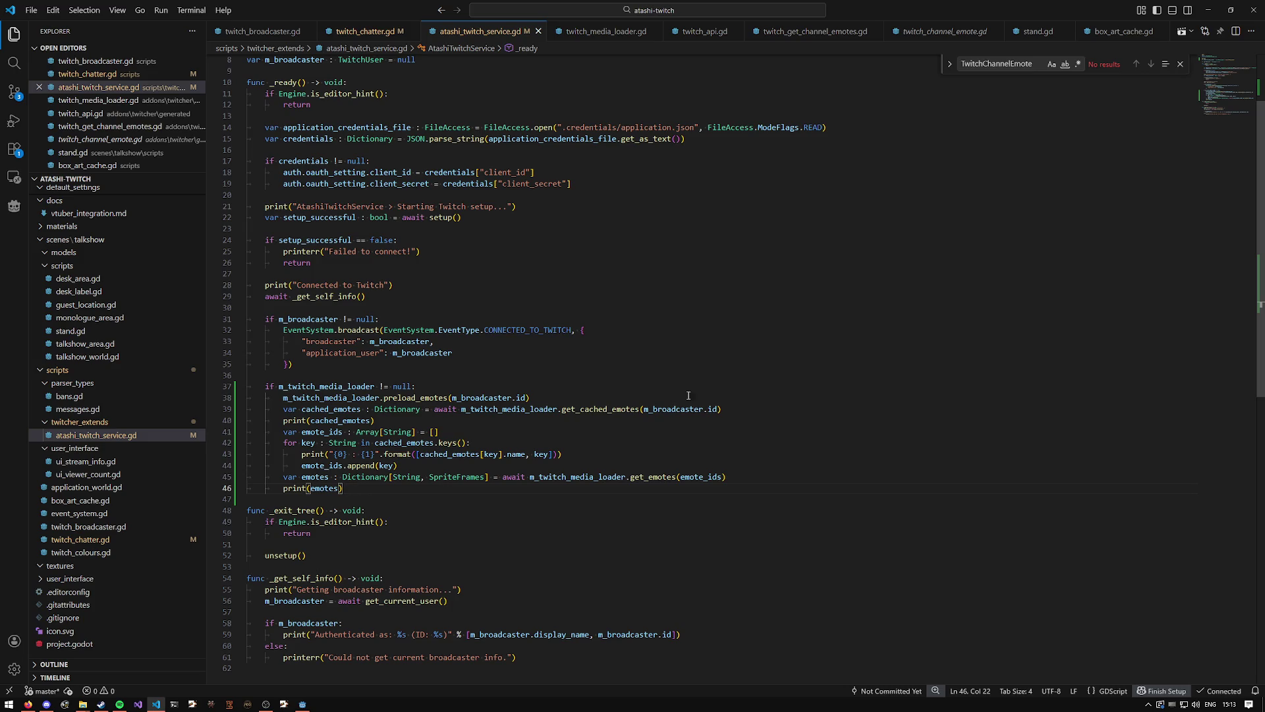
key("ctrl+Tab")
key("ctrl+Tab")
key("ctrl+Tab")
key("ctrl+Tab")
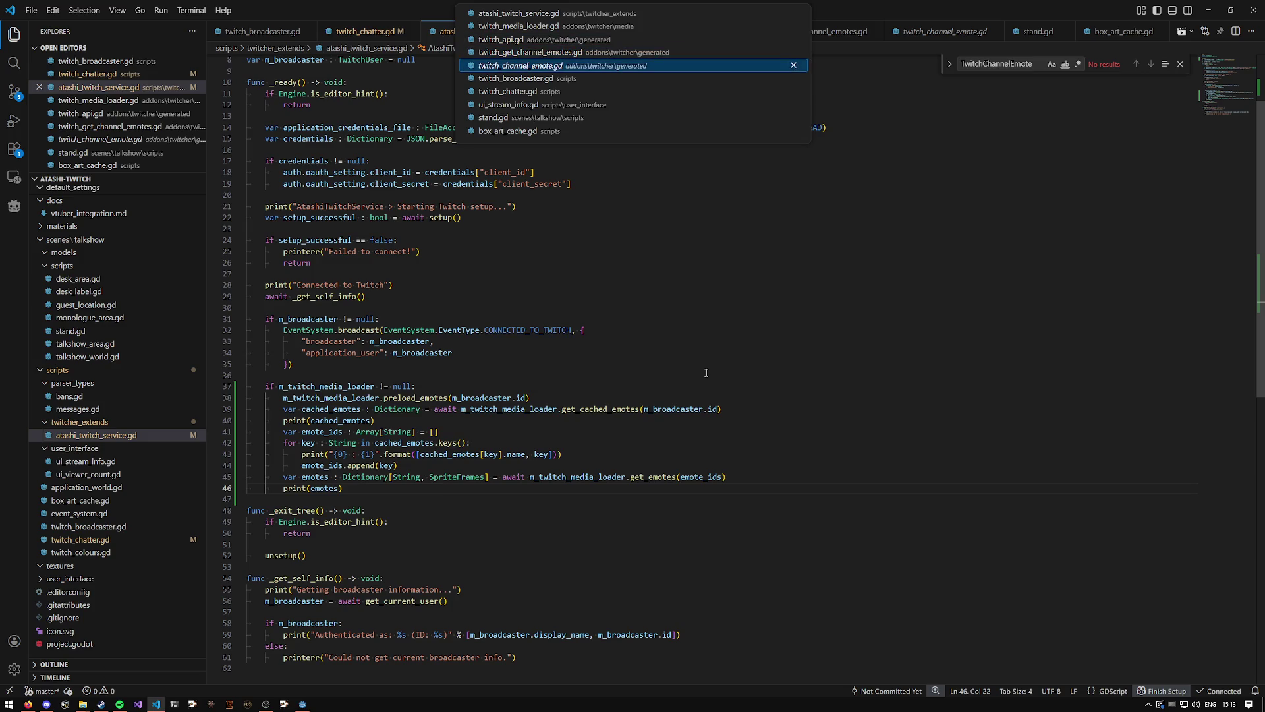
key("ctrl+shift+Tab")
key("ctrl+shift+Tab")
key("ctrl+shift+Tab")
key("ctrl+shift+Tab")
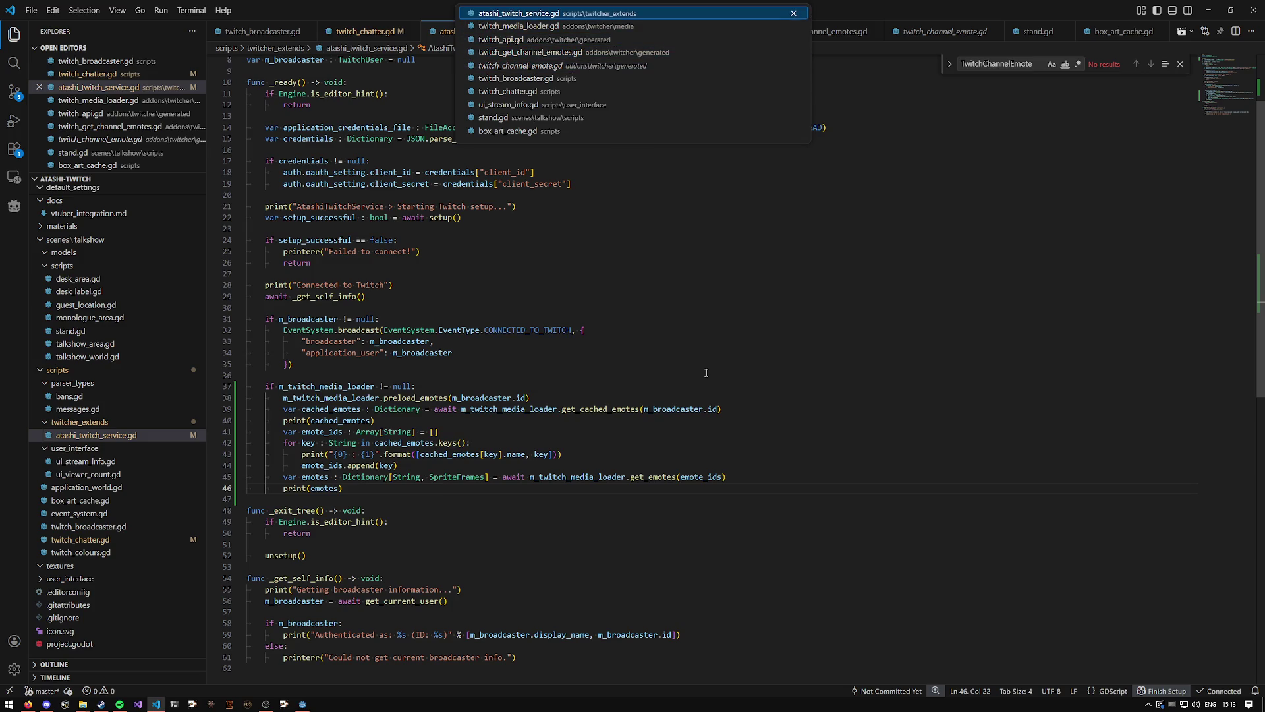
key("Return")
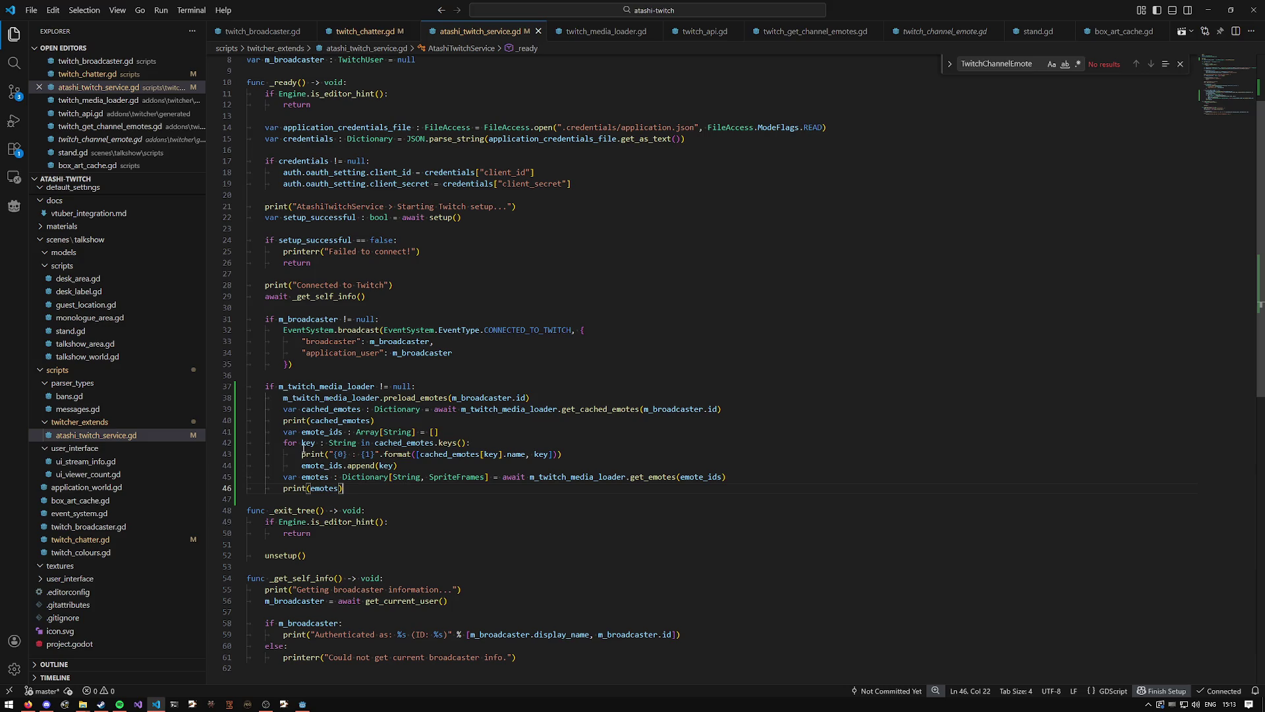
mouse_move(88, 525)
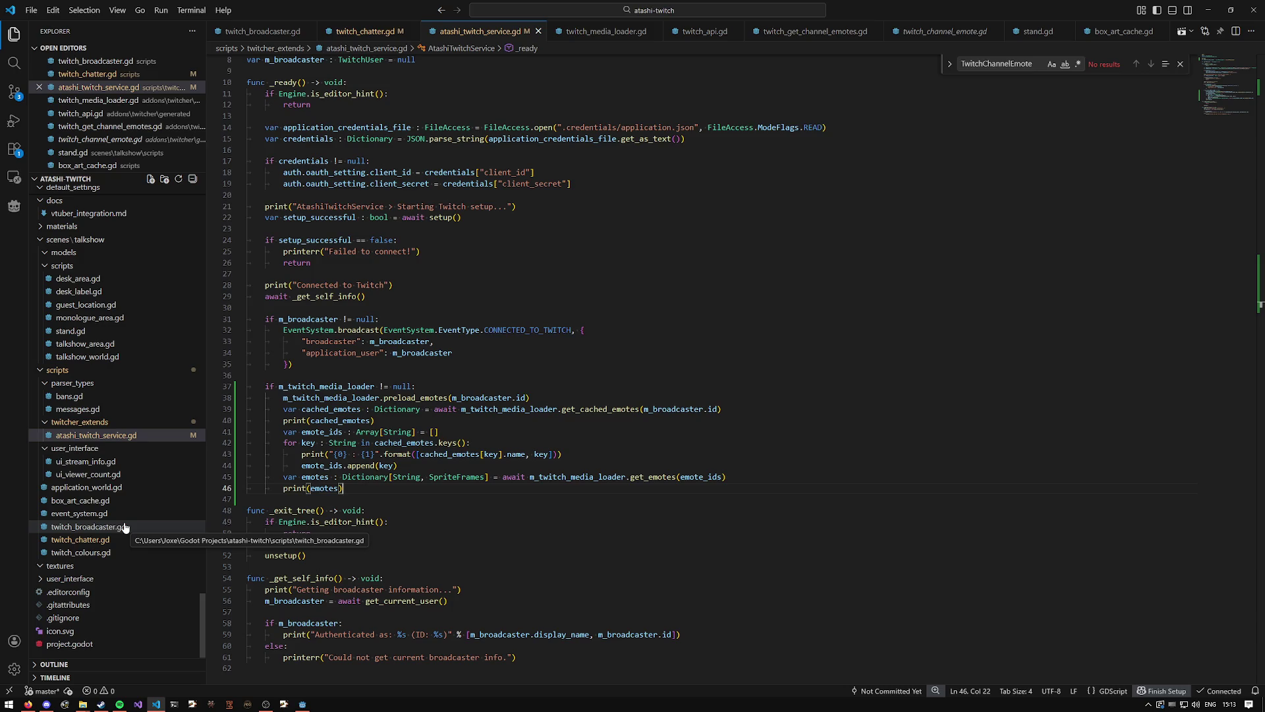
scroll(540, 508, "down", 1)
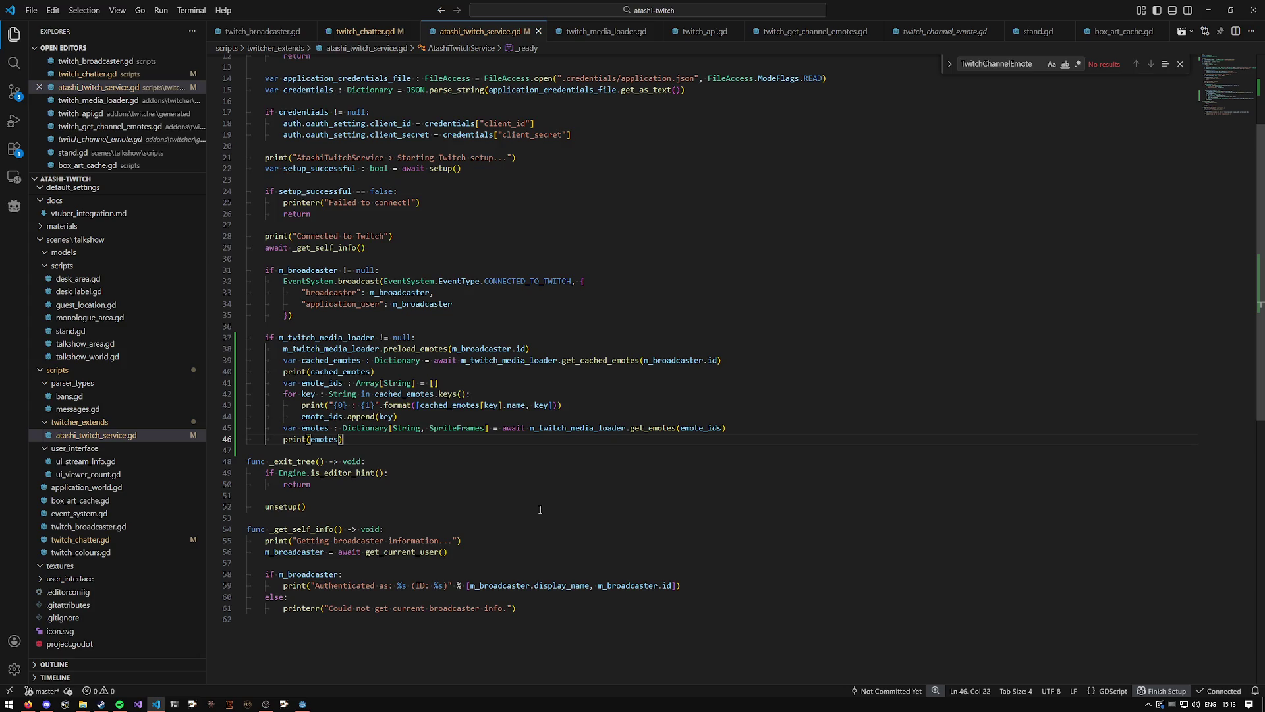
scroll(540, 508, "up", 3)
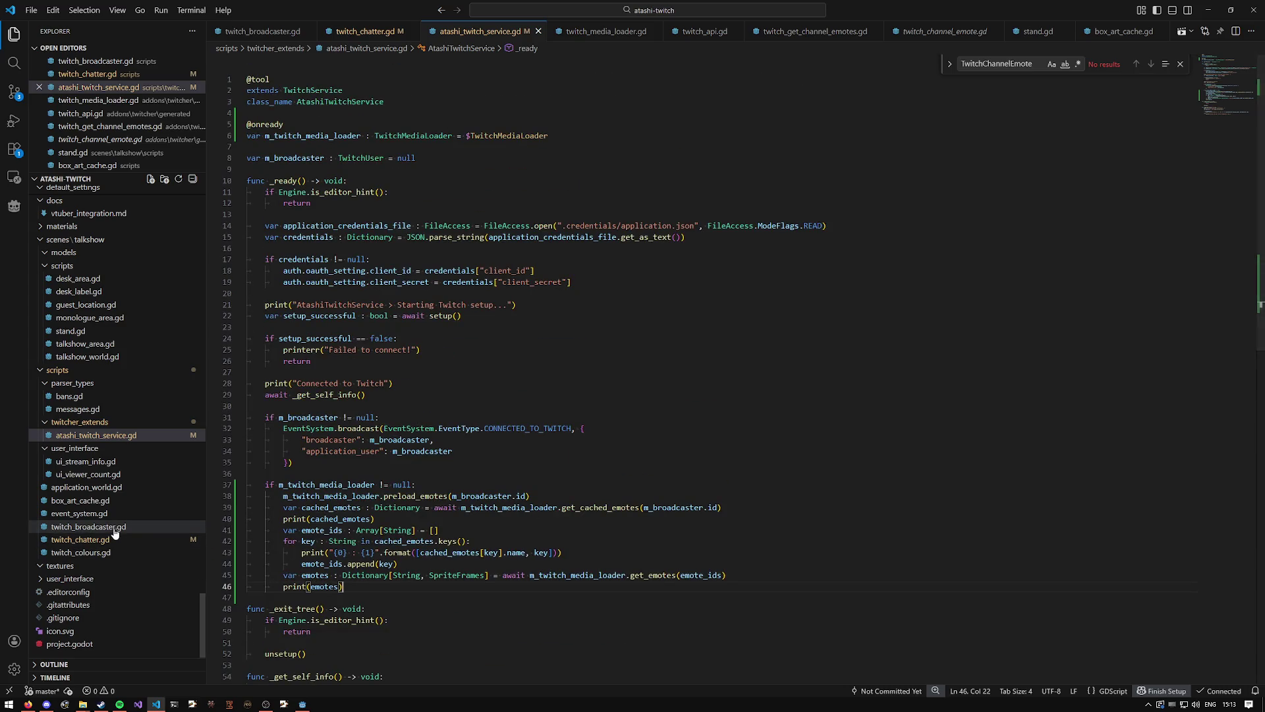
Look through twitch_broadcaster.gd, then open messages.gd under scripts > parser_types.
left_click(89, 526)
scroll(660, 504, "down", 15)
scroll(659, 507, "down", 5)
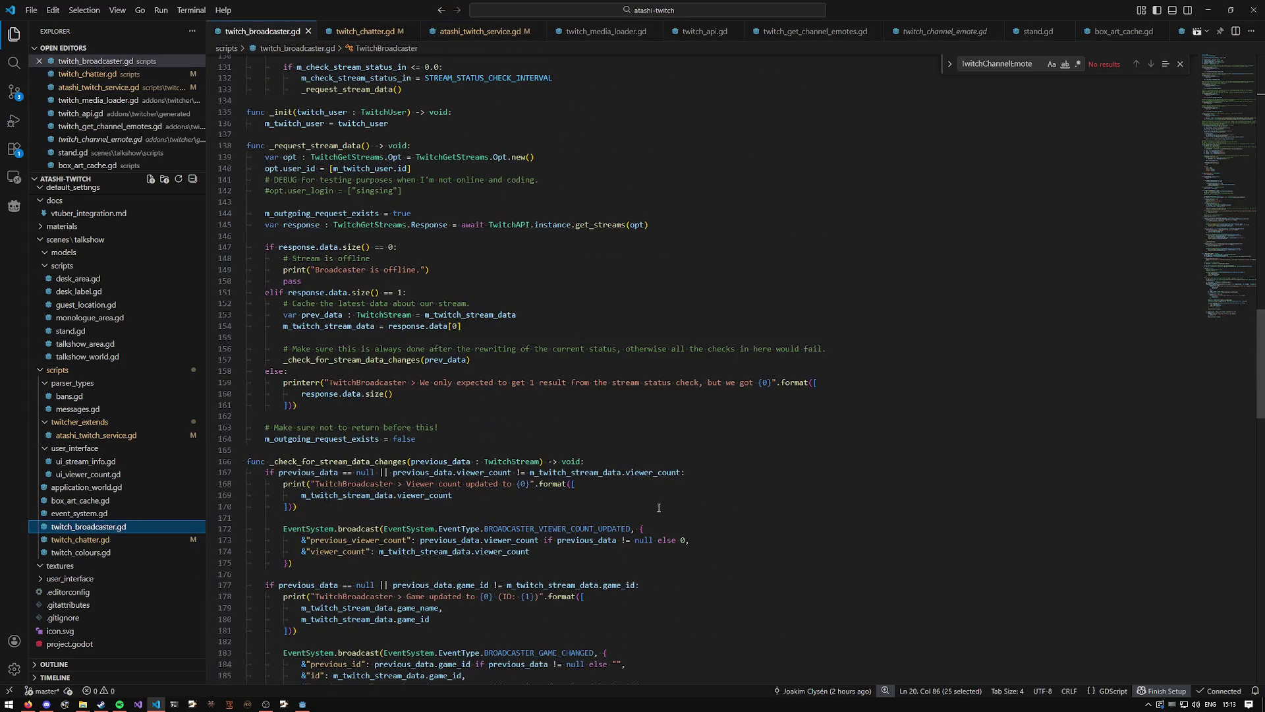
scroll(659, 507, "down", 10)
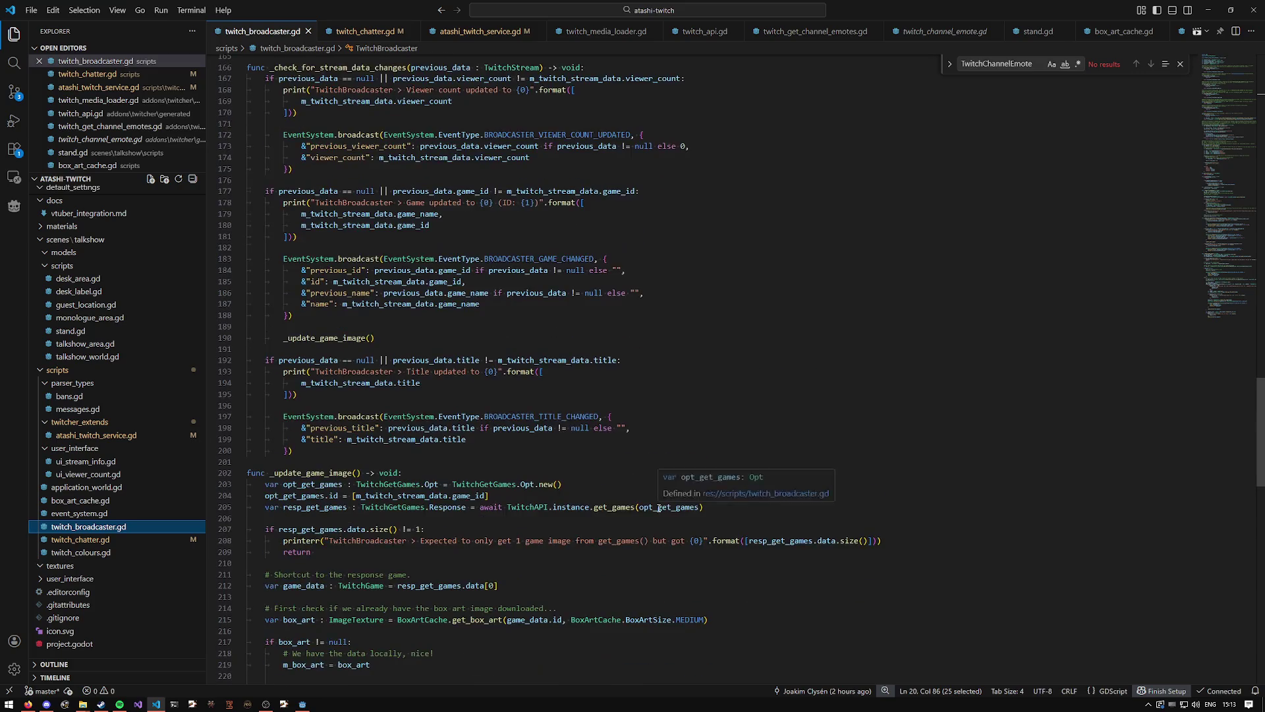
scroll(659, 507, "down", 1)
scroll(658, 508, "down", 5)
scroll(659, 508, "down", 10)
scroll(658, 507, "up", 15)
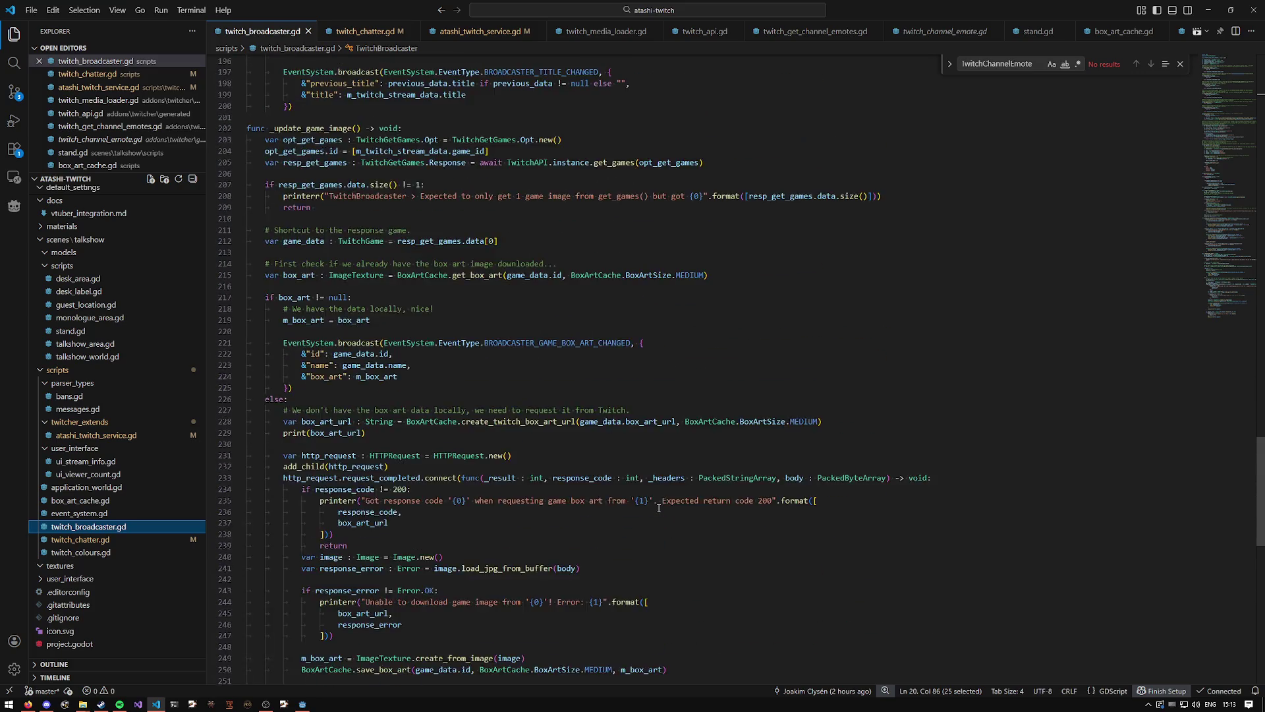
scroll(659, 507, "up", 15)
scroll(659, 507, "up", 15)
scroll(658, 507, "up", 15)
scroll(659, 507, "up", 8)
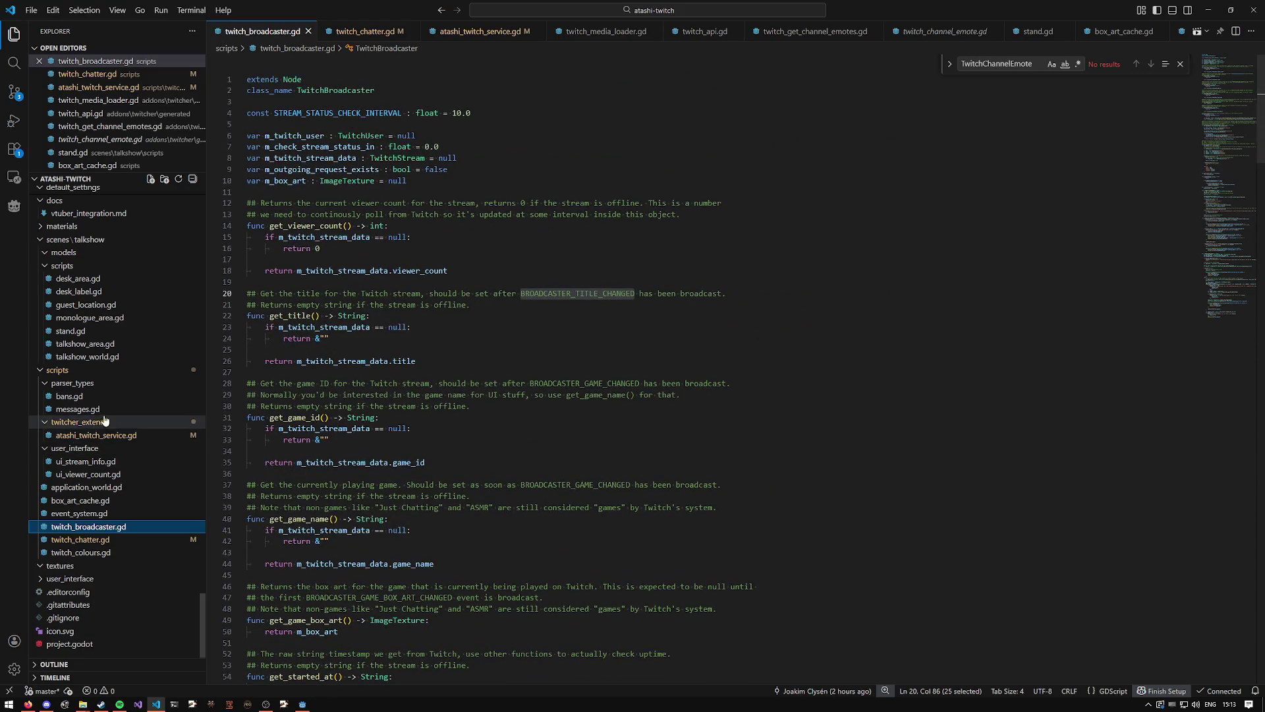
left_click(78, 409)
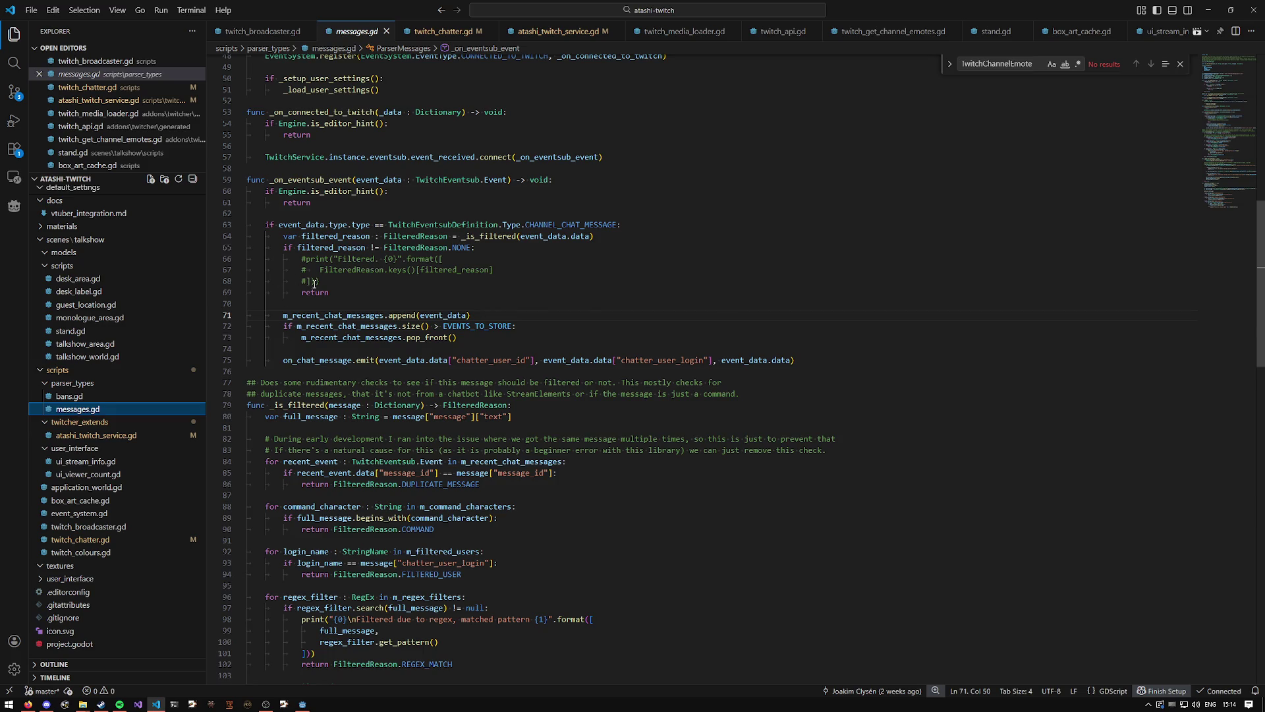
scroll(524, 303, "down", 5)
scroll(523, 304, "down", 4)
scroll(523, 304, "down", 9)
scroll(522, 304, "down", 6)
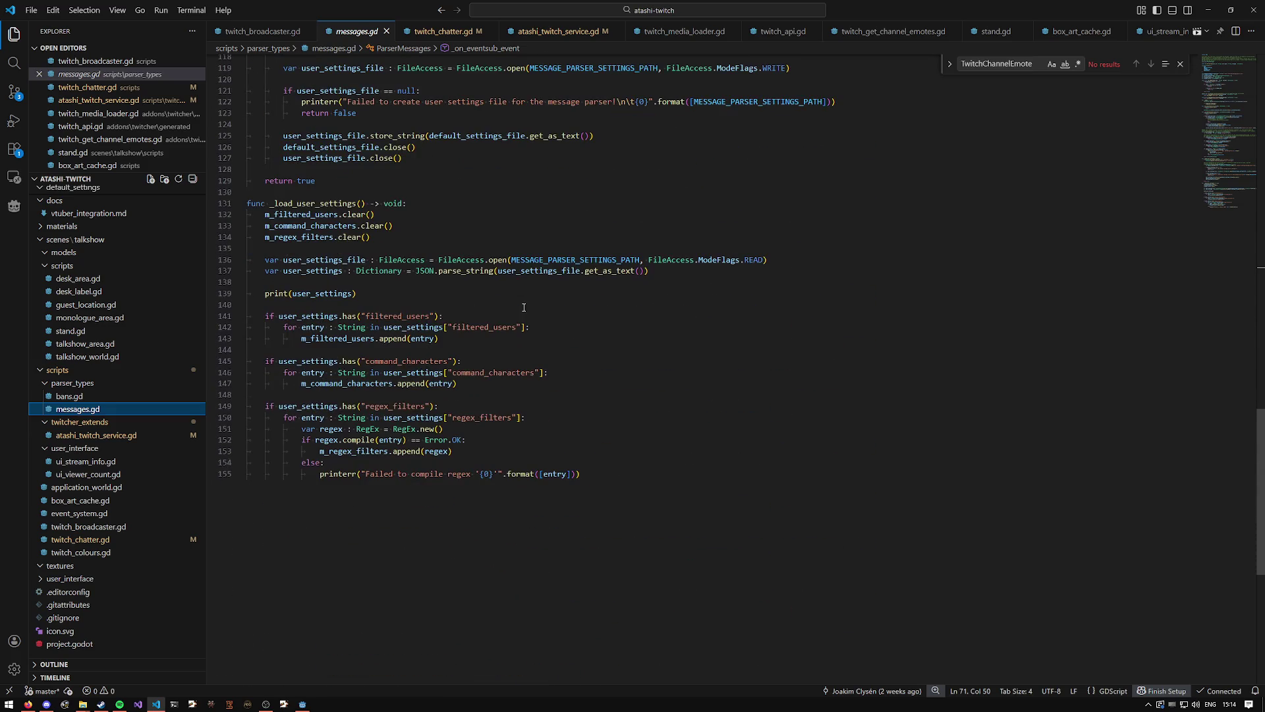
scroll(524, 308, "up", 5)
scroll(531, 318, "up", 2)
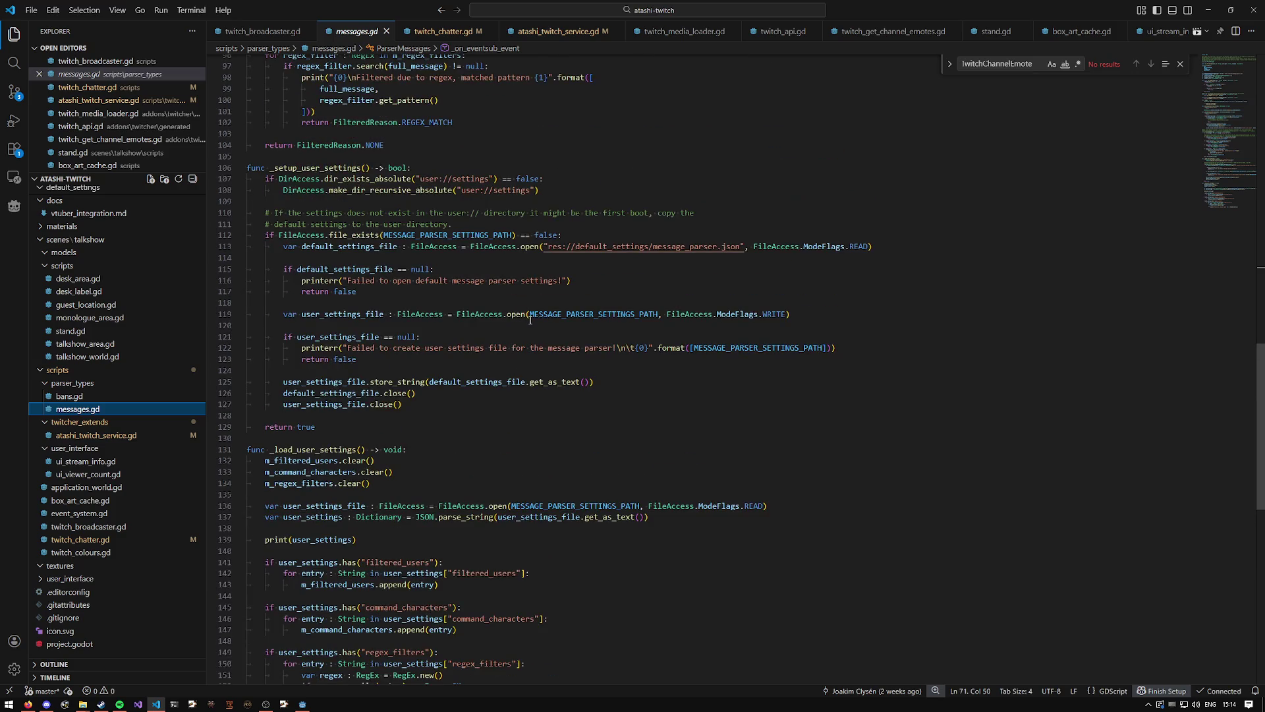
Remove the leftover print(user_settings) debug line from messages.gd and save.
triple_click(377, 539)
key("BackSpace")
key("BackSpace")
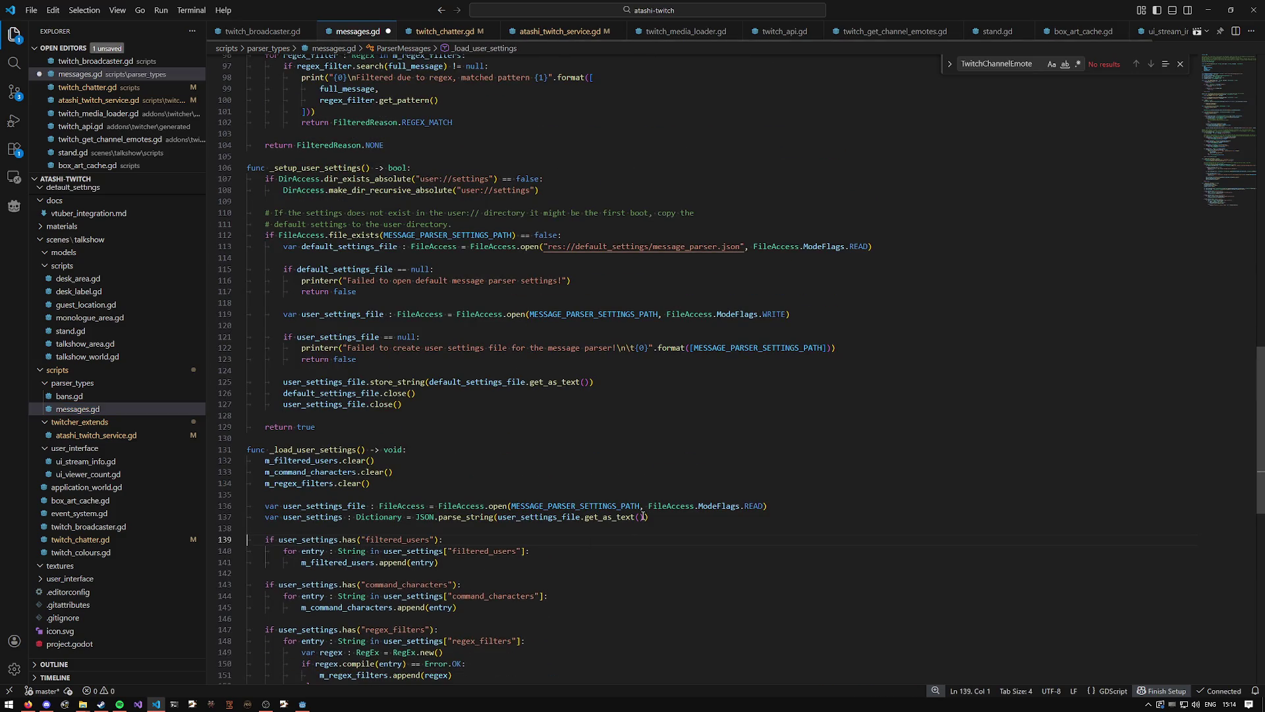
left_click(642, 481)
key("ctrl+s")
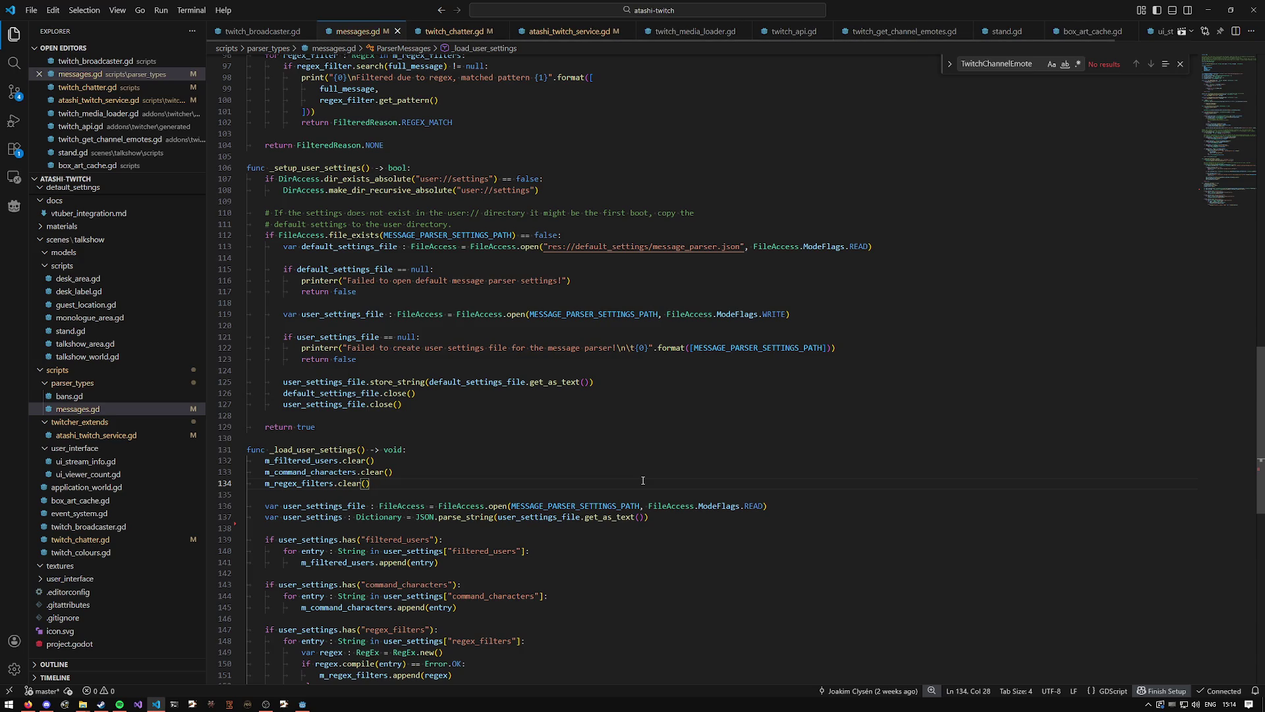
scroll(643, 480, "up", 5)
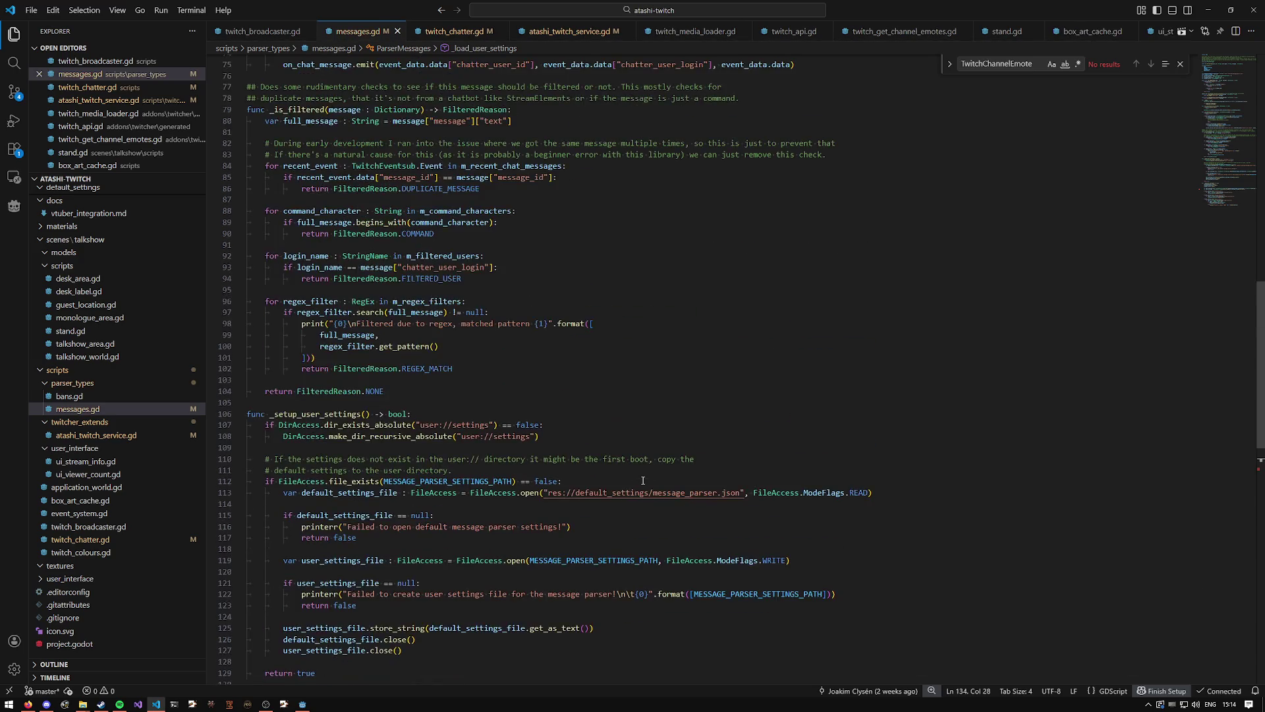
scroll(641, 484, "up", 5)
scroll(648, 479, "up", 9)
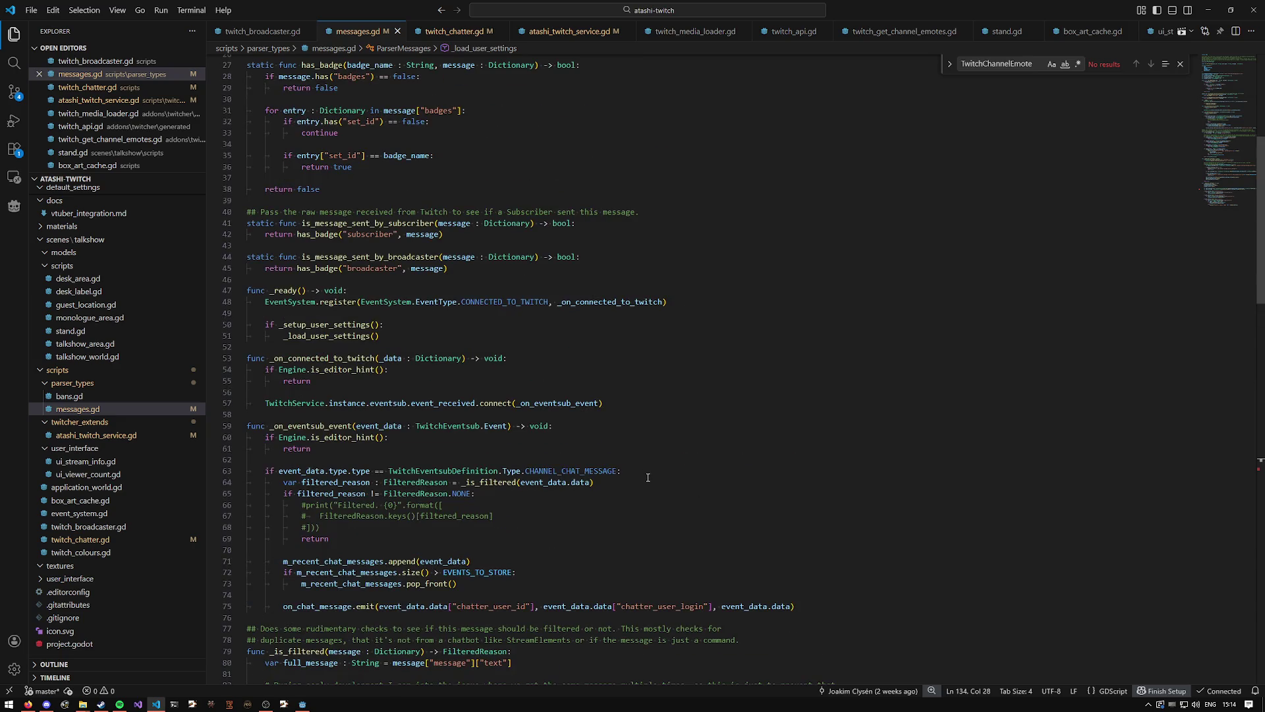
scroll(648, 474, "up", 7)
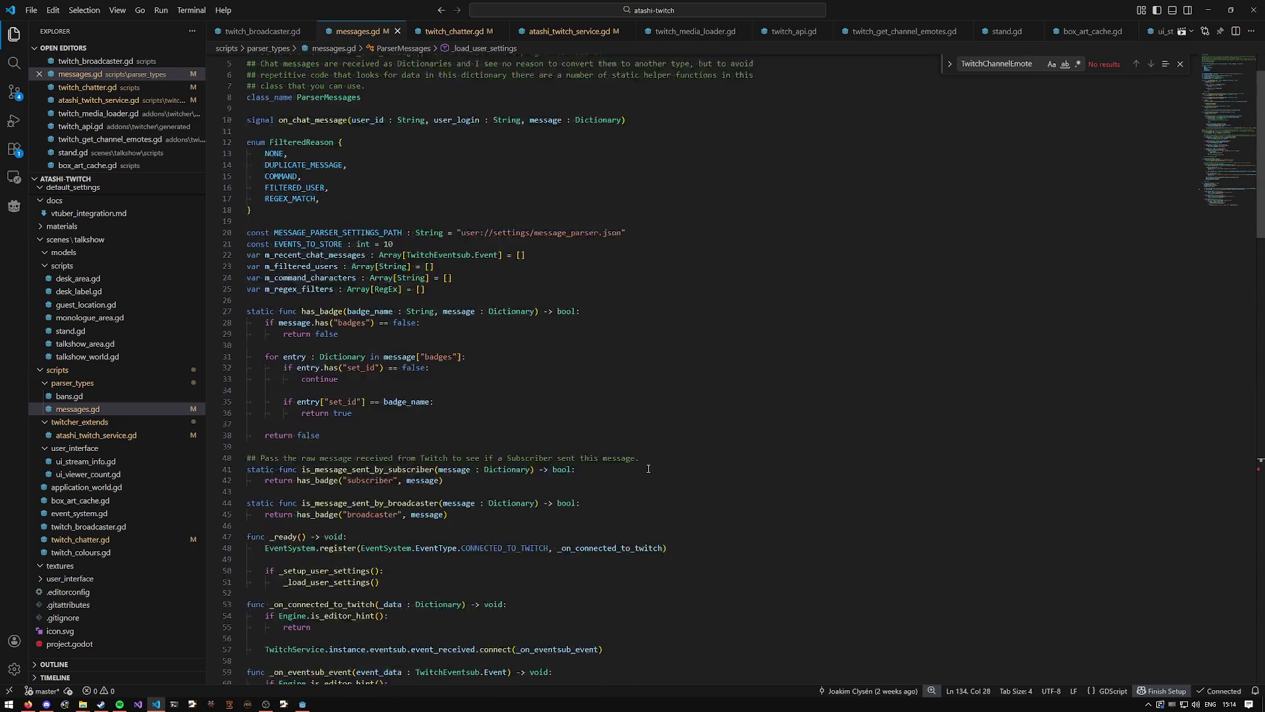
scroll(649, 469, "up", 2)
scroll(650, 468, "down", 6)
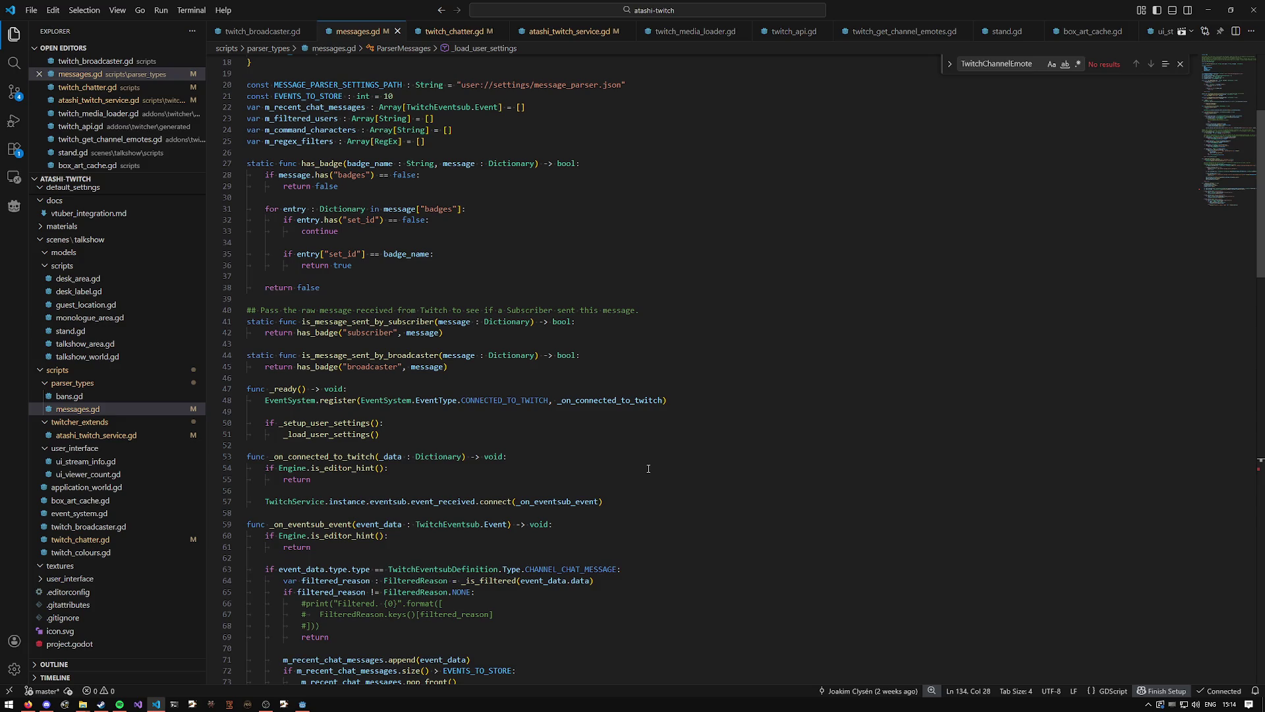
scroll(648, 468, "up", 6)
scroll(648, 467, "down", 10)
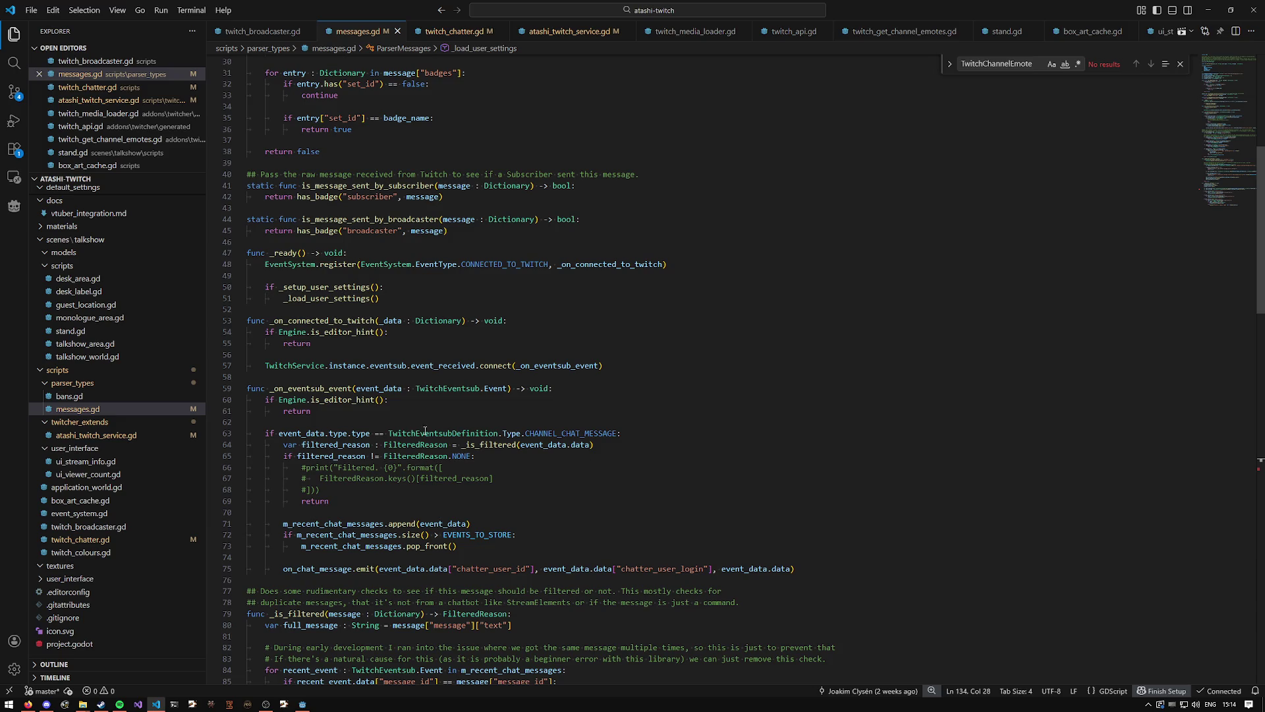
Add print(event_data.data) above on_chat_message.emit in messages.gd, save, and switch to Godot.
double_click(313, 388)
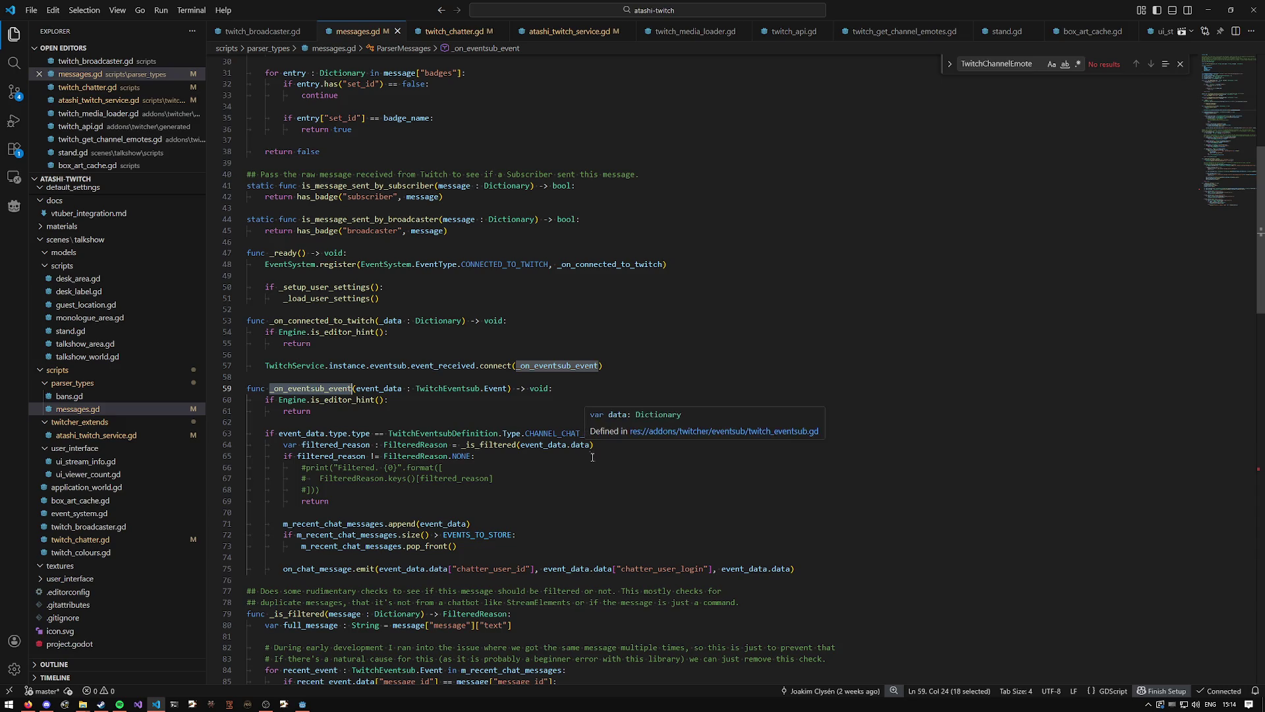
left_click(458, 555)
key("Return")
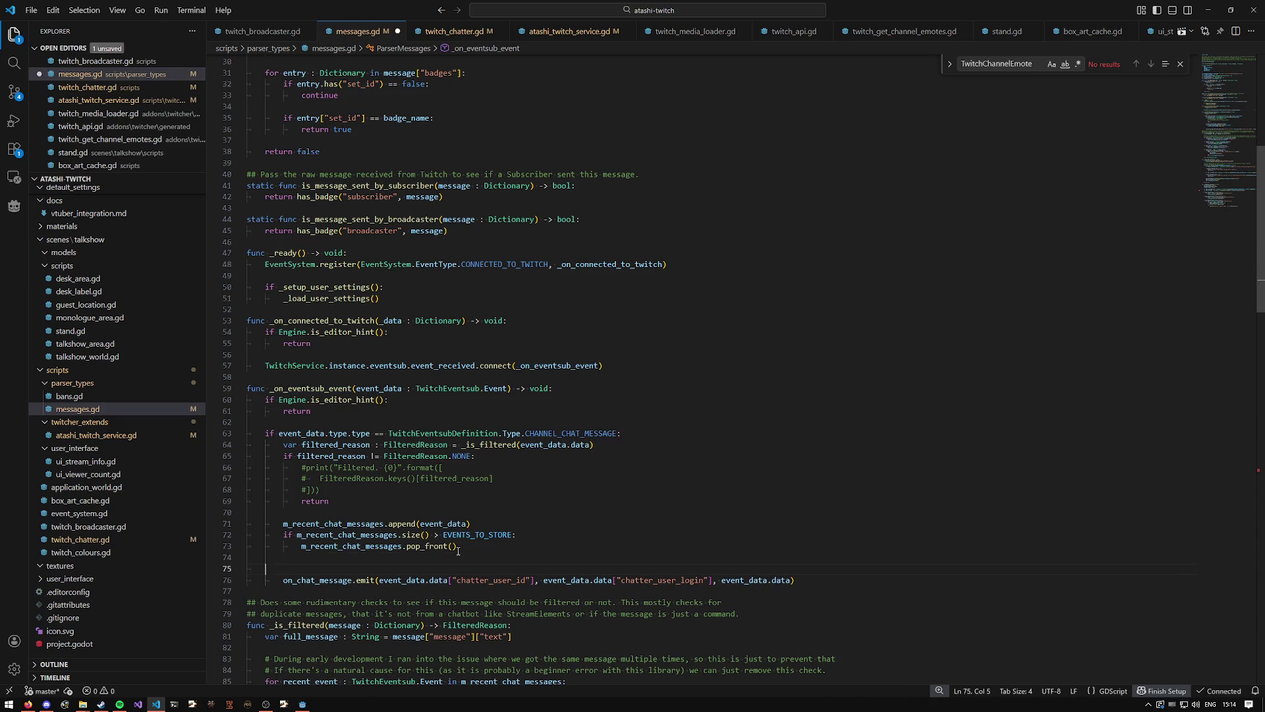
type("print")
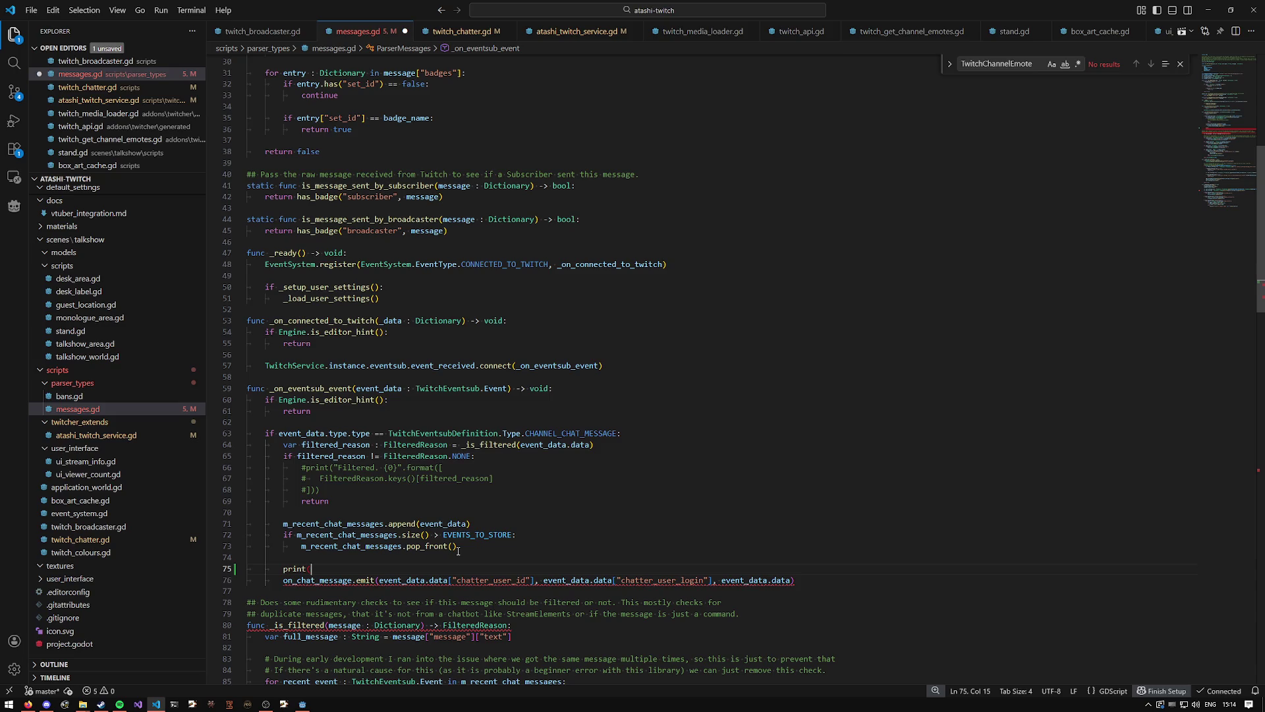
key("BackSpace")
type("(event_data.data)")
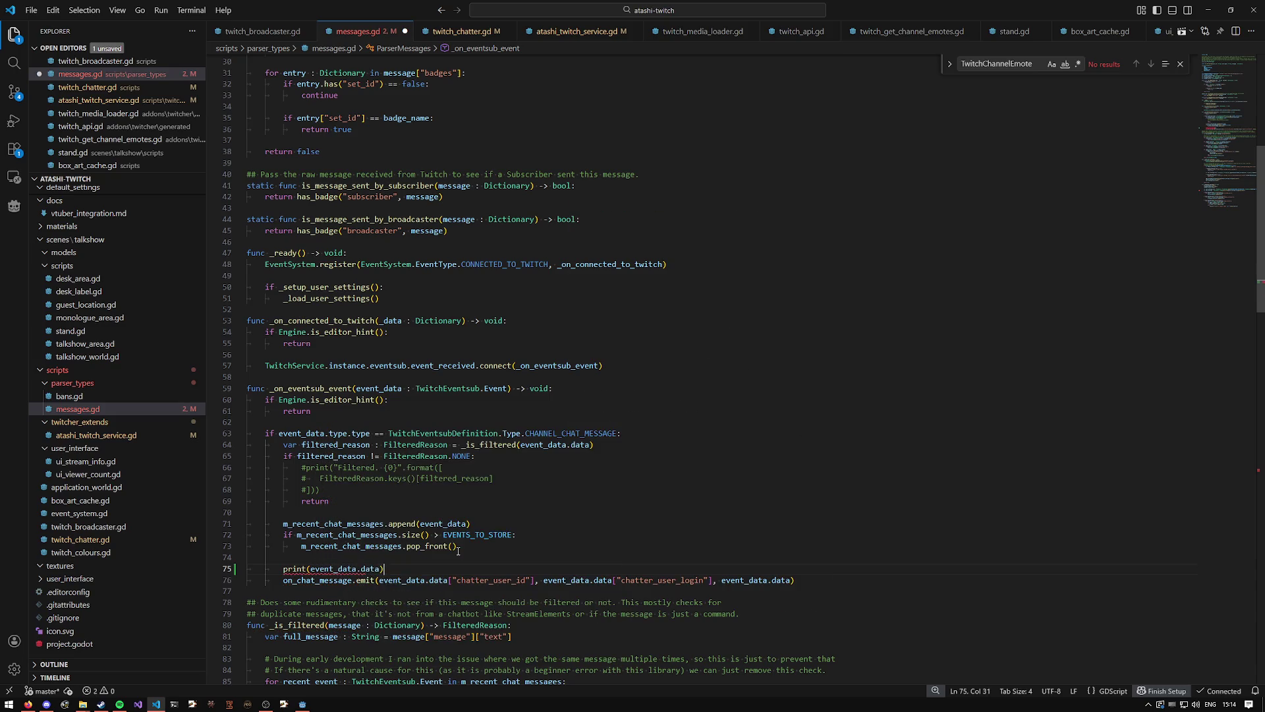
key("ctrl+s")
left_click(303, 704)
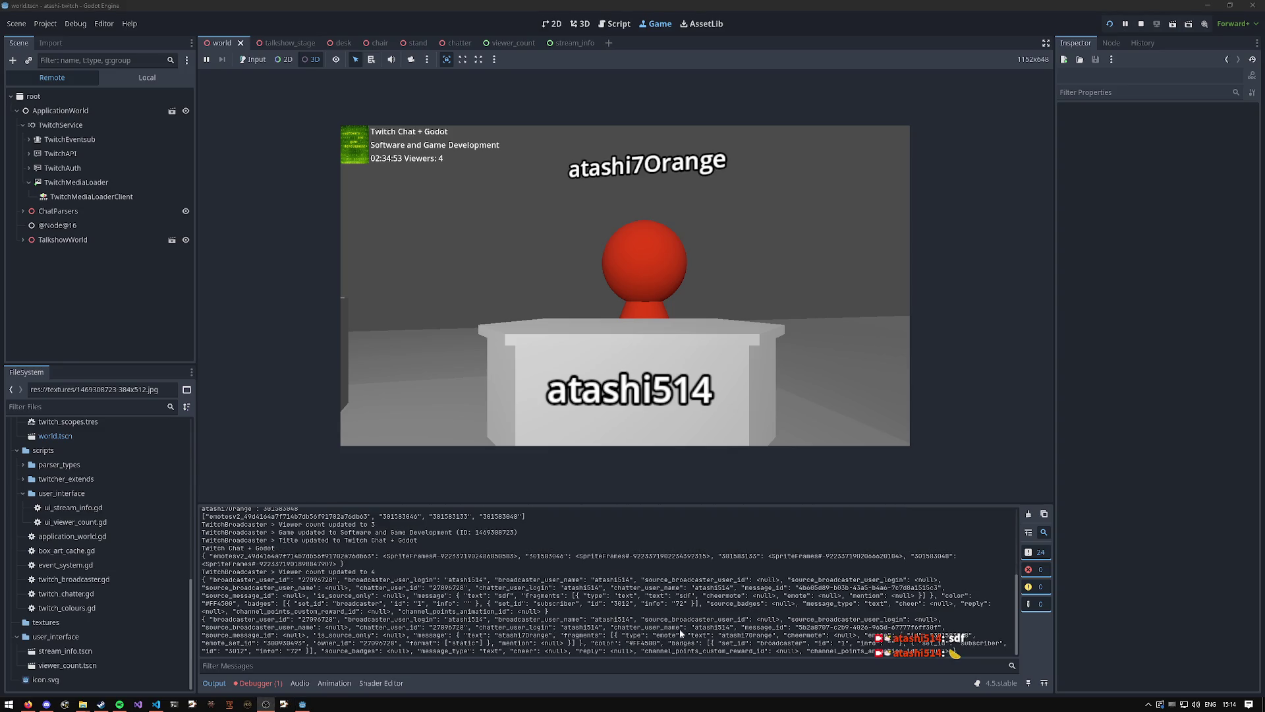
Select the latest chat message log entry in Godot's Output and return to VS Code.
triple_click(658, 613)
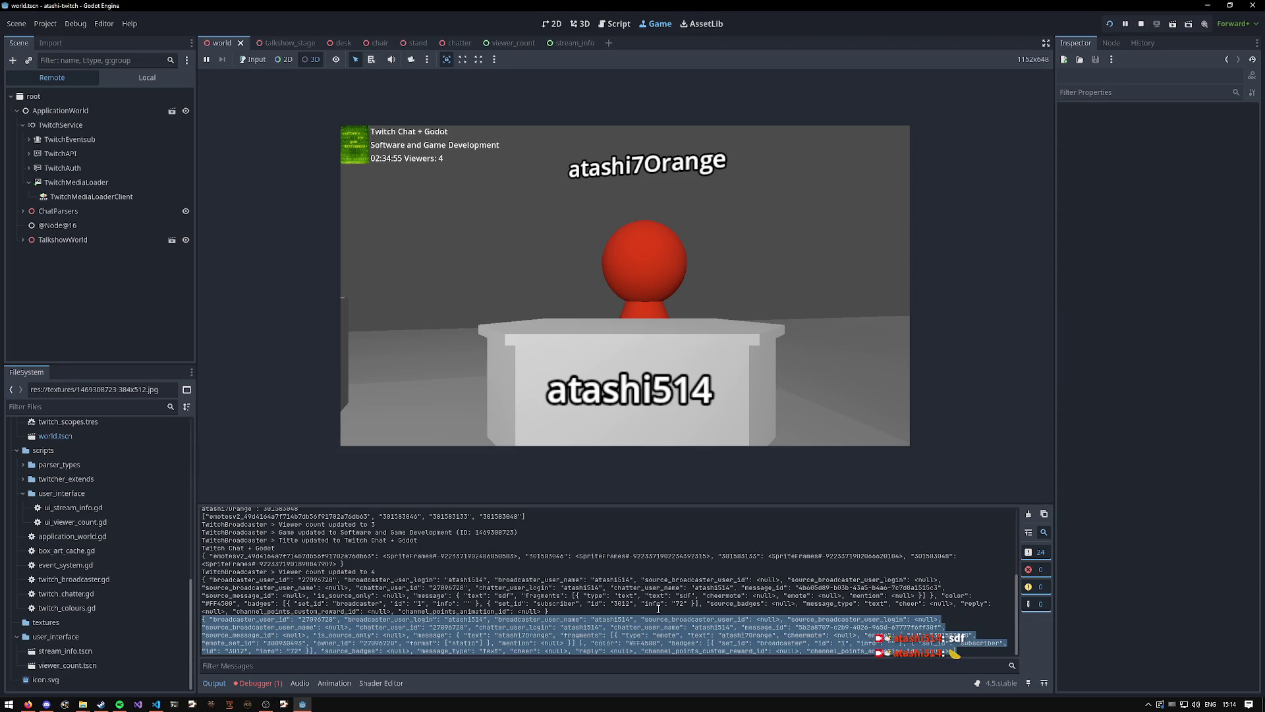
left_click(158, 704)
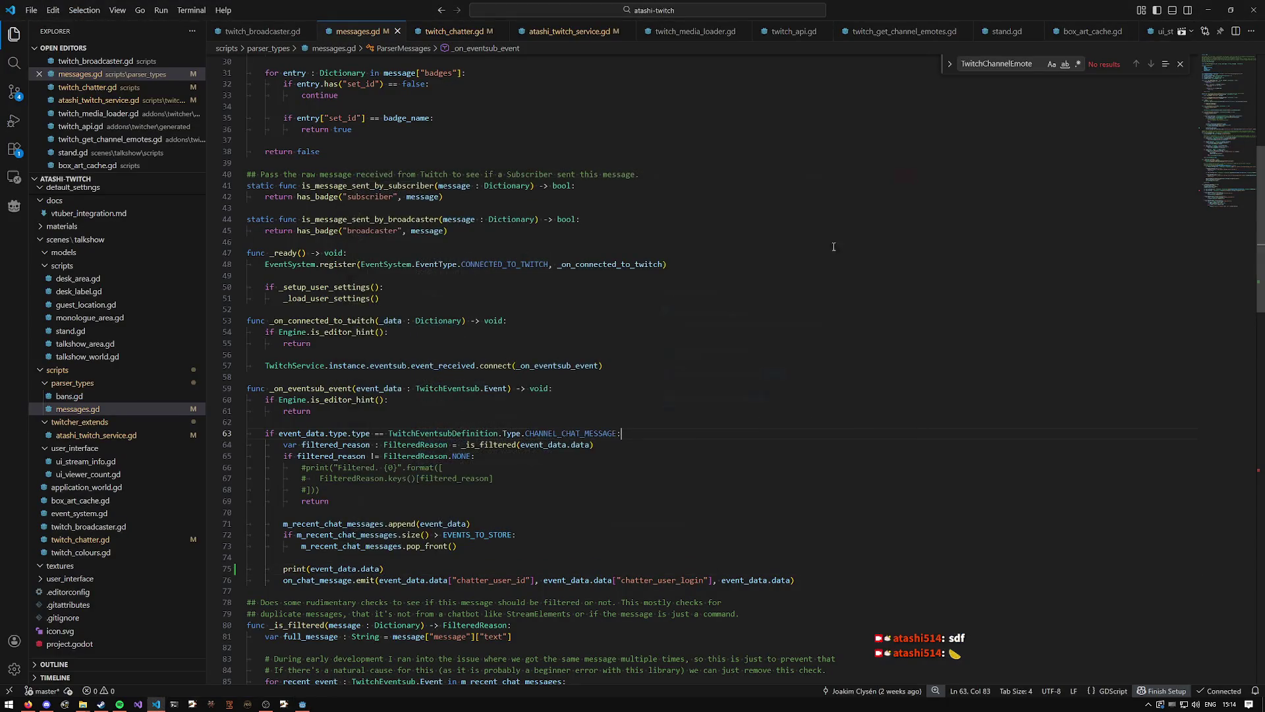
Paste the copied chat message into a new untitled file, set its language to JSON and format it.
key("ctrl+n")
type("{ \"broadcaster_user_id\": \"27096728\", \"broadcaster_user_login\": \"atashi514\", \"broadcaster_user_name\": \"atashi514\", \"source_broadcaster_user_id\": <null>, \"source_broadcaster_user_login\": <null>, \"source_broadcaster_user_name\": <null>, \"chatter_user_id\": \"27096728\", \"chatter_user_login\": \"atashi514\", \"chatter_user_name\": \"atashi514\", \"message_id\": \"5b2a8707-c2b9-4026-965d-67777f6ff30f\", \"source_message_id\": <null>, \"is_source_only\": <null>, \"message\": { \"text\": \"atashi7Orange\", \"fragments\": [{ \"type\": \"emote\", \"text\": \"atashi7Orange\", \"cheermote\": <null>, \"emote\": { \"id\": \"301583048\", \"emote_set_id\": \"300930493\", \"owner_id\": \"27096728\", \"format\": [\"static\"] }, \"mention\": <null> }] }, \"color\": \"#FF4500\", \"badges\": [{ \"set_id\": \"broadcaster\", \"id\": \"1\", \"info\": \"\" }, { \"set_id\": \"subscriber\", \"id\": \"3012\", \"info\": \"72\" }], \"source_badges\": <null>, \"message_type\": \"text\", \"cheer\": <null>, \"reply\": <null>, \"channel_points_custom_reward_id\": <null>, \"channel_points_animation_id\": <null> }")
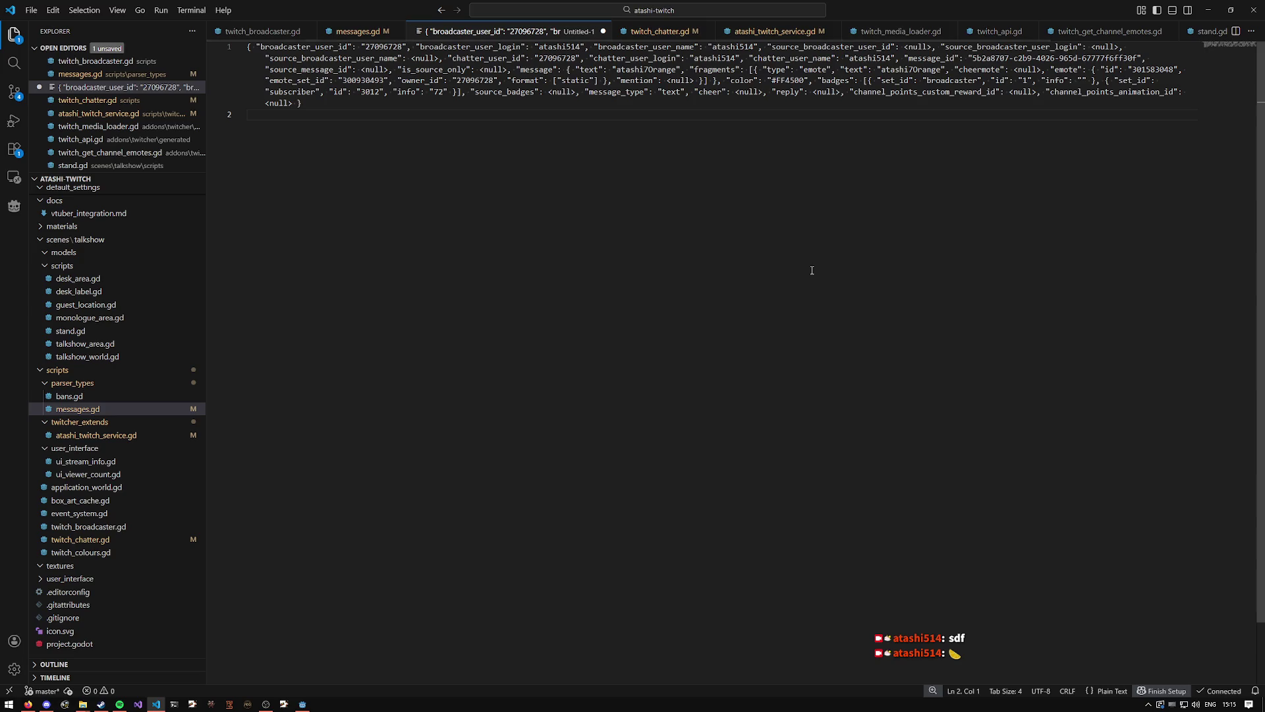
key("shift+alt+f")
left_click(698, 352)
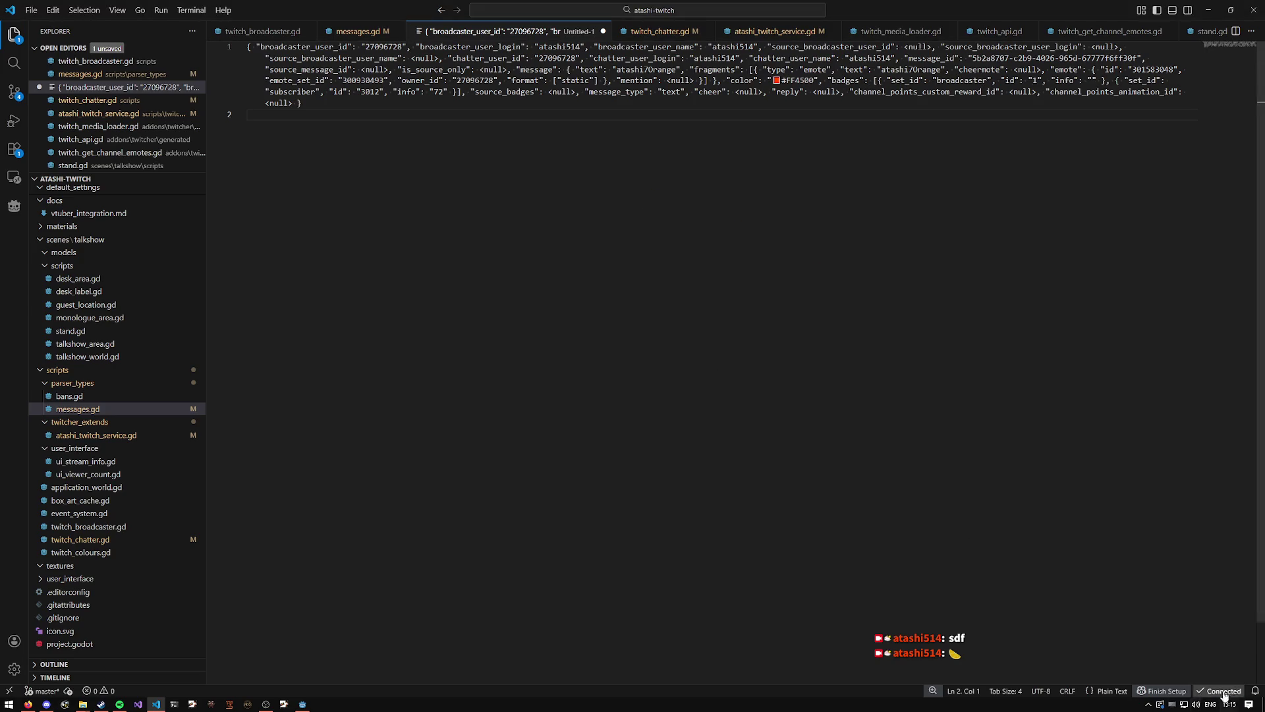
left_click(1111, 690)
type("json")
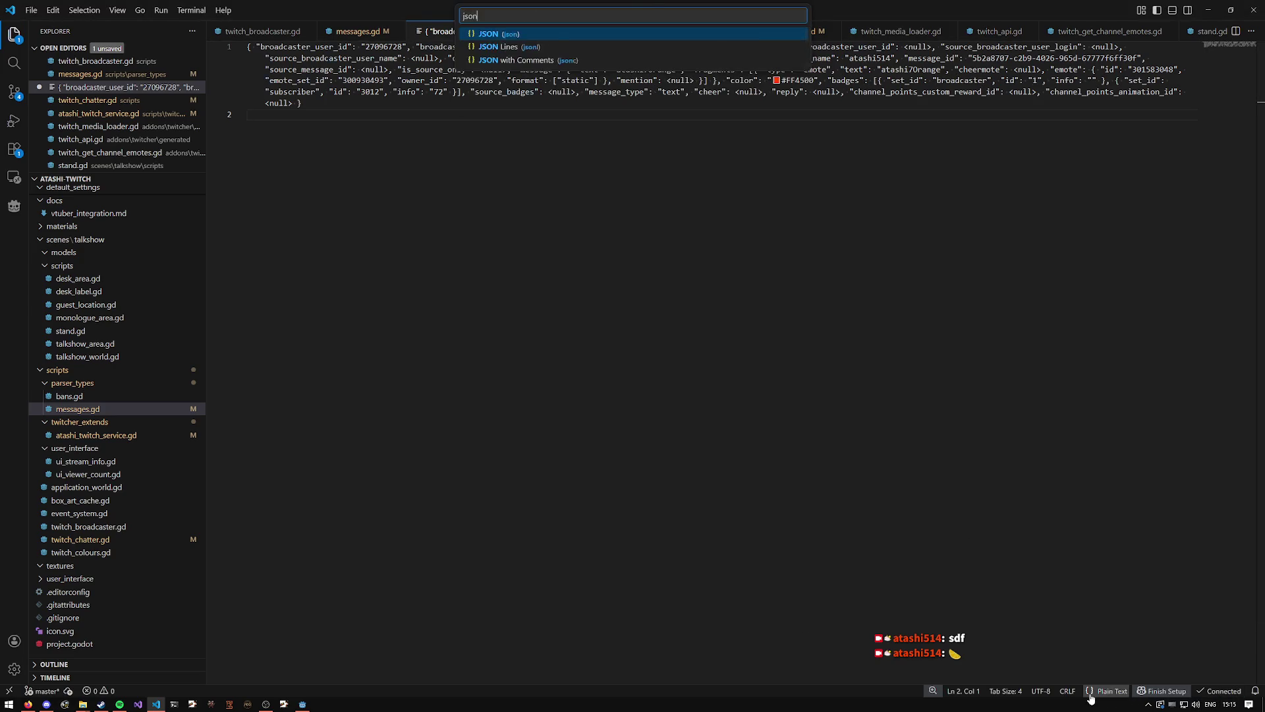
key("Return")
key("shift+alt+f")
Inspect the emote id line in the formatted JSON and move the untitled tab to the front.
left_click(729, 397)
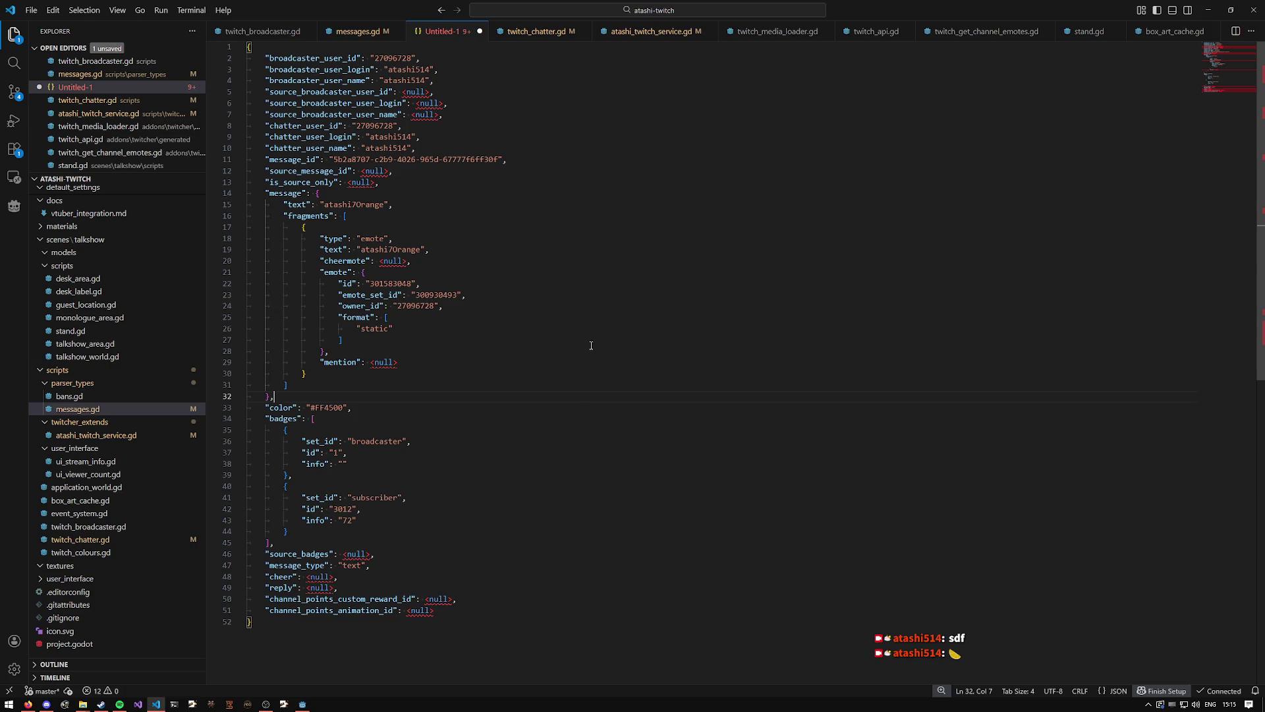
left_click_drag(337, 284, 421, 283)
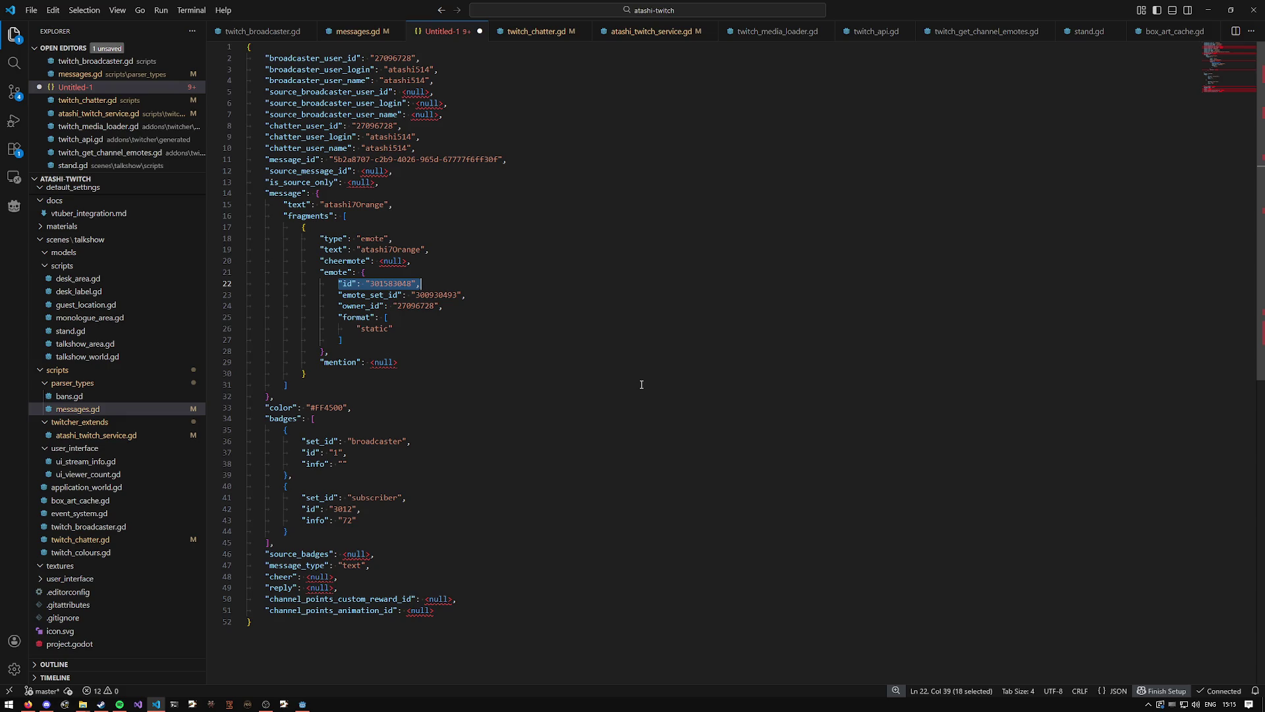
left_click_drag(446, 31, 237, 31)
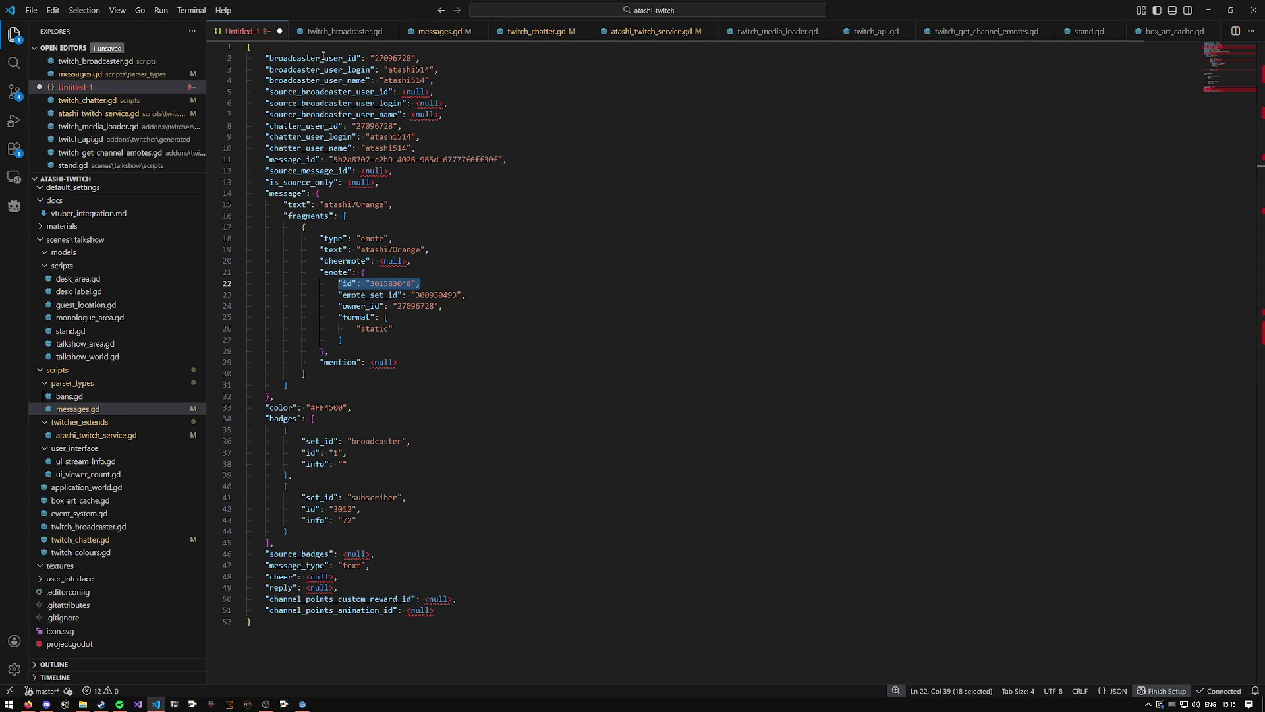
Select the longer multi-emote example message entry in Godot's Output log and return to VS Code.
key("alt+Tab")
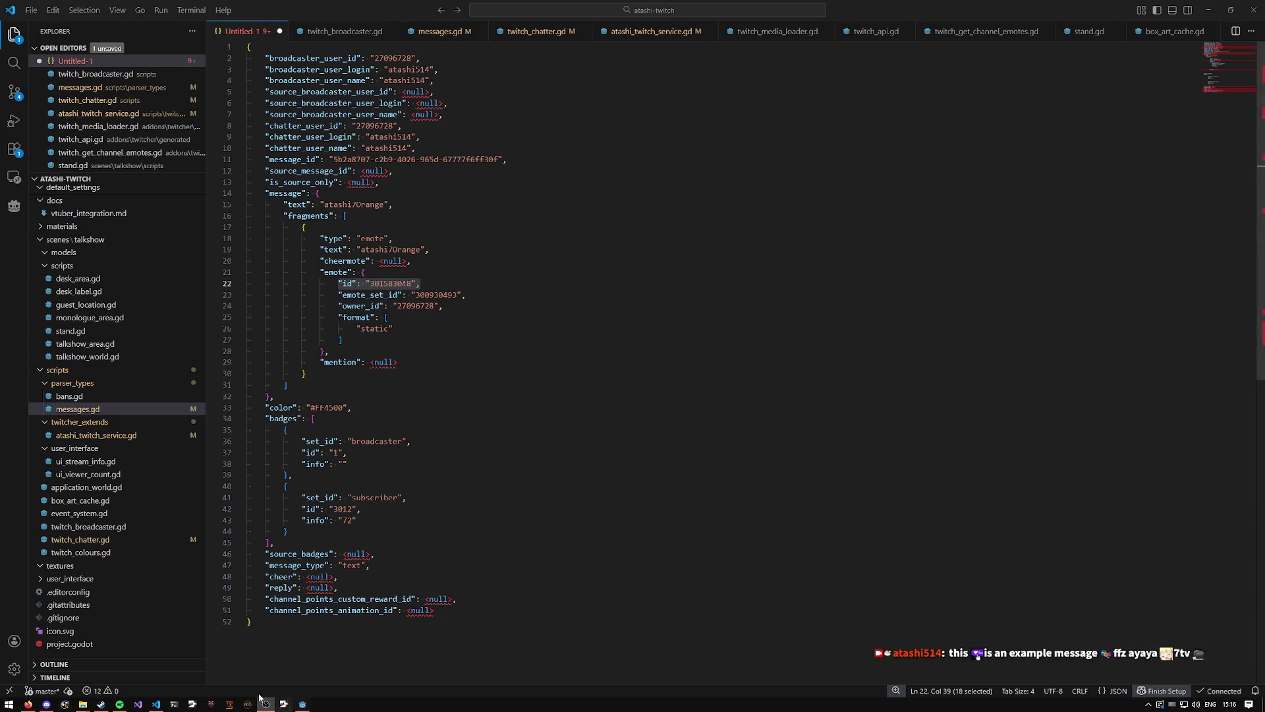
left_click(303, 704)
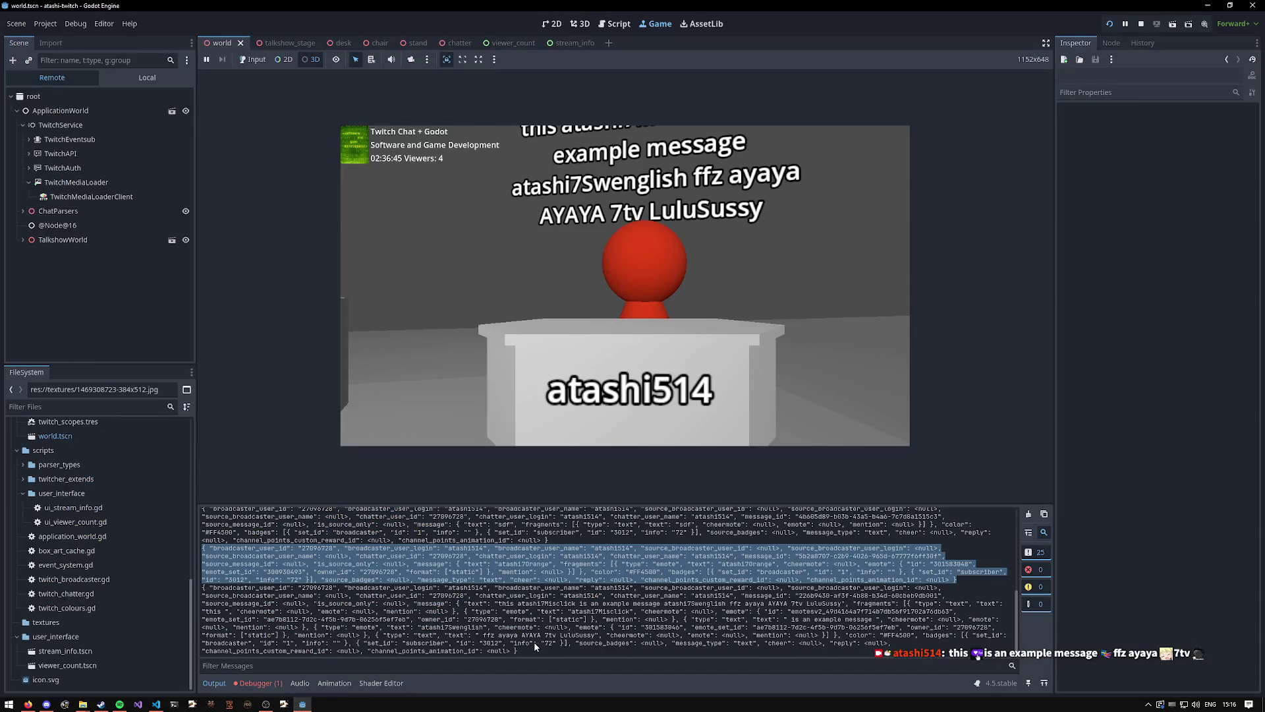
left_click_drag(530, 653, 213, 594)
key("alt+Tab")
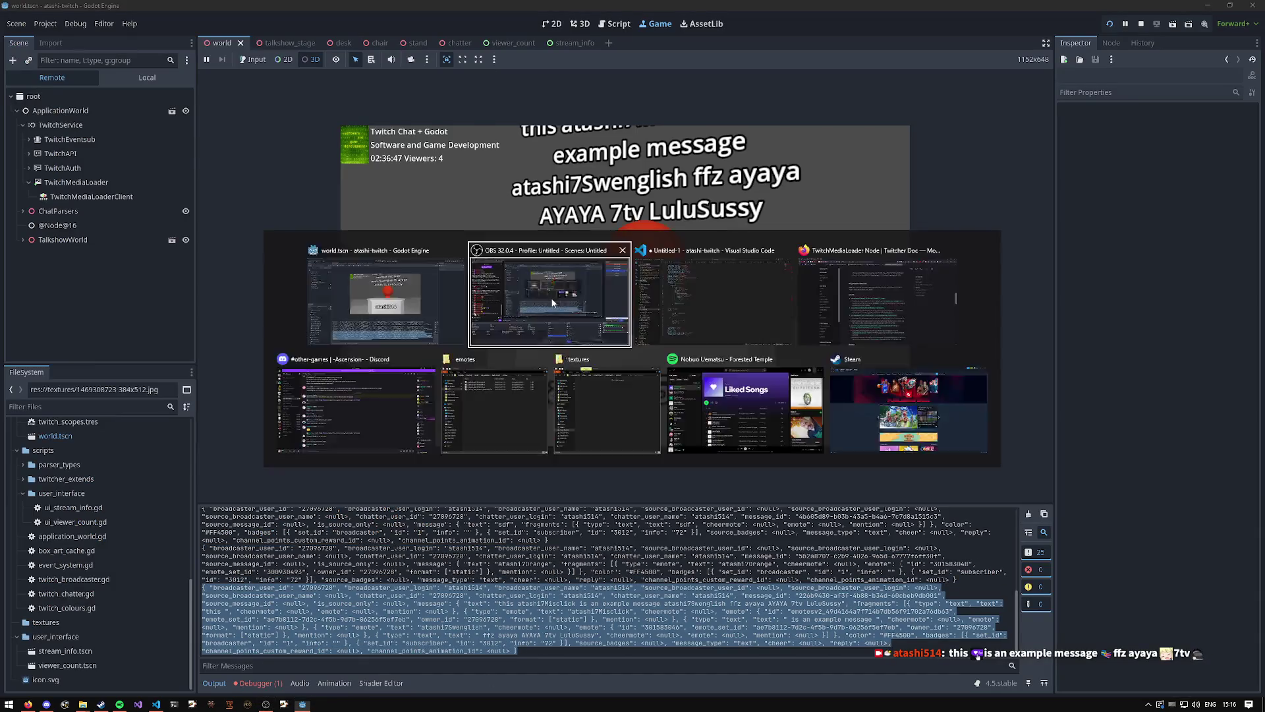
key("alt+Tab")
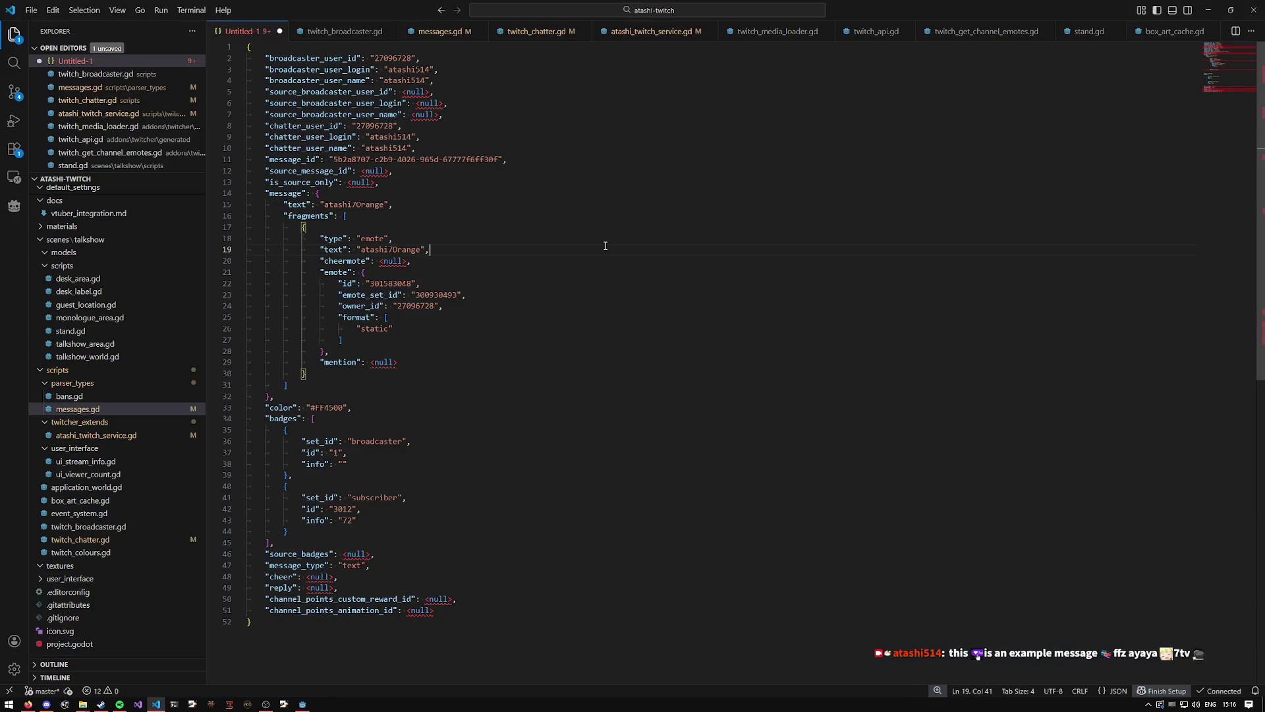
Replace the untitled file's contents with the longer message and format it as JSON.
key("ctrl+a")
key("ctrl+v")
key("shift+alt+f")
left_click(606, 246)
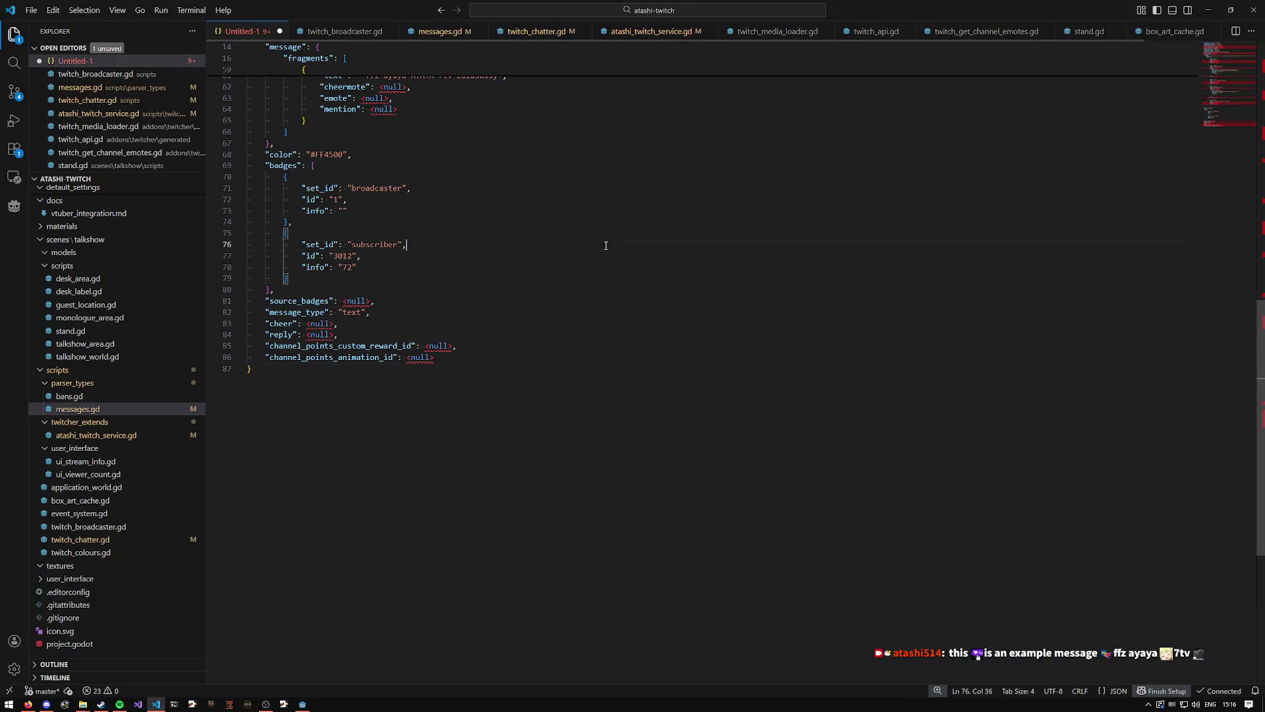
scroll(605, 258, "up", 5)
scroll(603, 317, "up", 5)
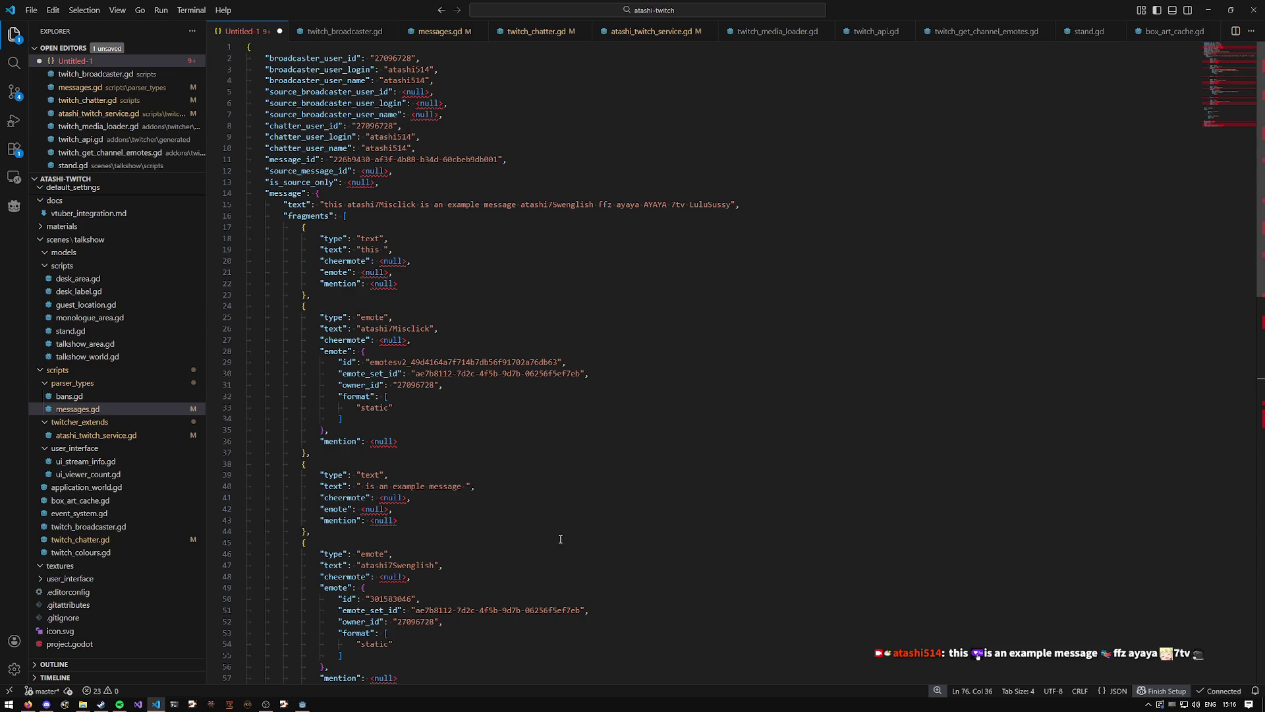
left_click(681, 385)
scroll(679, 411, "down", 3)
scroll(679, 413, "down", 1)
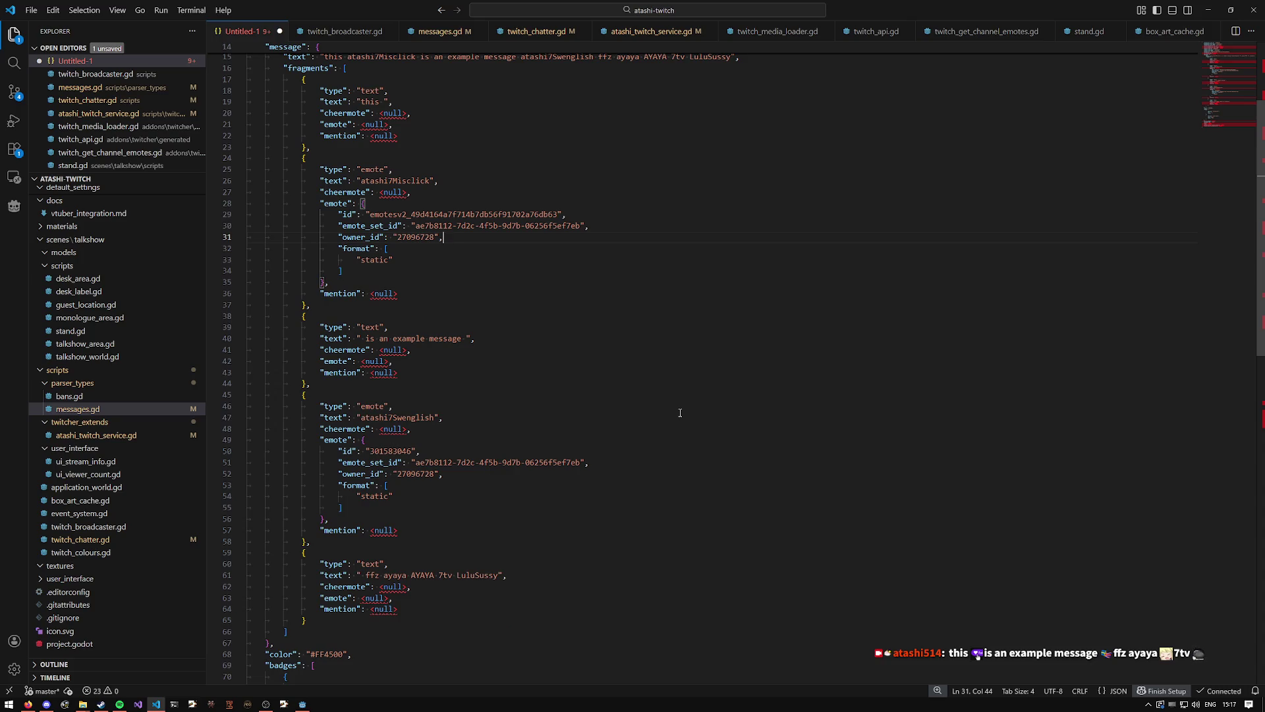
triple_click(489, 574)
left_click(584, 577)
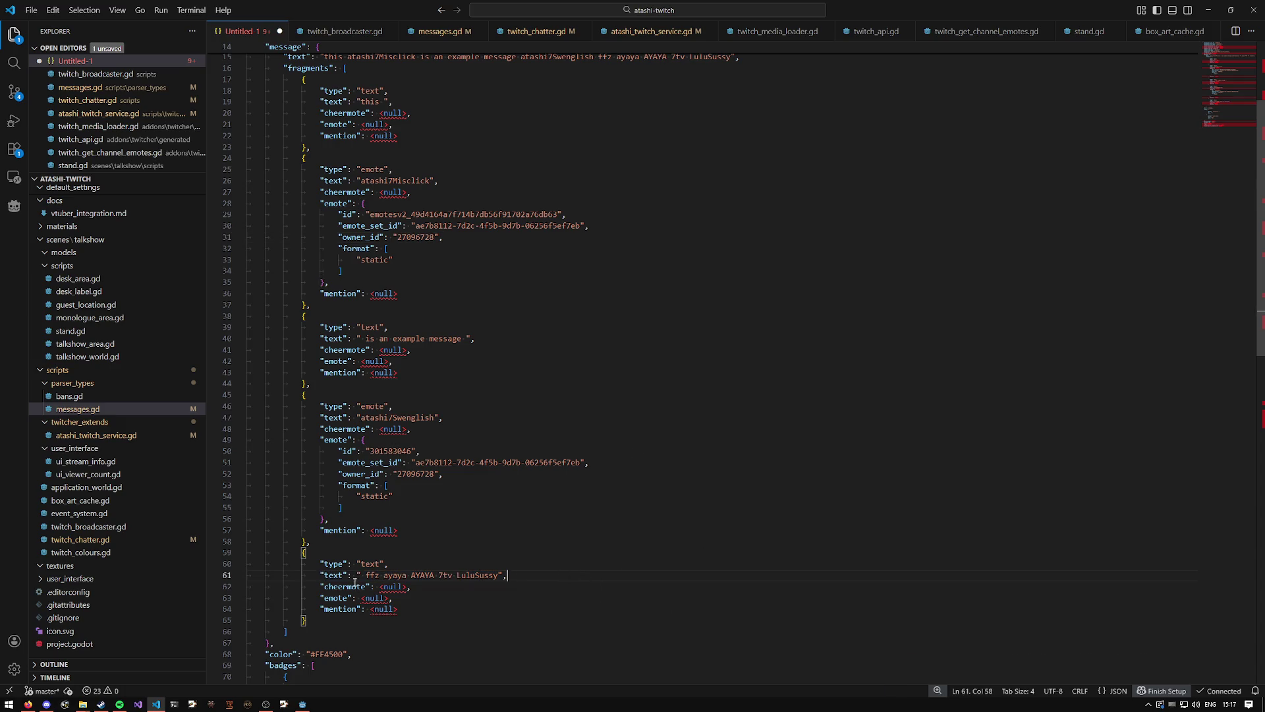
left_click_drag(365, 575, 501, 575)
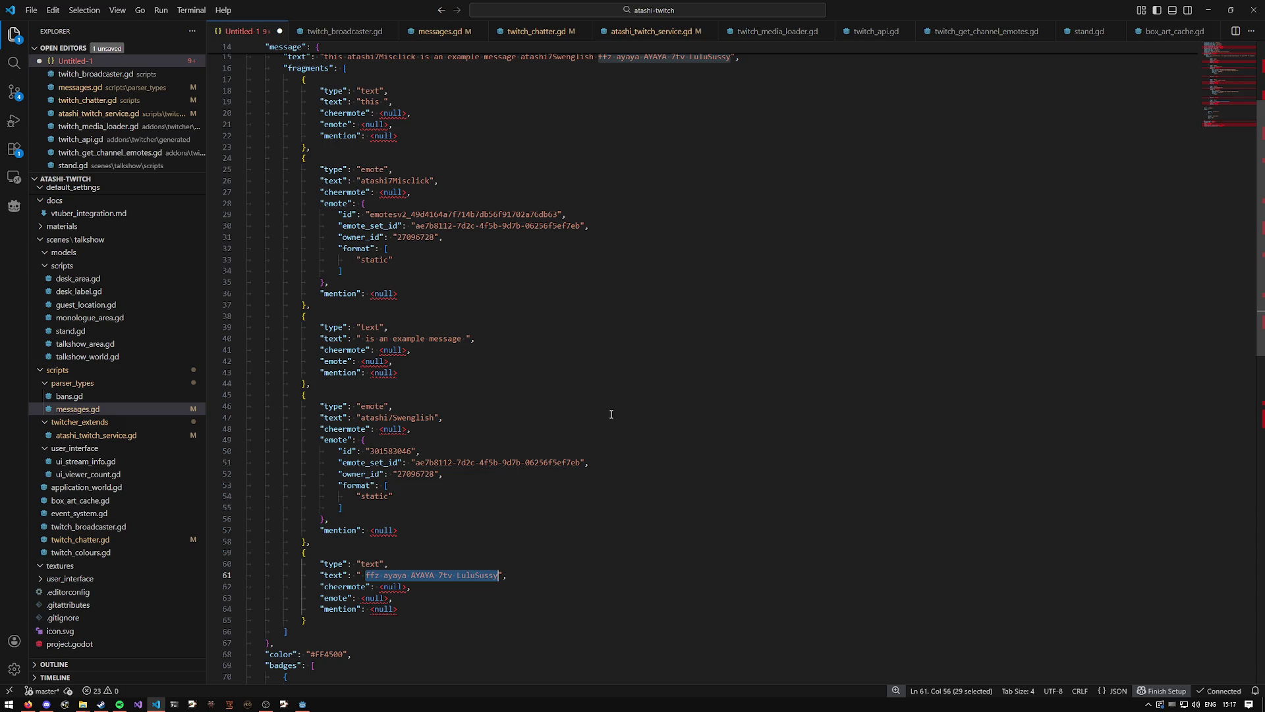
scroll(585, 415, "up", 5)
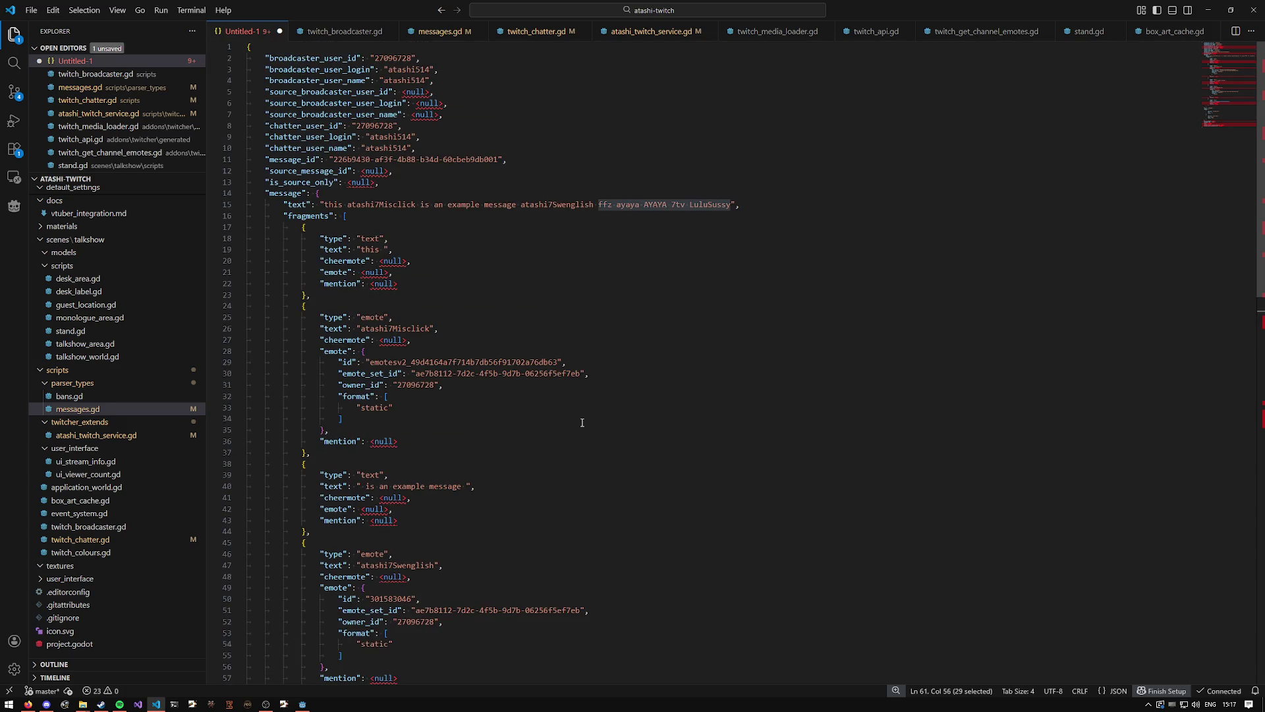
Save the untitled JSON as example_message.json in the atashi-twitch project root.
left_click(582, 422)
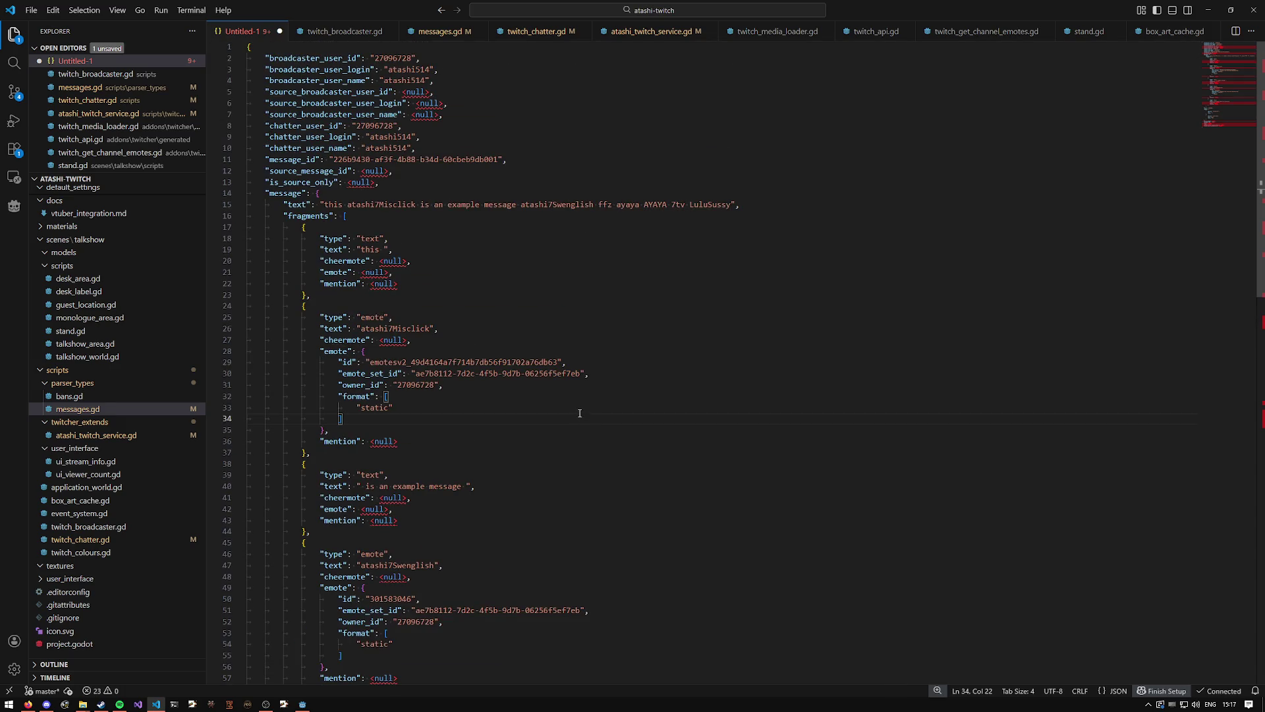
key("ctrl+s")
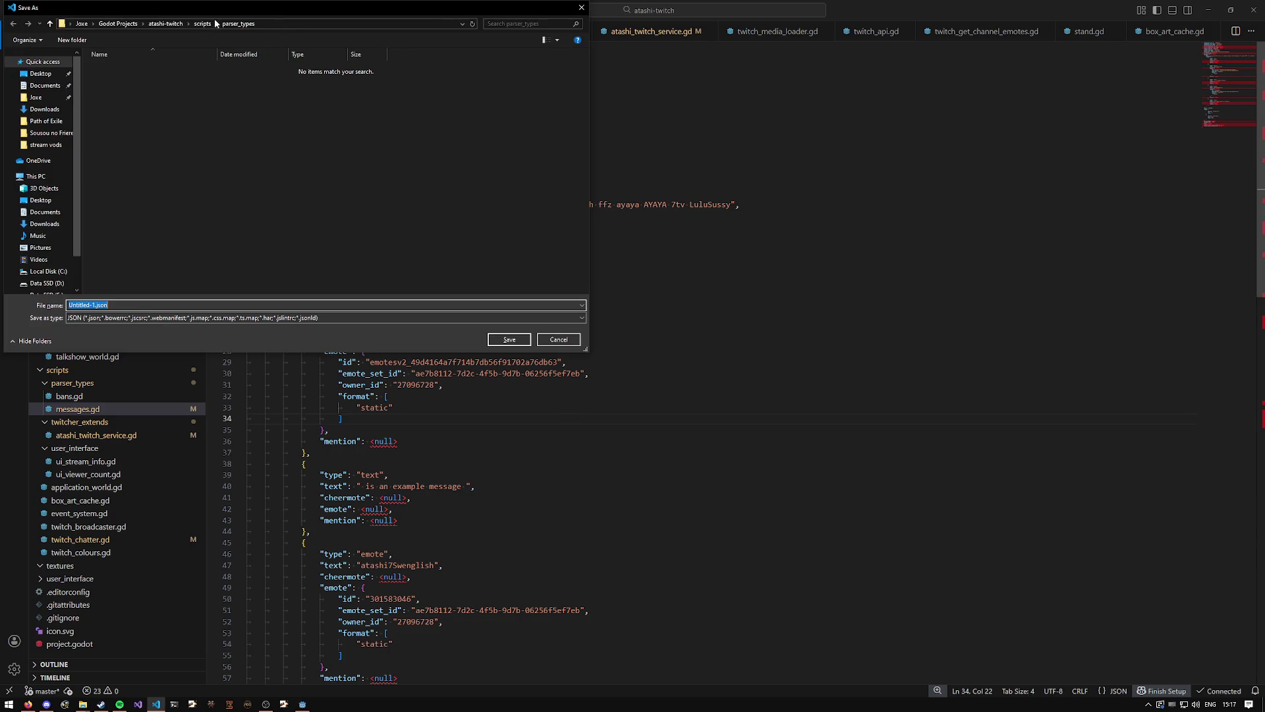
left_click(202, 23)
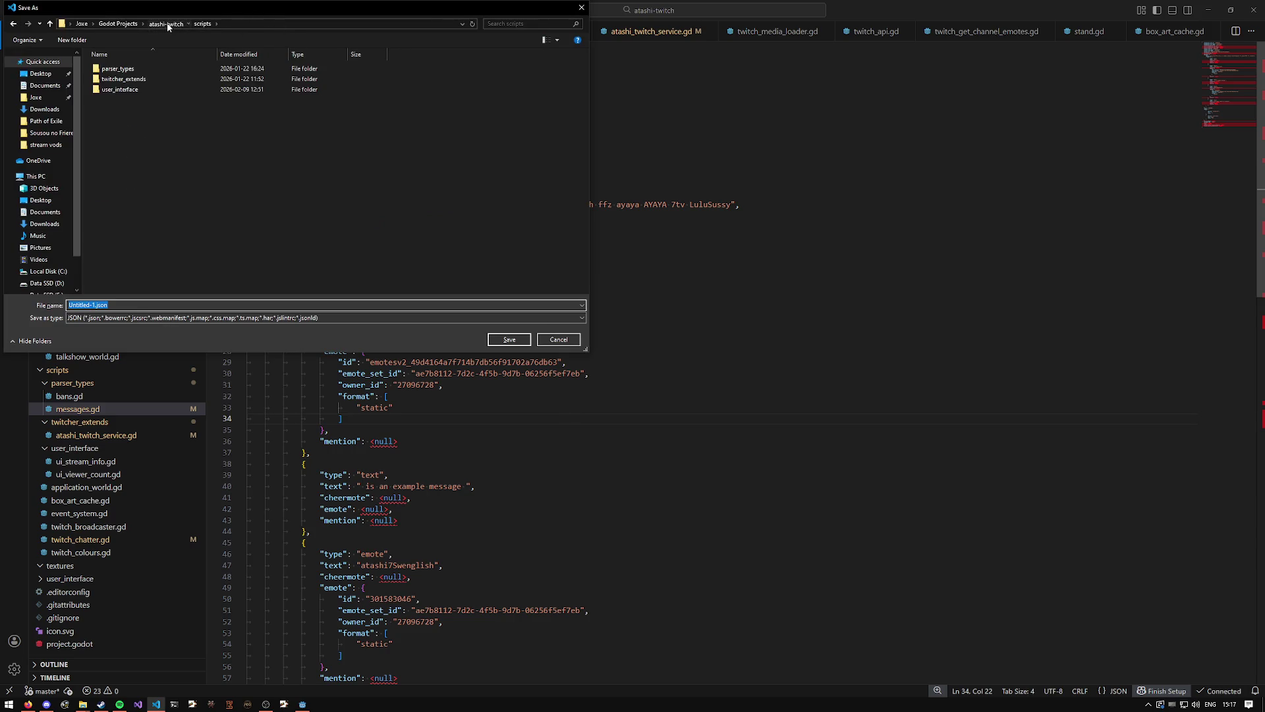
left_click(168, 22)
type("example")
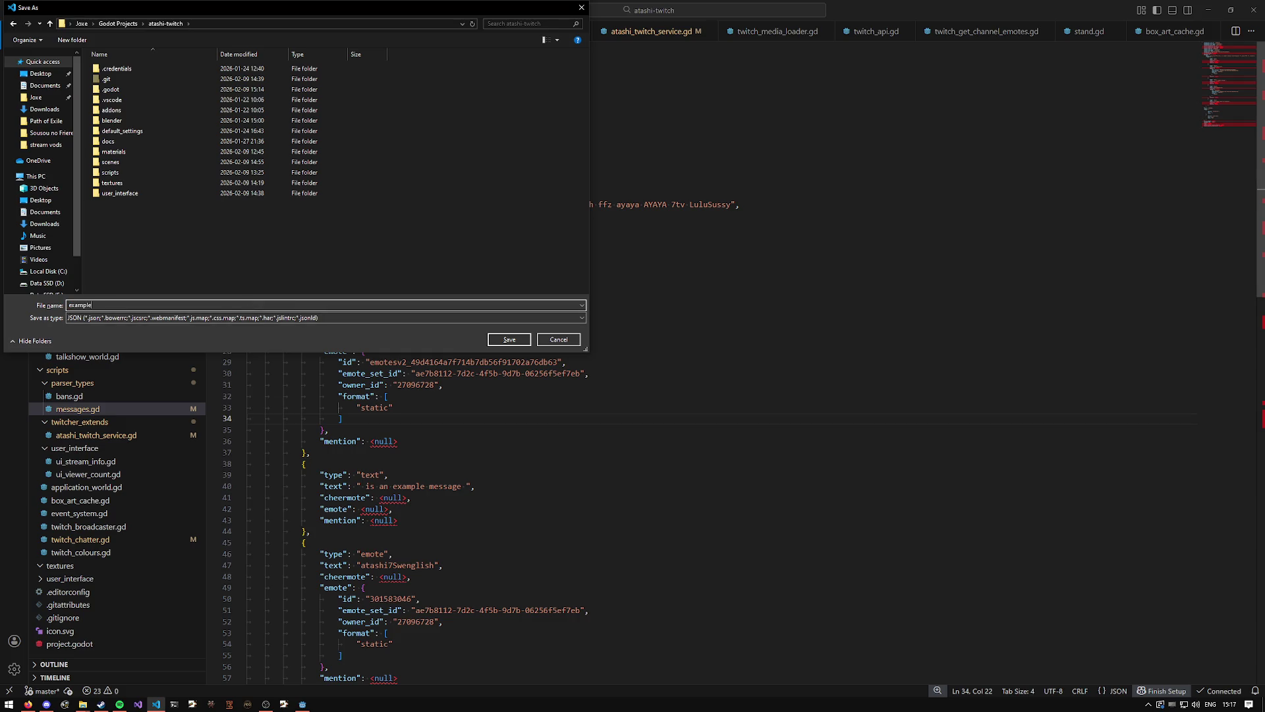
type("_message.json")
key("Return")
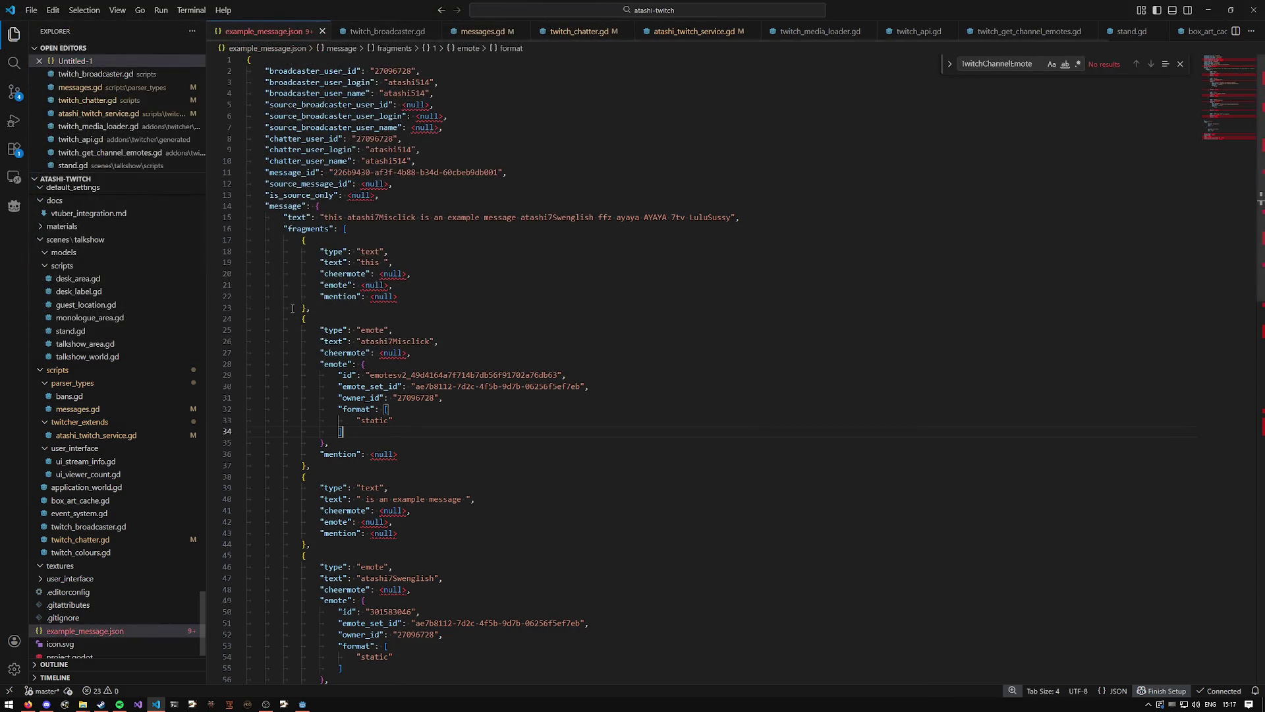
left_click(311, 308)
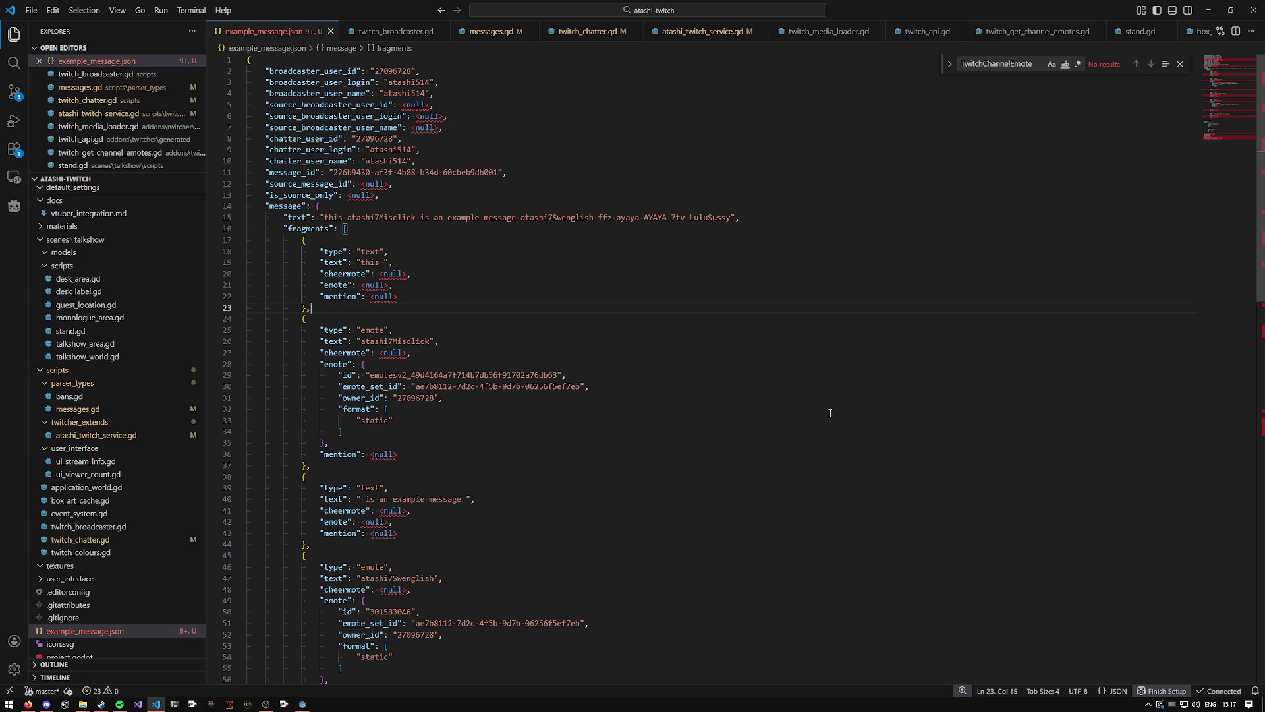
Look over the emote fragment format field in example_message.json, then return to atashi_twitch_service.gd.
left_click(800, 408)
scroll(642, 422, "down", 4)
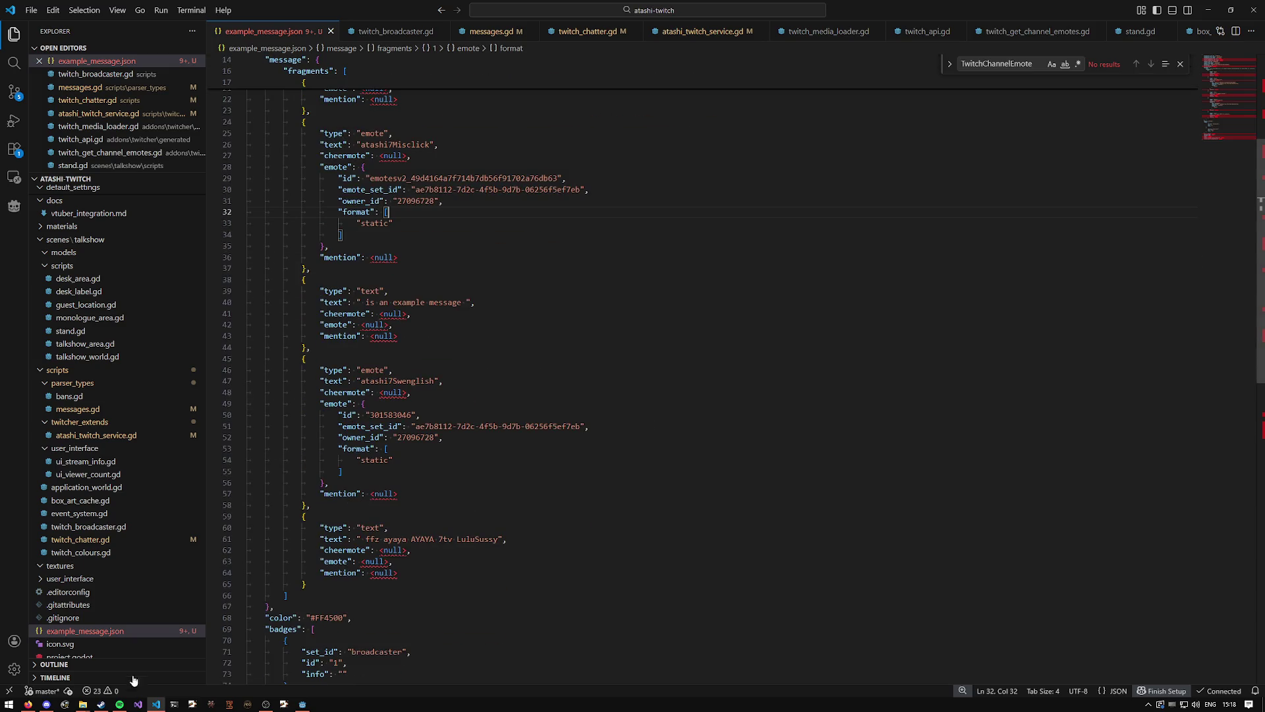
scroll(567, 537, "up", 5)
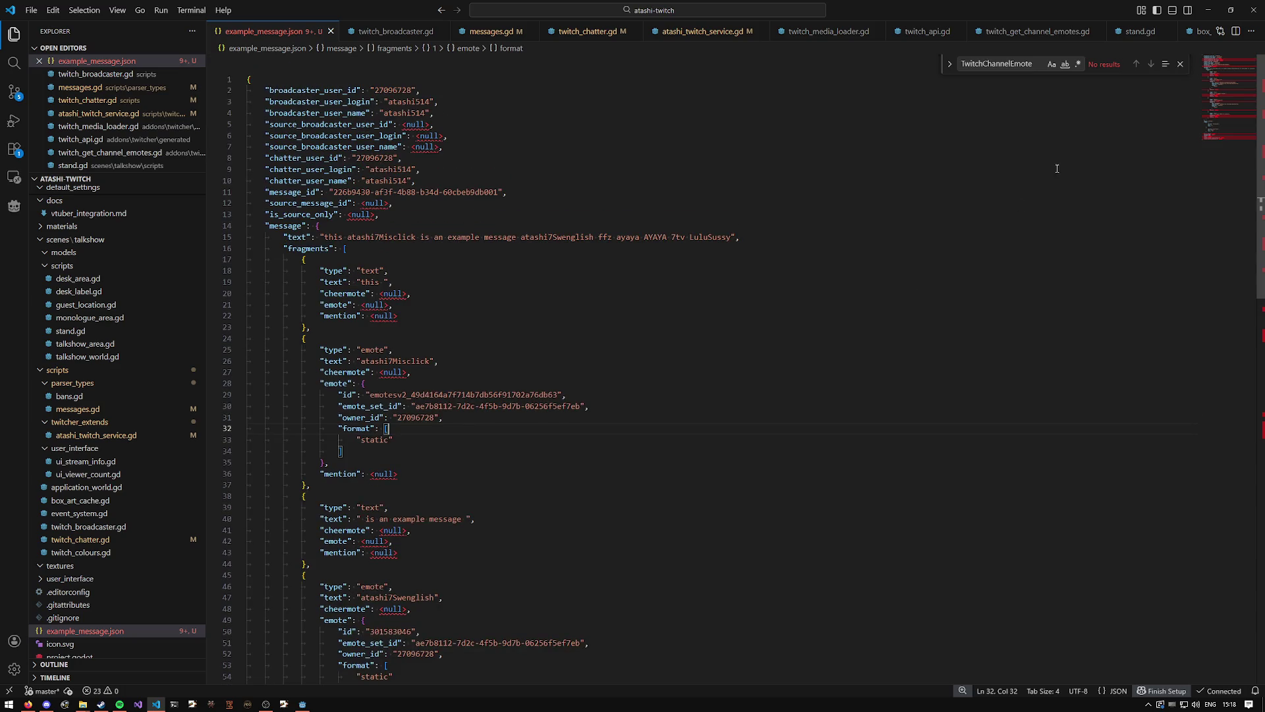
left_click(713, 31)
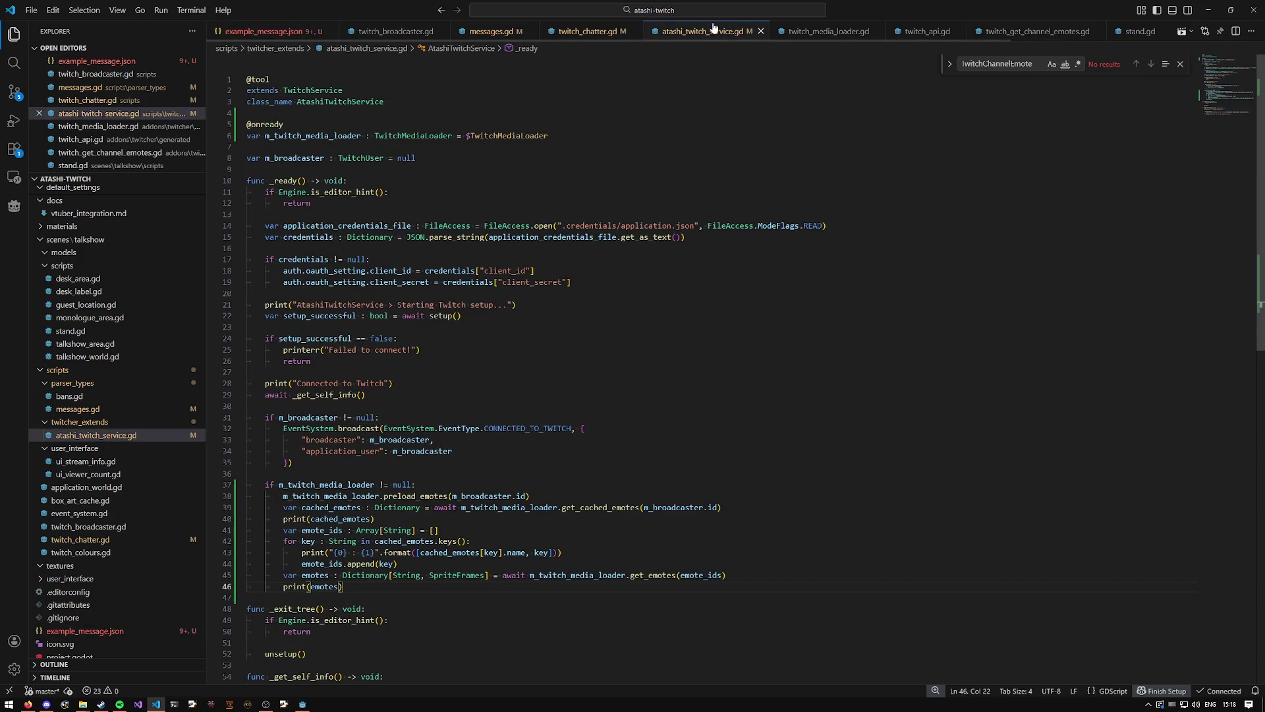
left_click(764, 418)
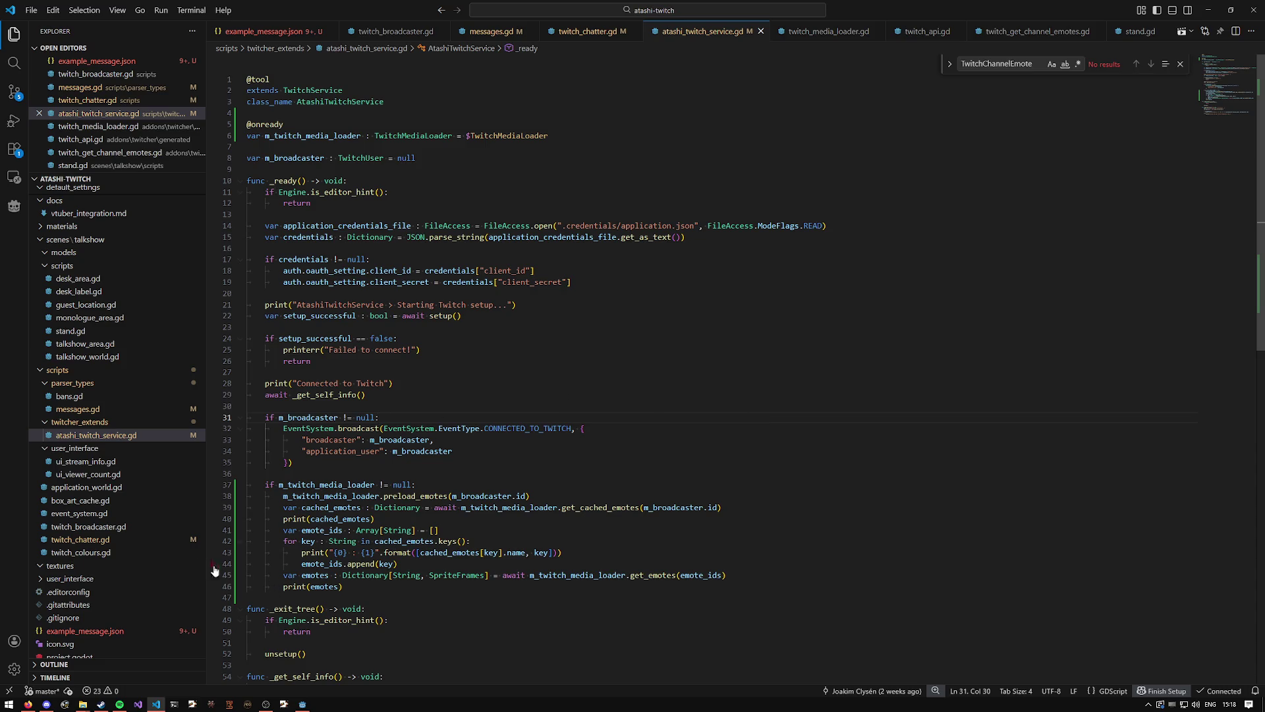
Create a new emote_cache.gd file in the scripts folder.
right_click(54, 370)
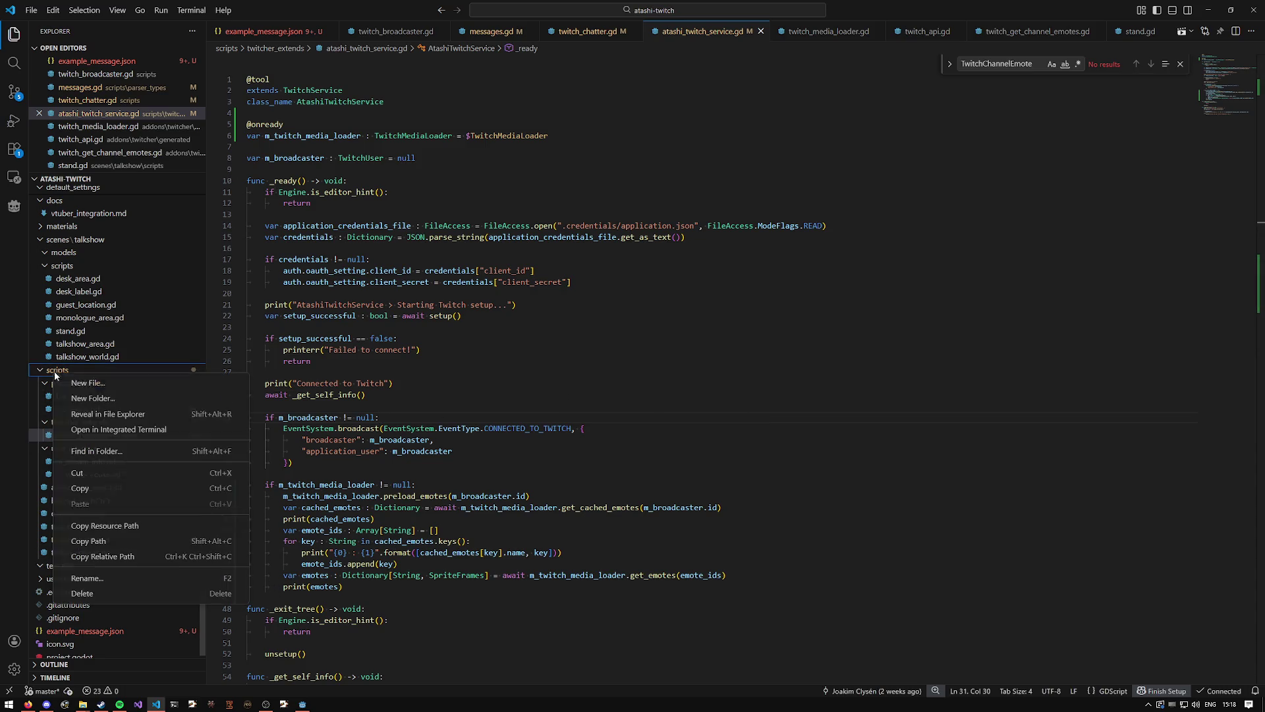
left_click(116, 387)
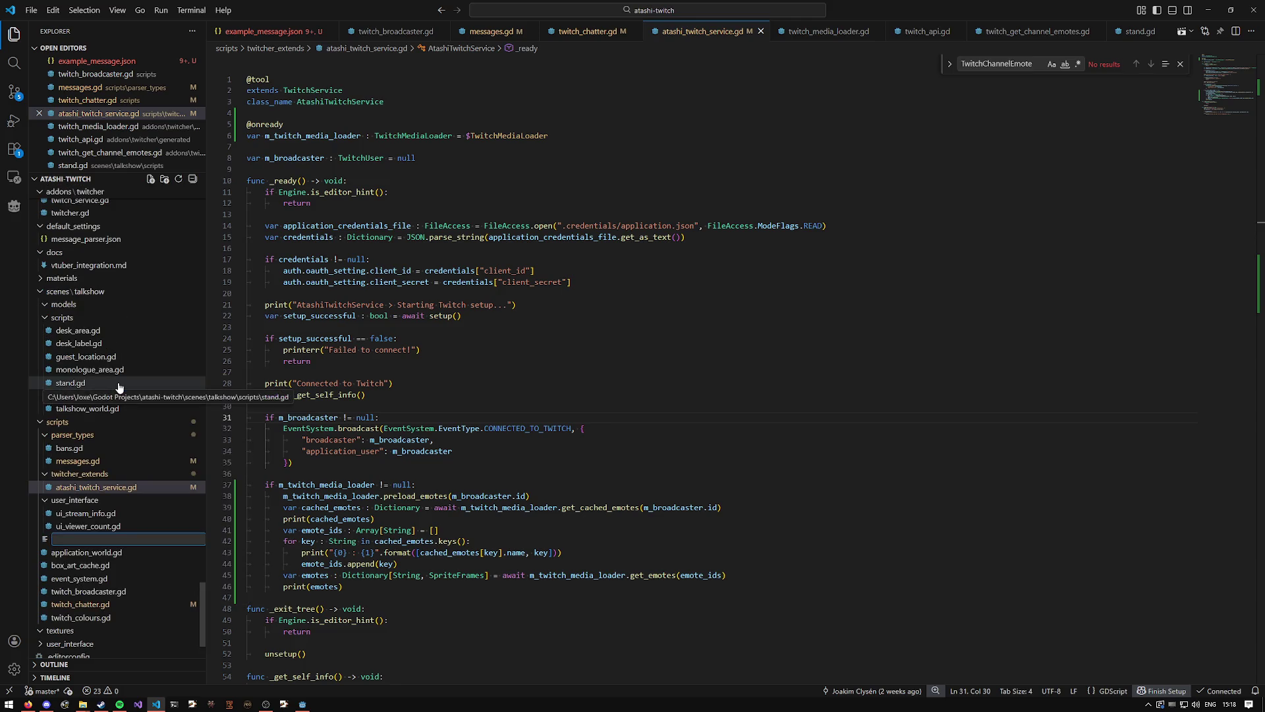
type("twitch")
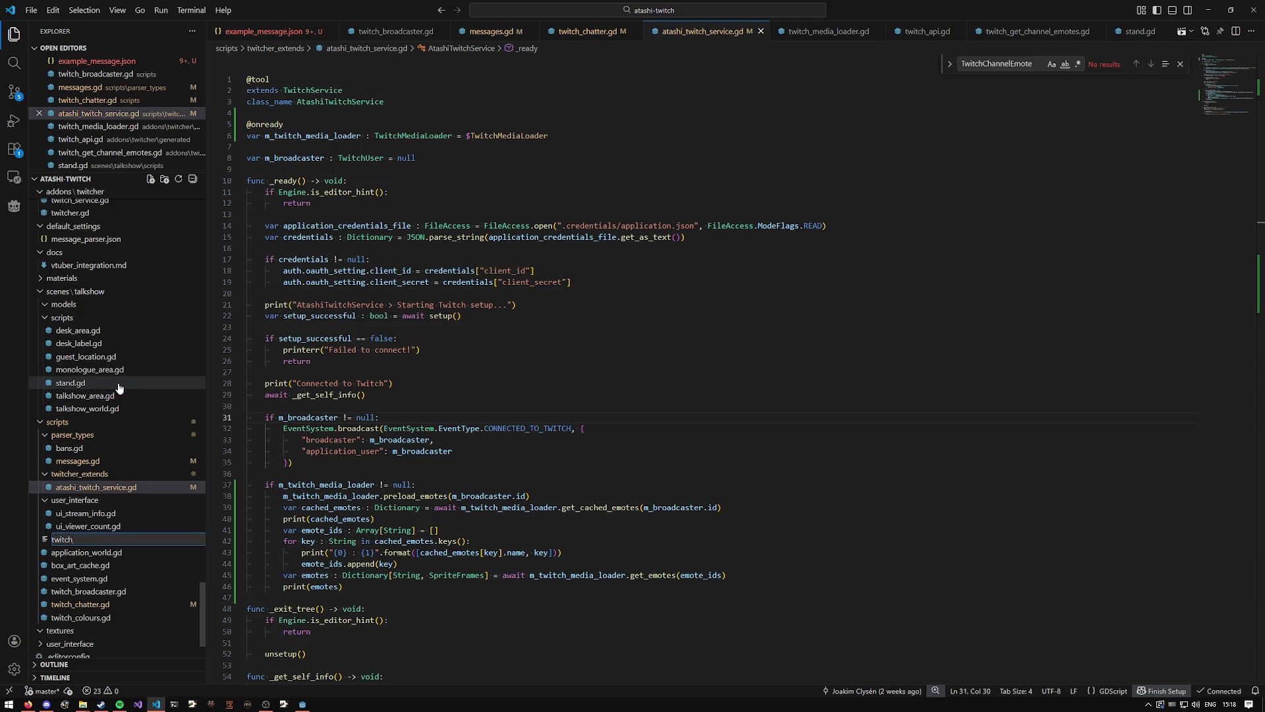
key("BackSpace")
key("BackSpace")
key("BackSpace")
type("emote_c")
type("ache.gd")
key("Return")
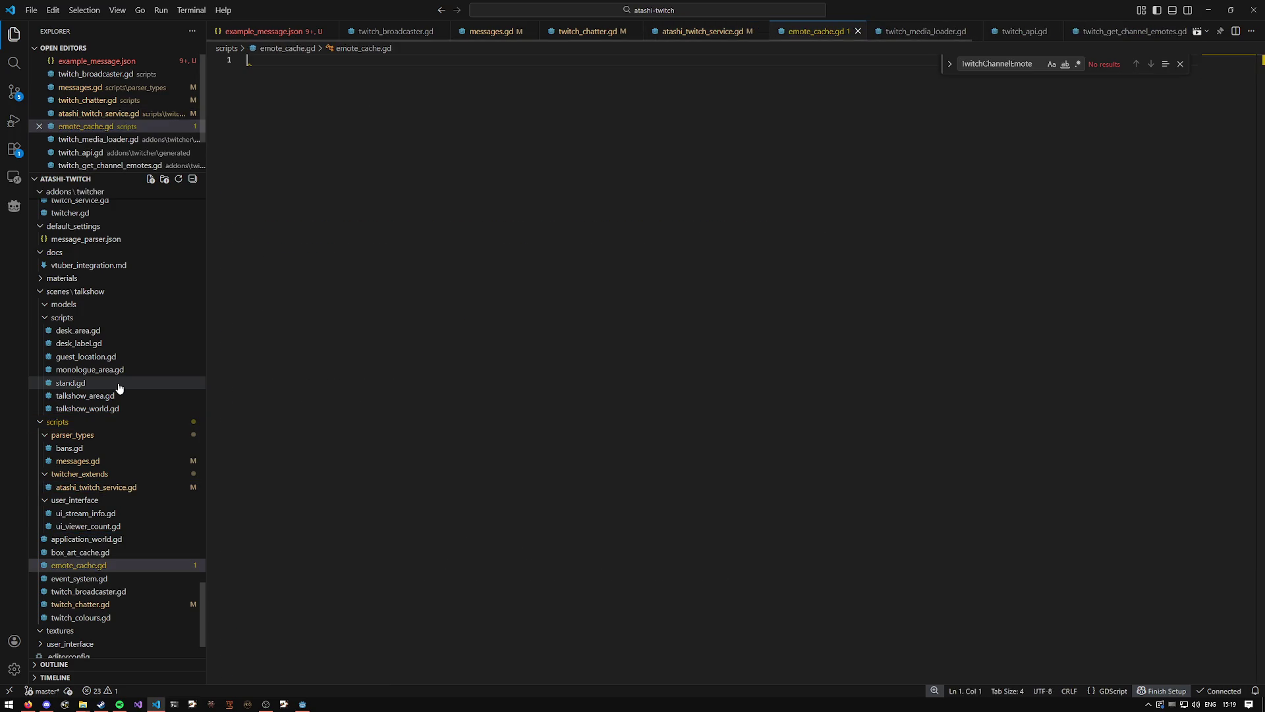
type("s")
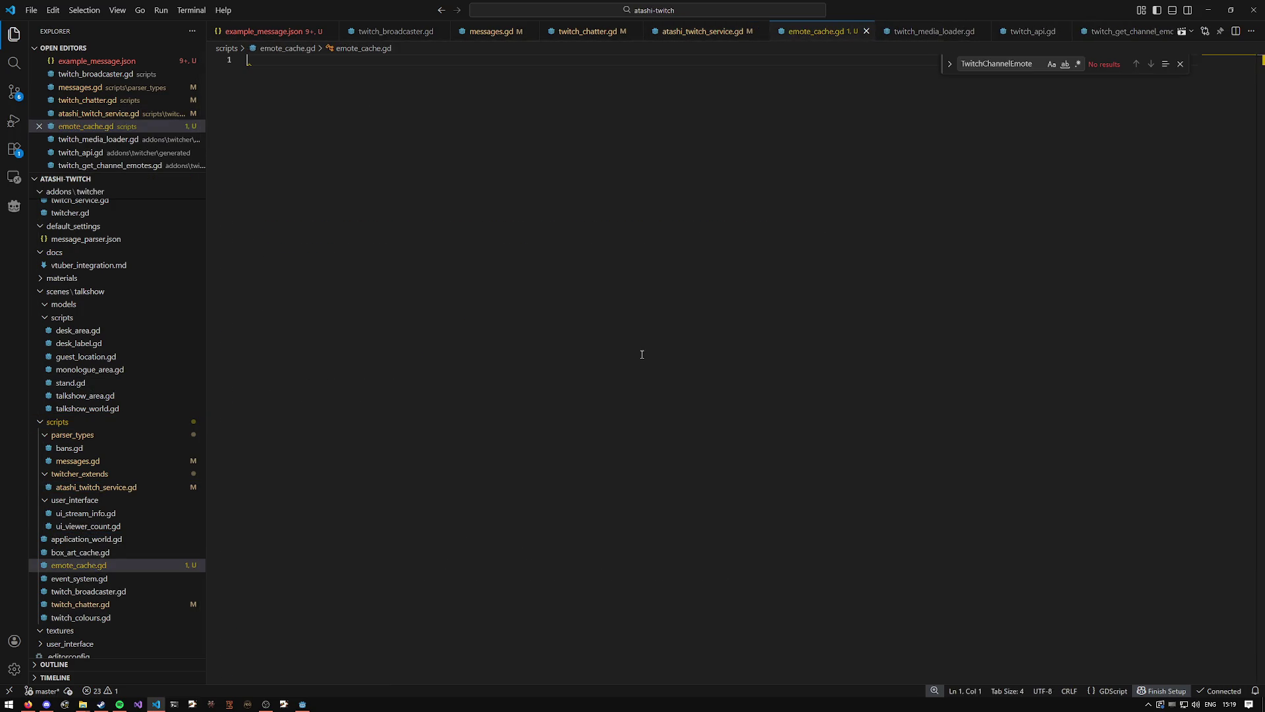
type("tatic func ")
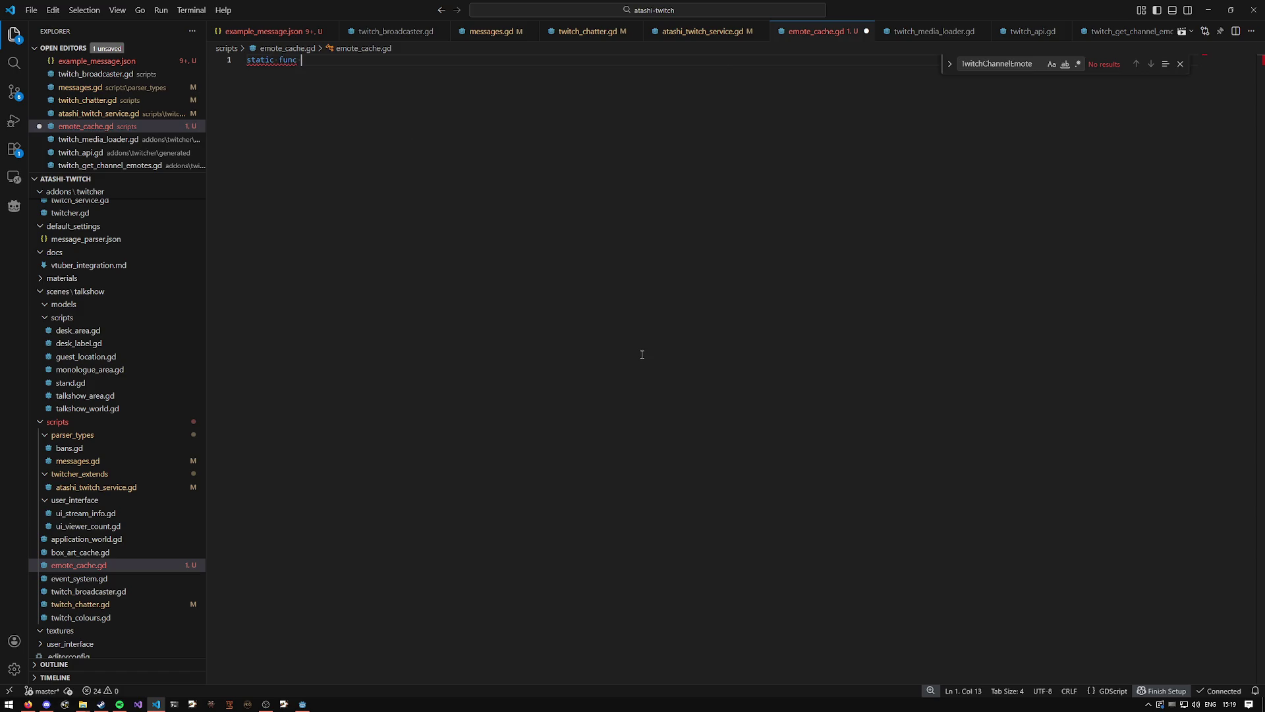
type("get_emote")
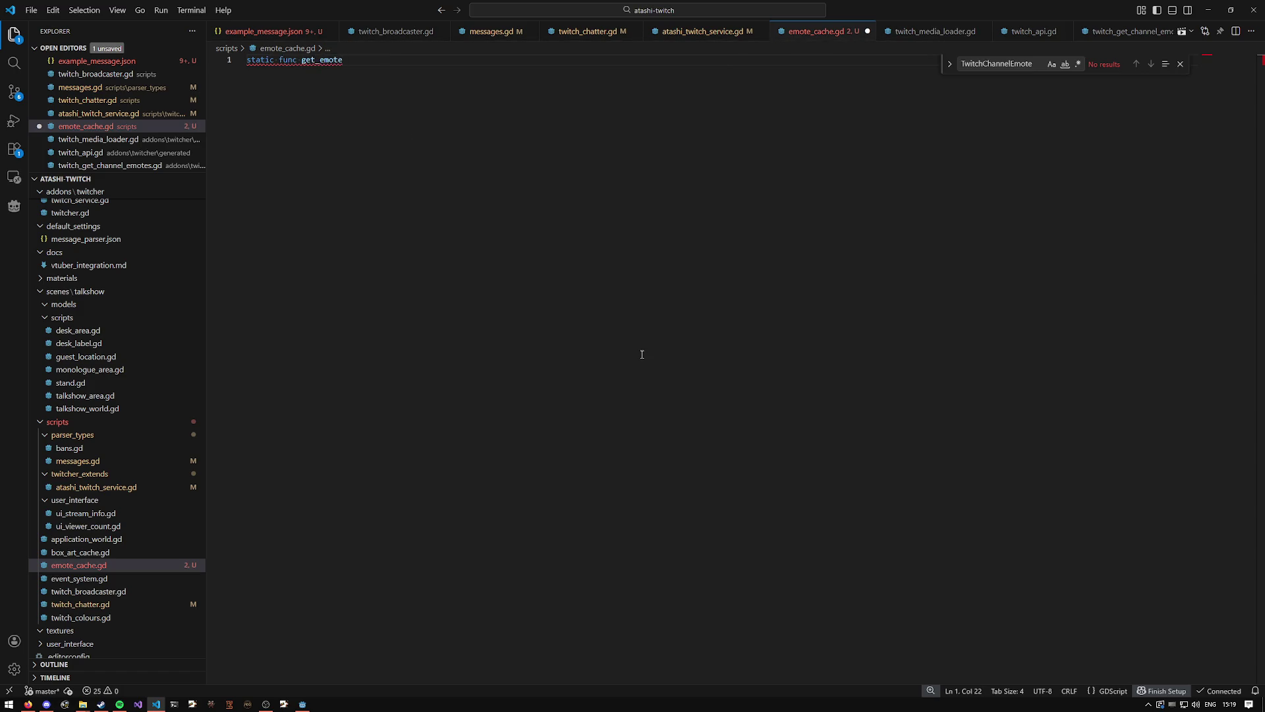
type("() ->")
Declare func get_emote(emote_id: String) -> SpriteFrames in the new cache script.
key("ctrl+Tab")
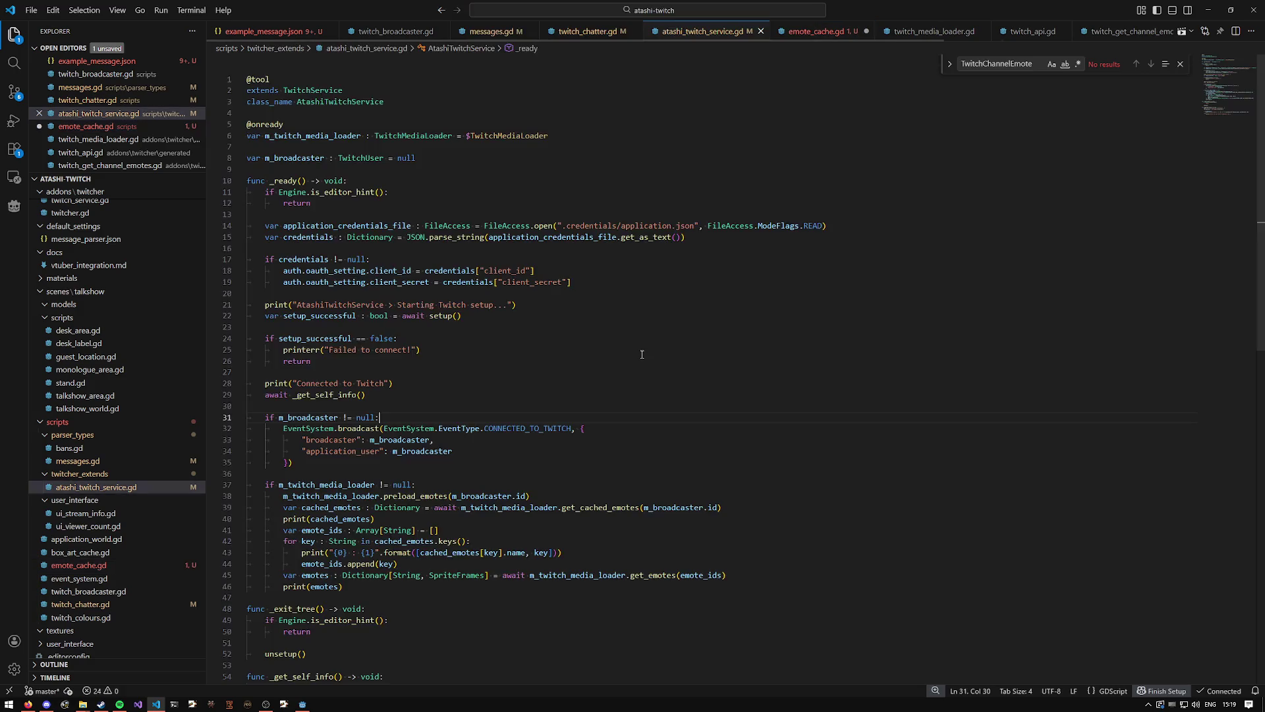
key("ctrl+Tab")
type("-> ")
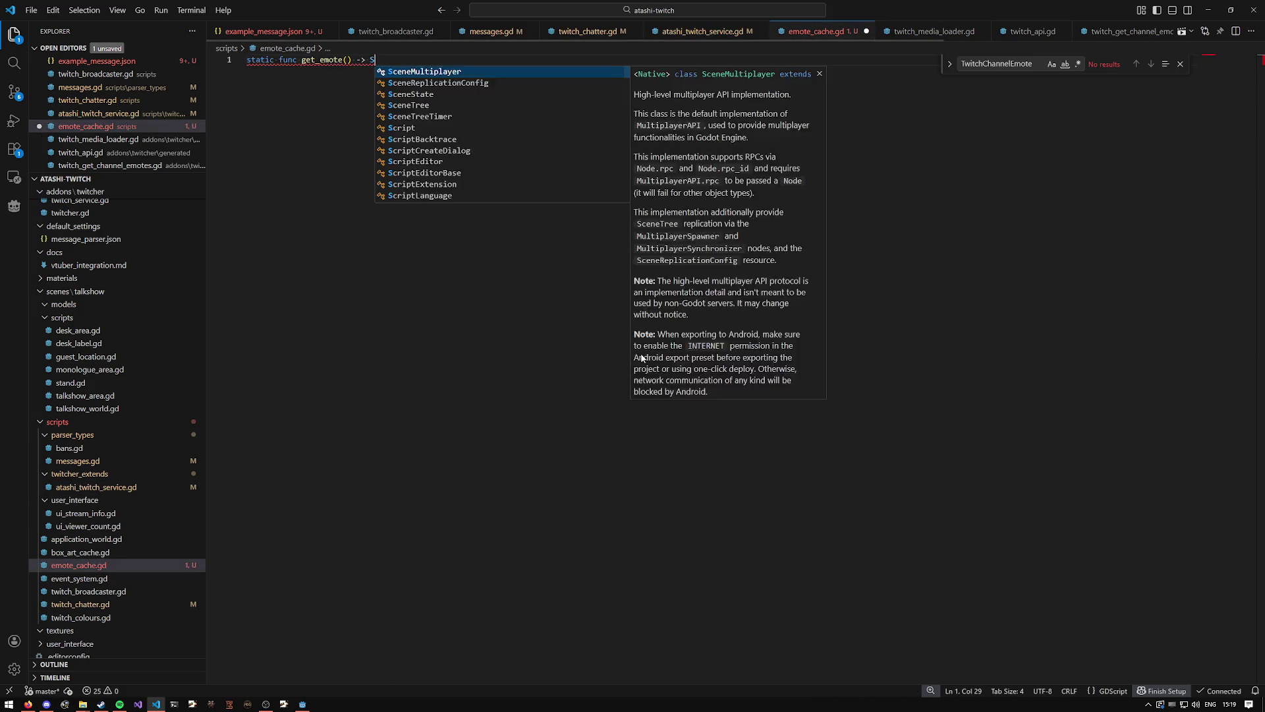
type("SpriteFrames")
key("Return")
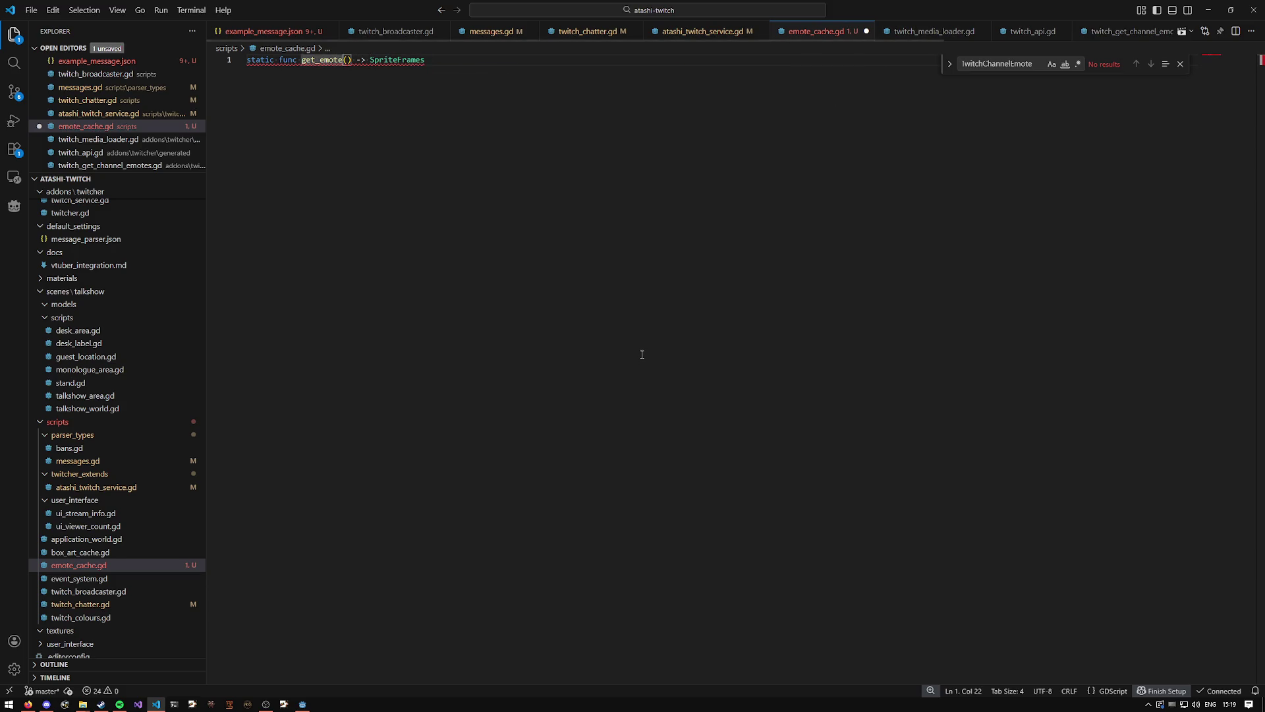
key("ctrl+Left")
key("ctrl+Left")
key("ctrl+Left")
type("emote_i")
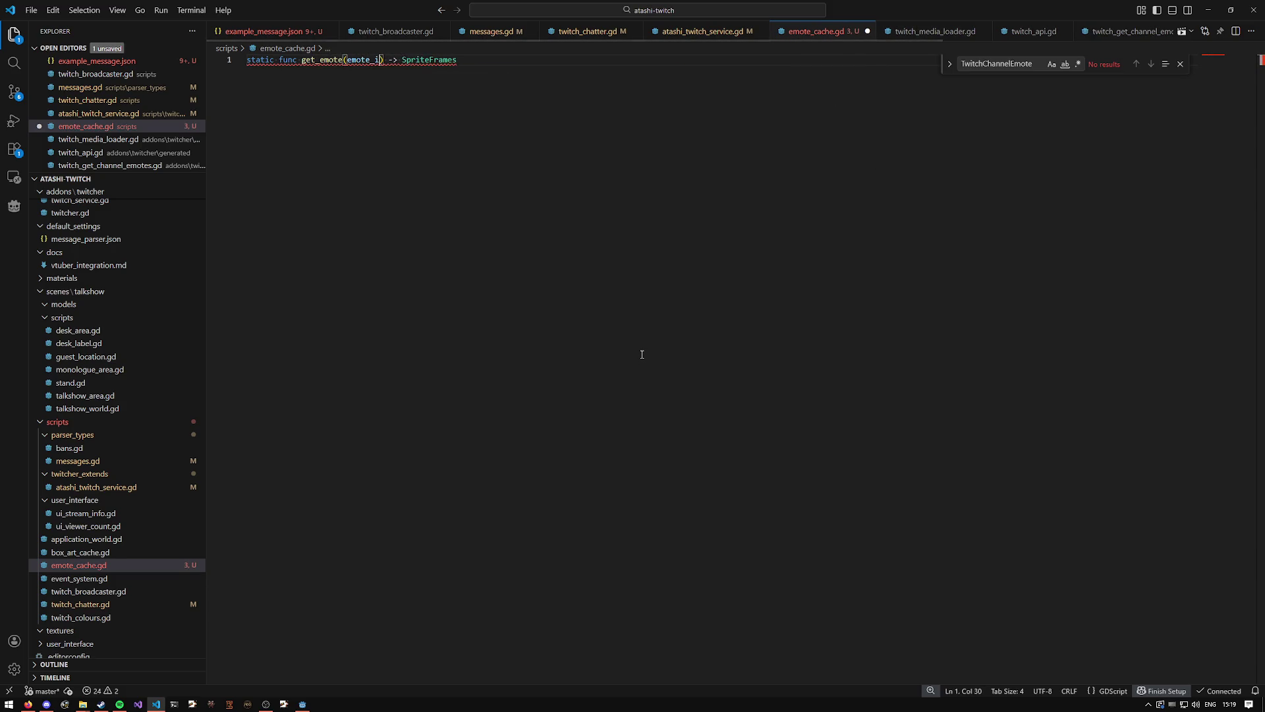
type("d : String")
key("Return")
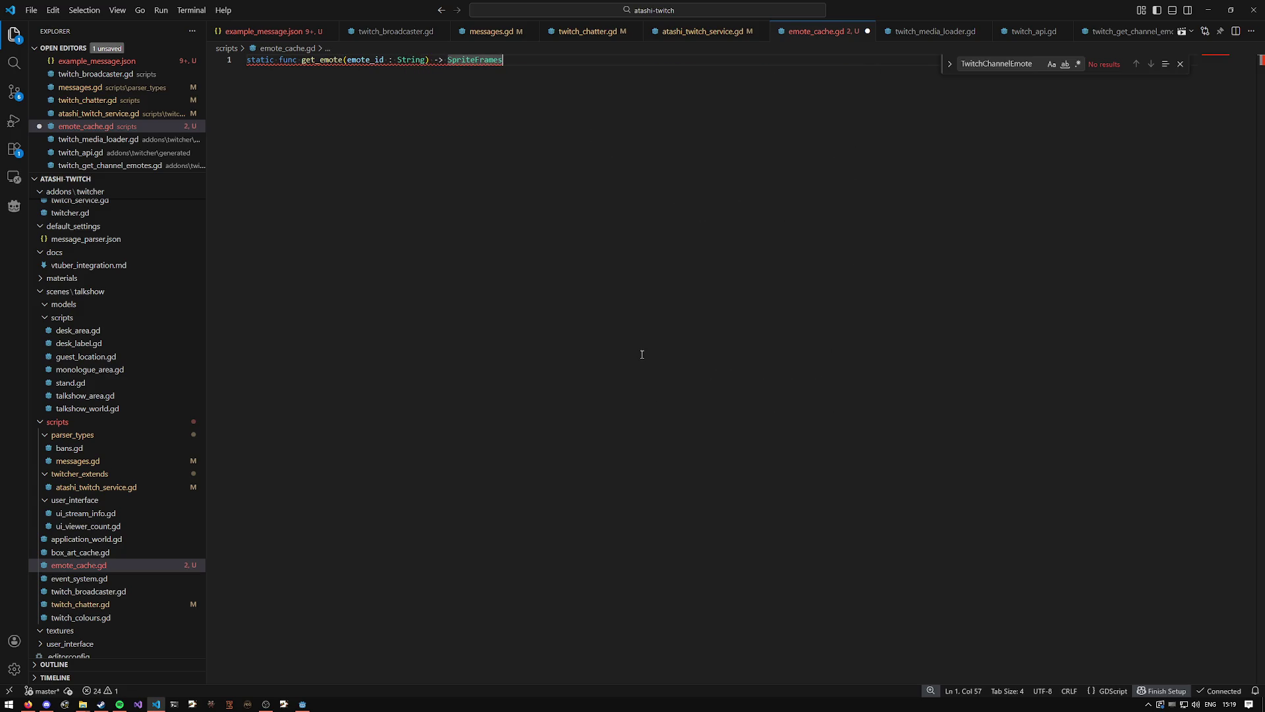
key("End")
type(":")
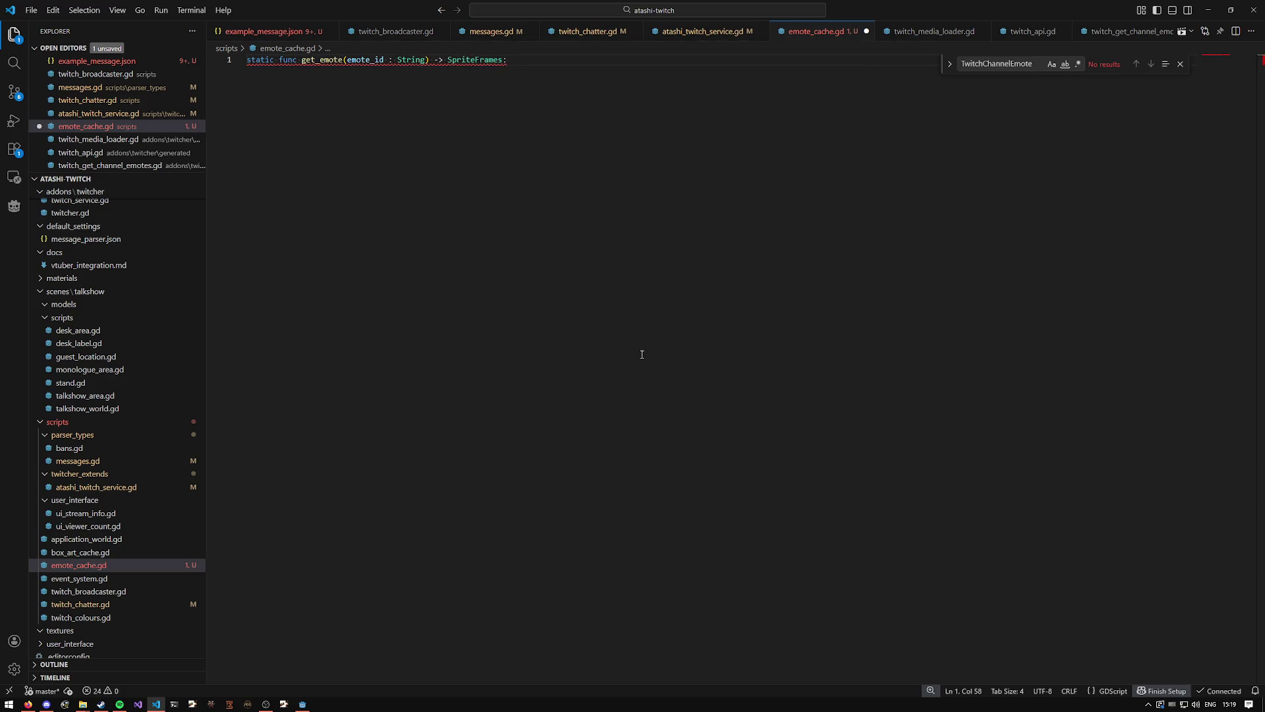
Add a static var emotes: Dictionary[String, SpriteFrames] above get_emote.
key("Home")
key("Return")
key("Return")
key("Up")
key("Up")
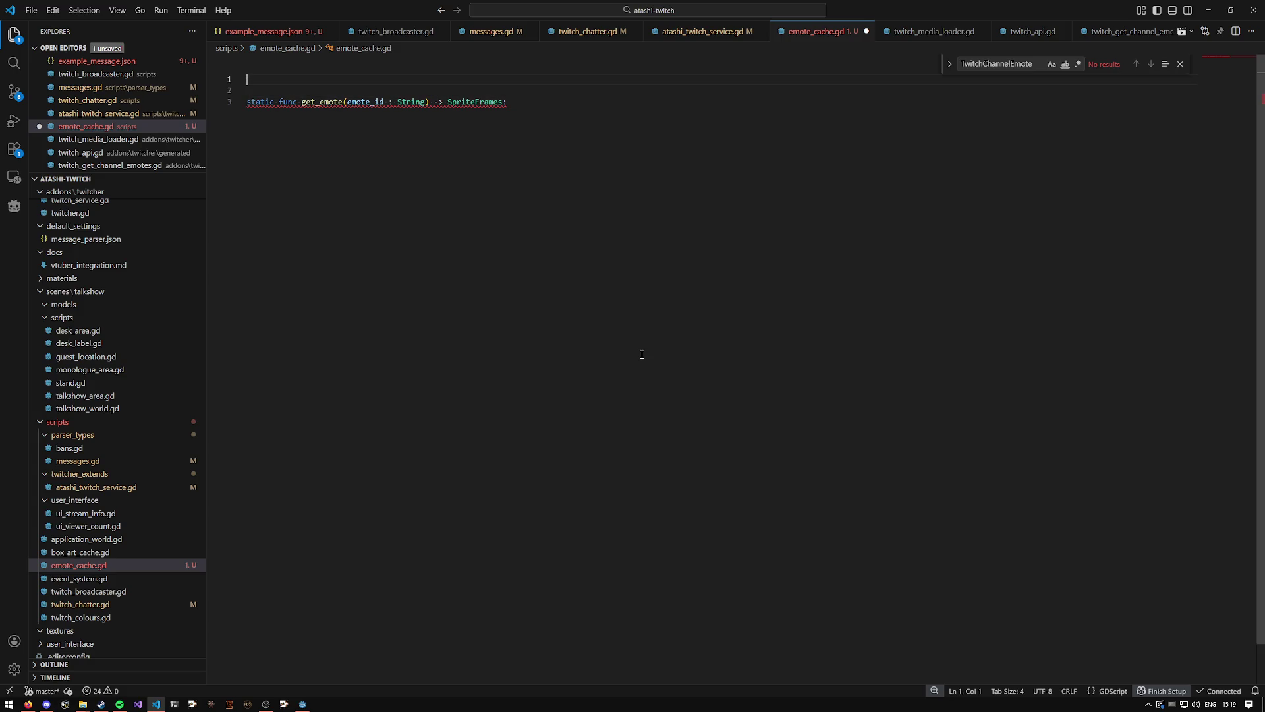
type("stat")
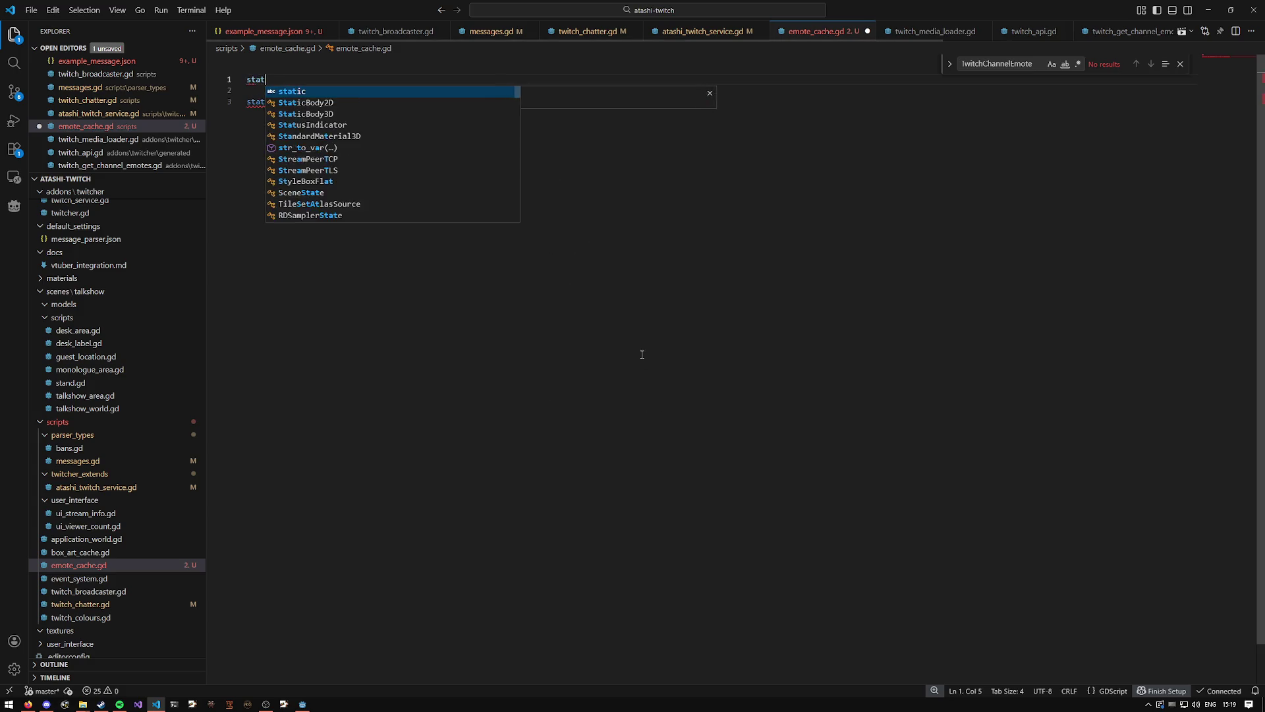
type("ic var D")
key("BackSpace")
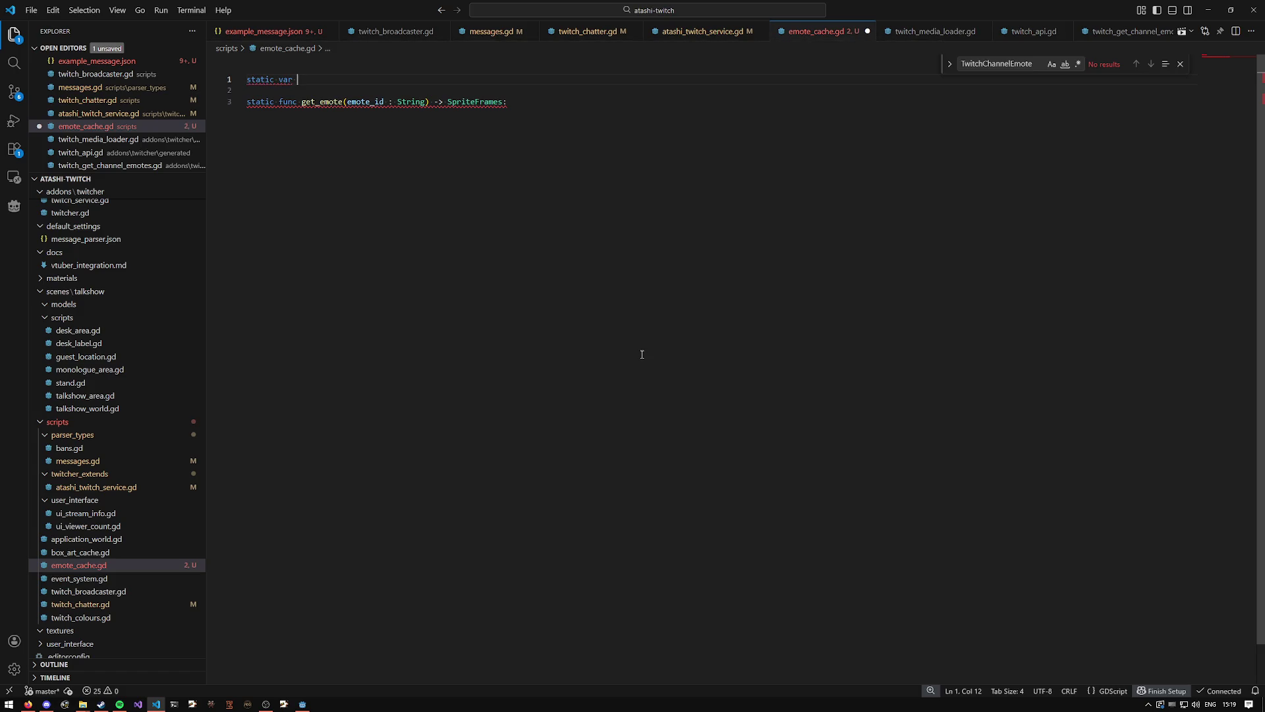
type("emotes :")
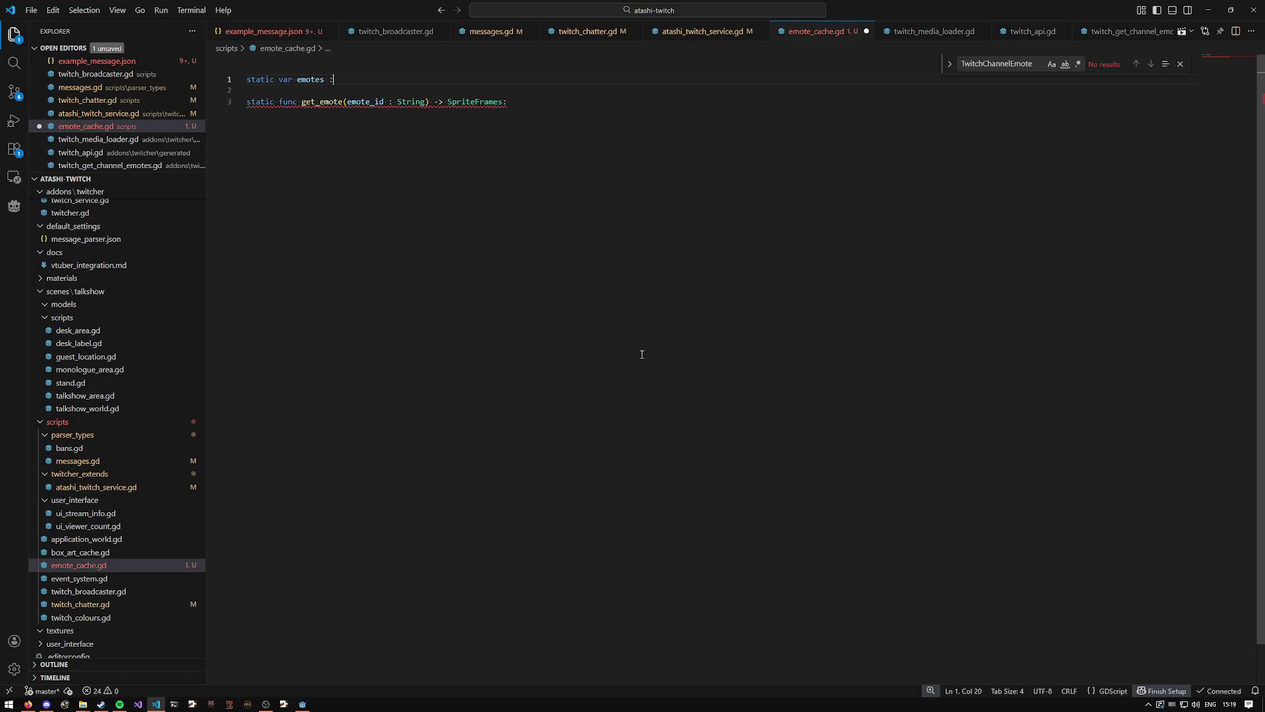
type(" Dic")
key("Return")
type("= ")
type("{String, ")
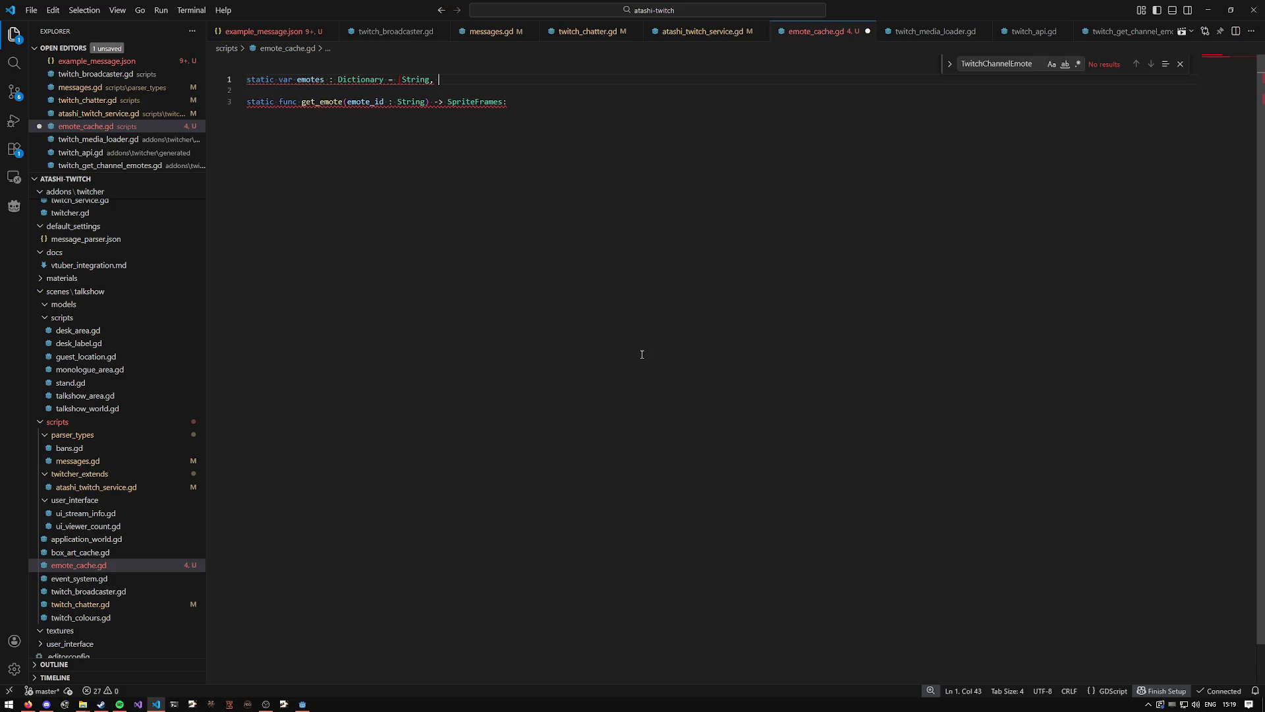
type("Sprite")
type("mes]")
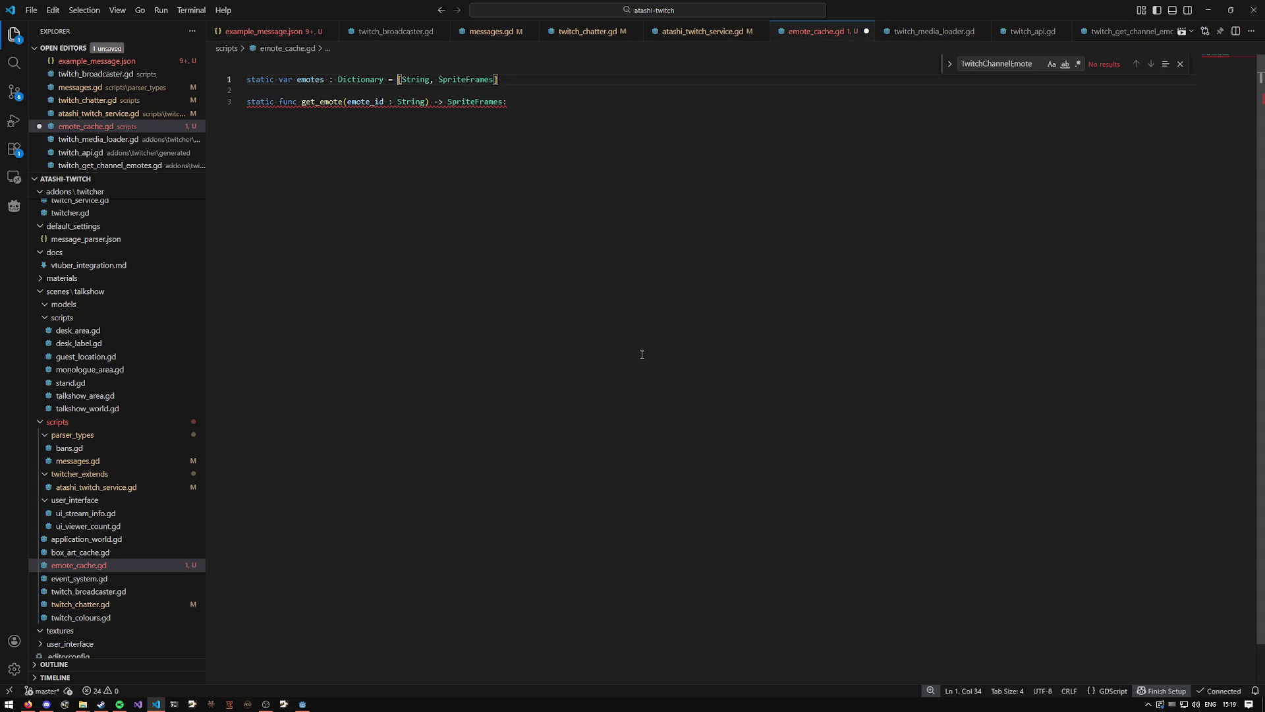
key("ctrl+Left")
key("ctrl+Left")
key("ctrl+Left")
key("BackSpace")
key("BackSpace")
key("BackSpace")
key("End")
type("= {")
left_click(567, 105)
Rename the file to twitch_emote_cache.gd, save it, and make room for a class_name line at the top.
left_click(88, 564)
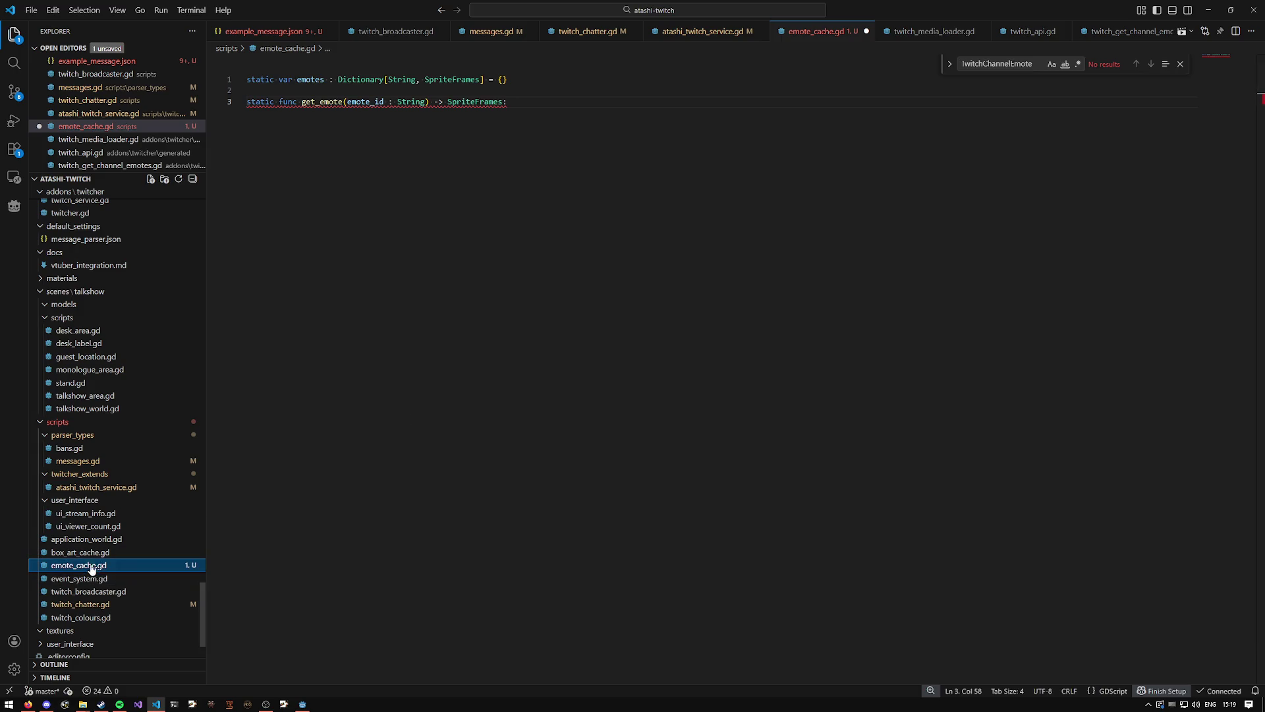
key("F2")
type("twitch_")
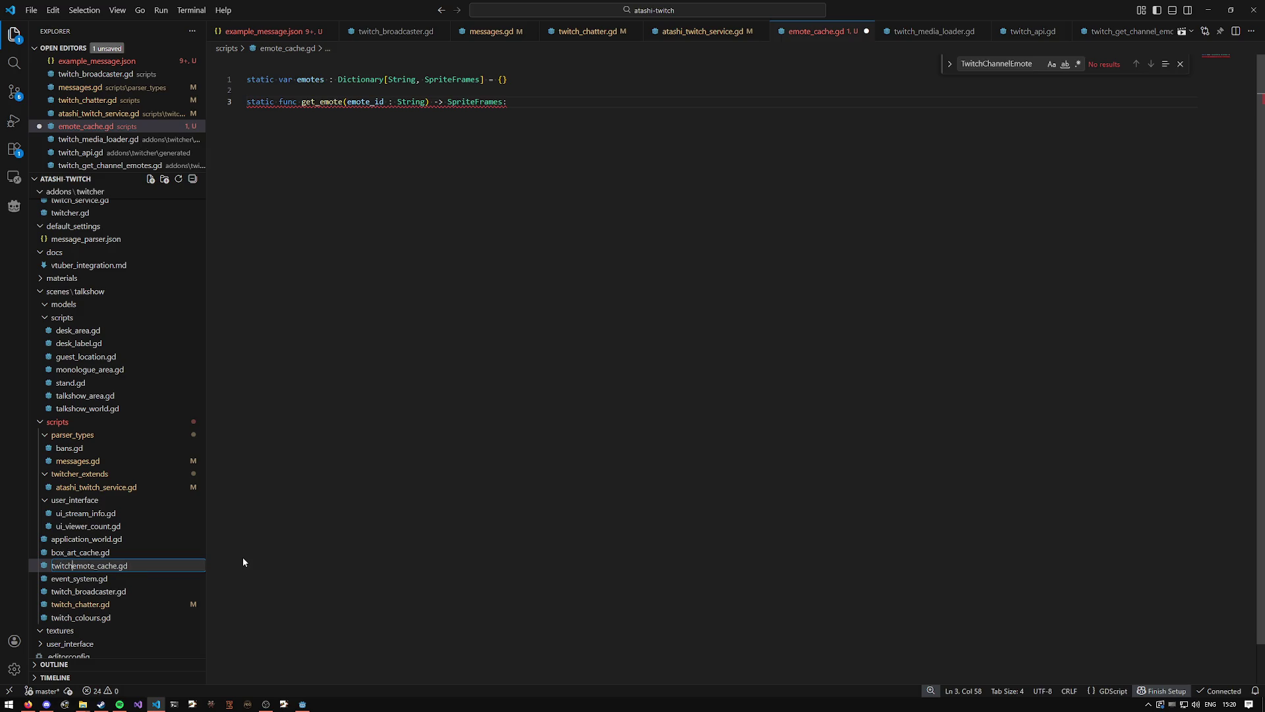
key("Return")
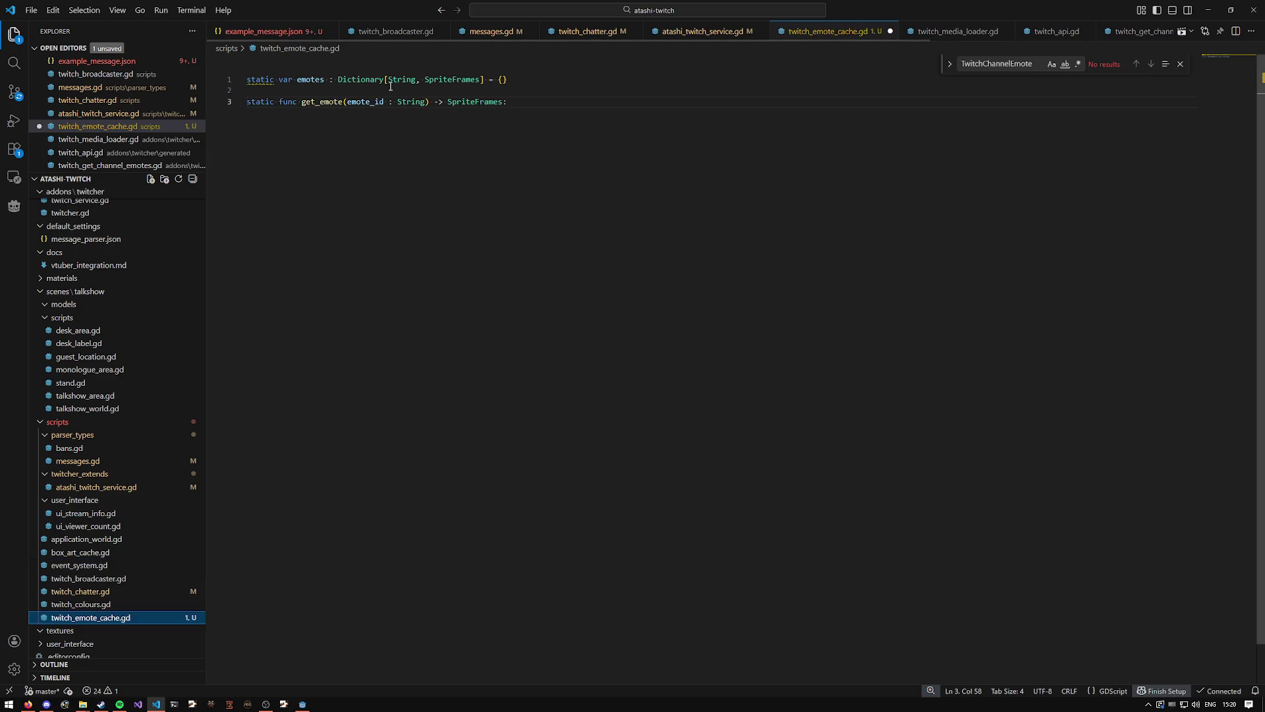
key("ctrl+s")
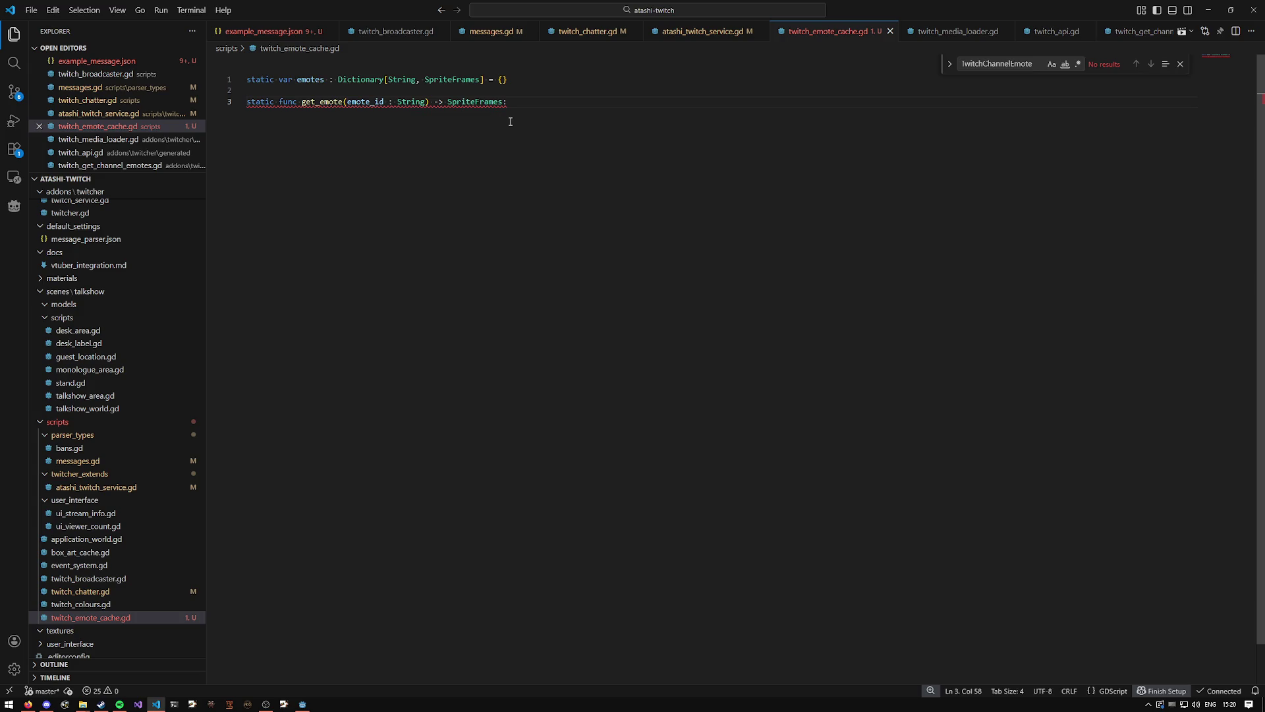
key("ctrl+Home")
key("Return")
key("Return")
Add class_name TwitchEmoteCache and give get_emote an early return null when emotes lacks emote_id.
key("Up")
key("Up")
type("class_name ")
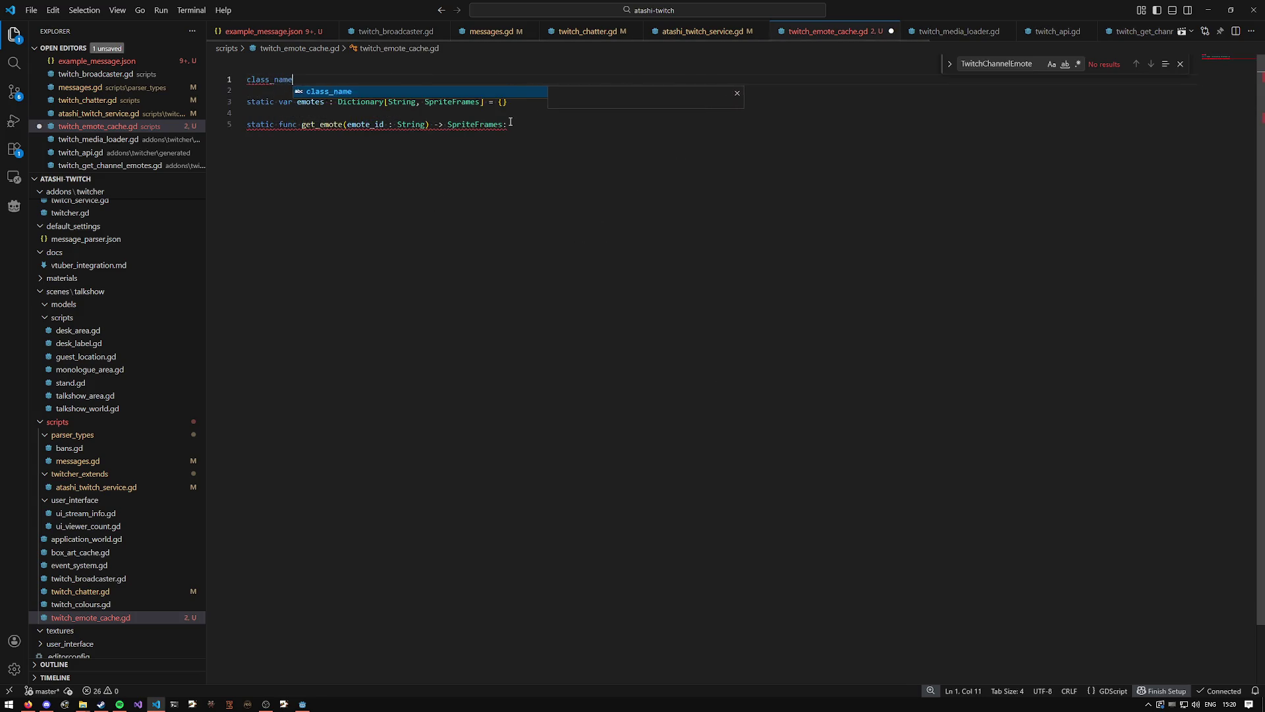
type("TwitchEmo")
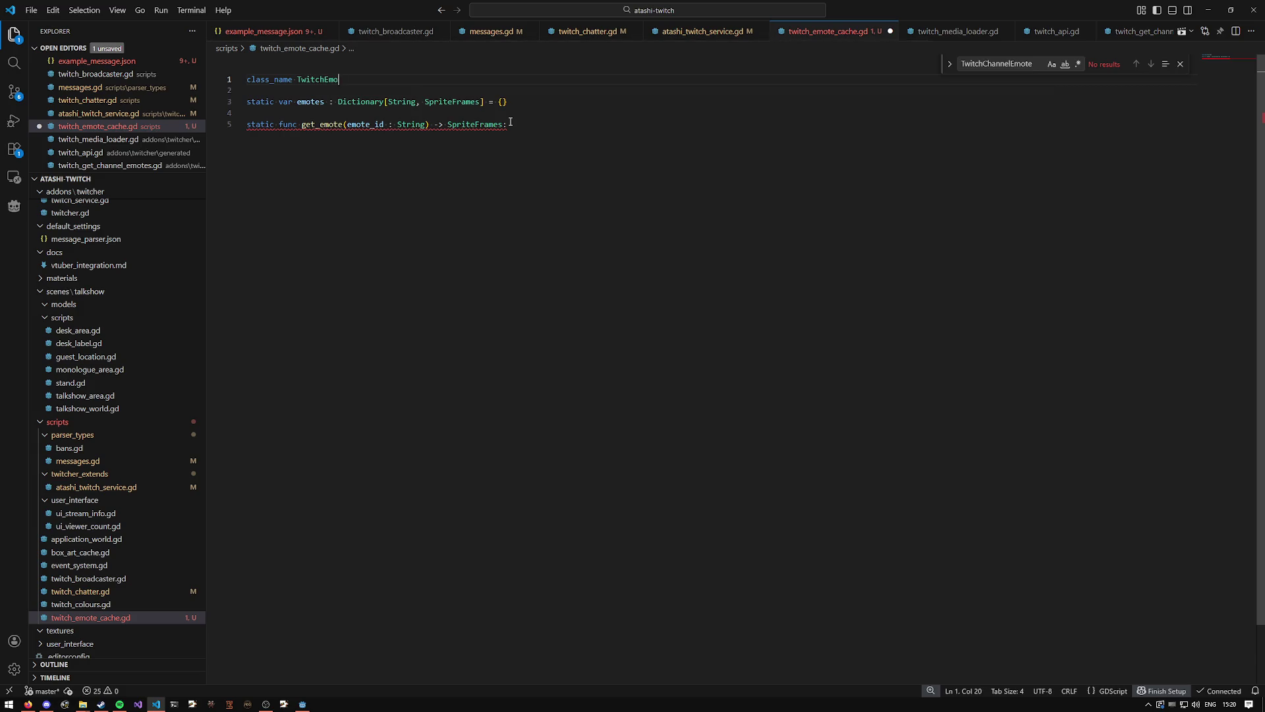
type("teCache")
key("ctrl+s")
left_click(595, 111)
left_click(552, 123)
key("Return")
type("if m")
key("BackSpace")
type("emotes.h")
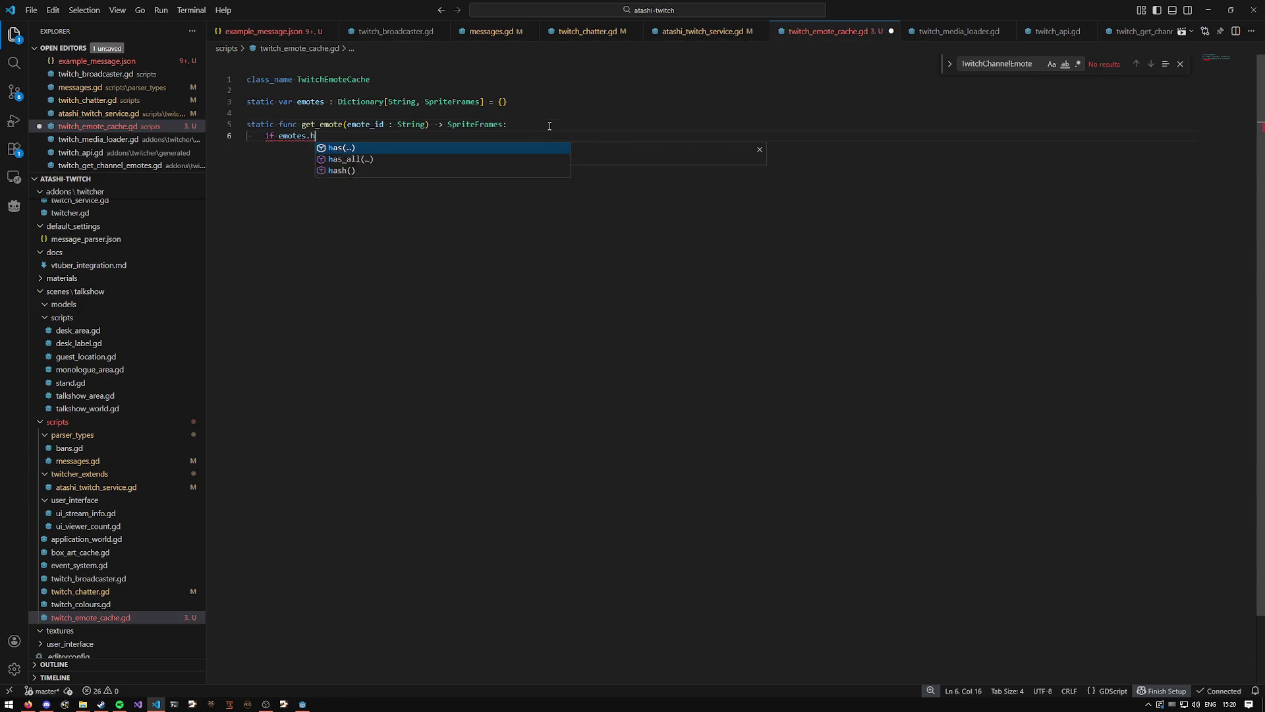
type("as(emote_id")
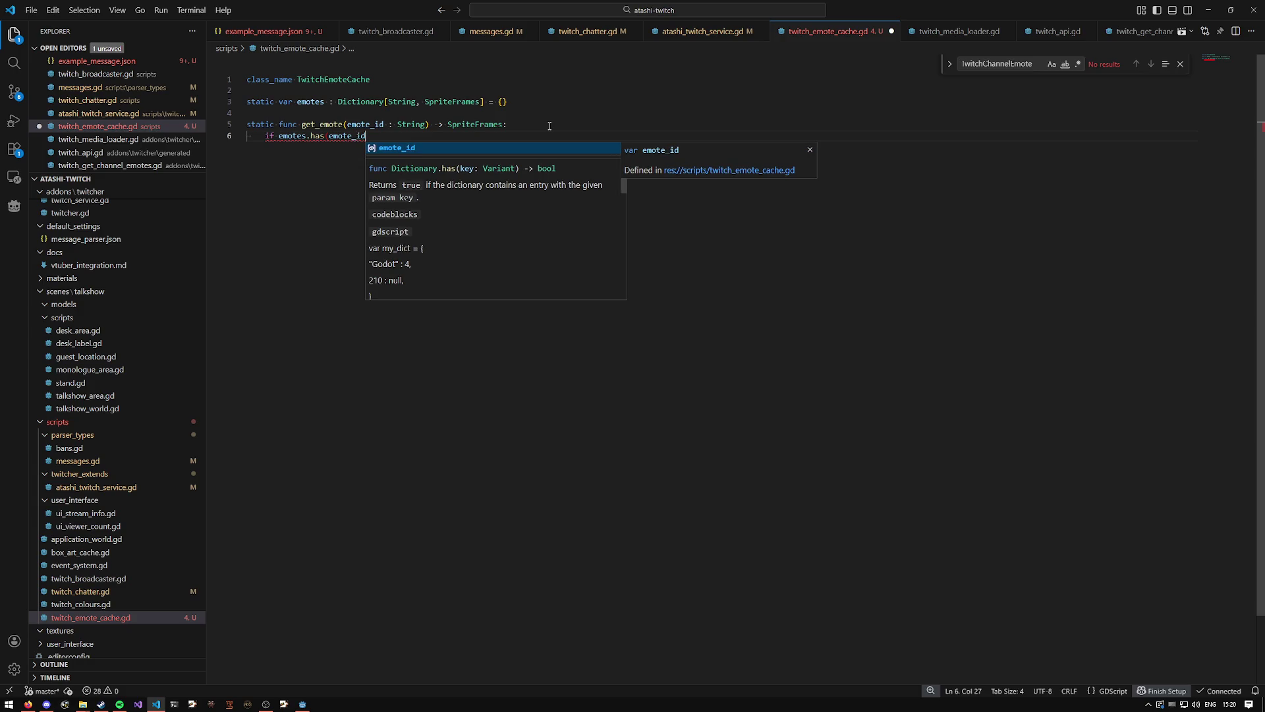
type("):")
key("Return")
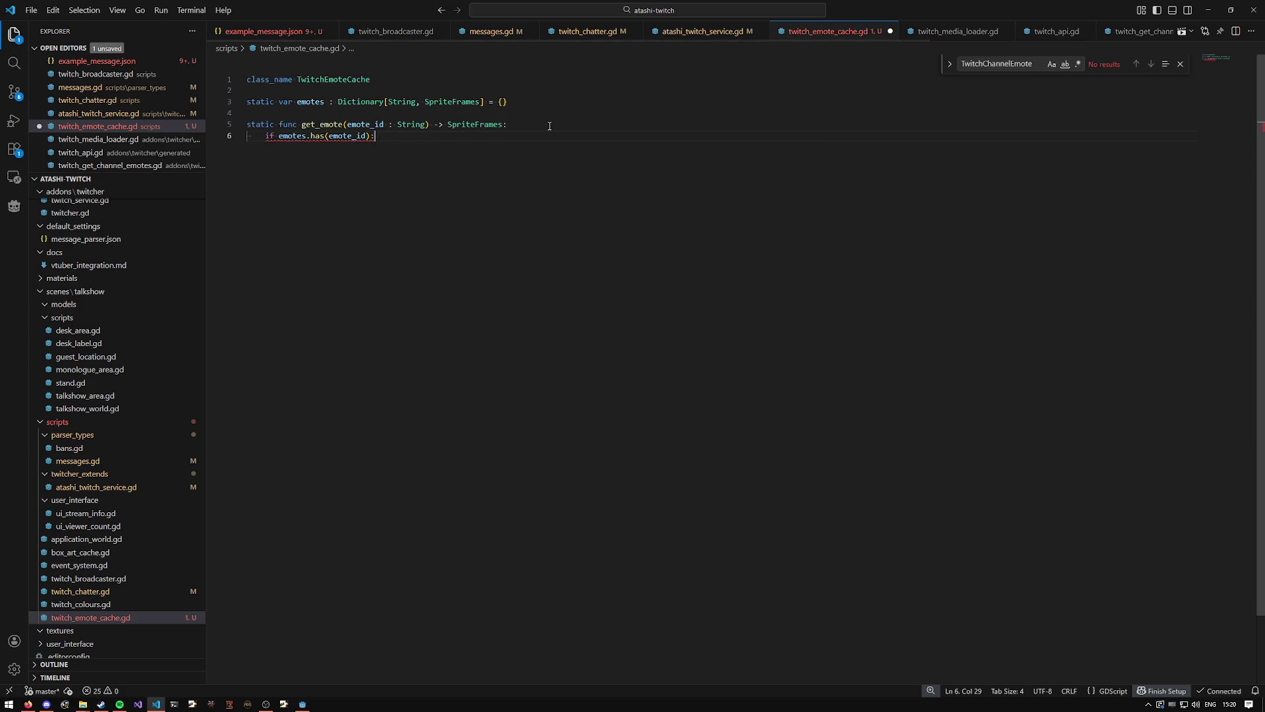
key("Up")
key("End")
key("Left")
type("== fal")
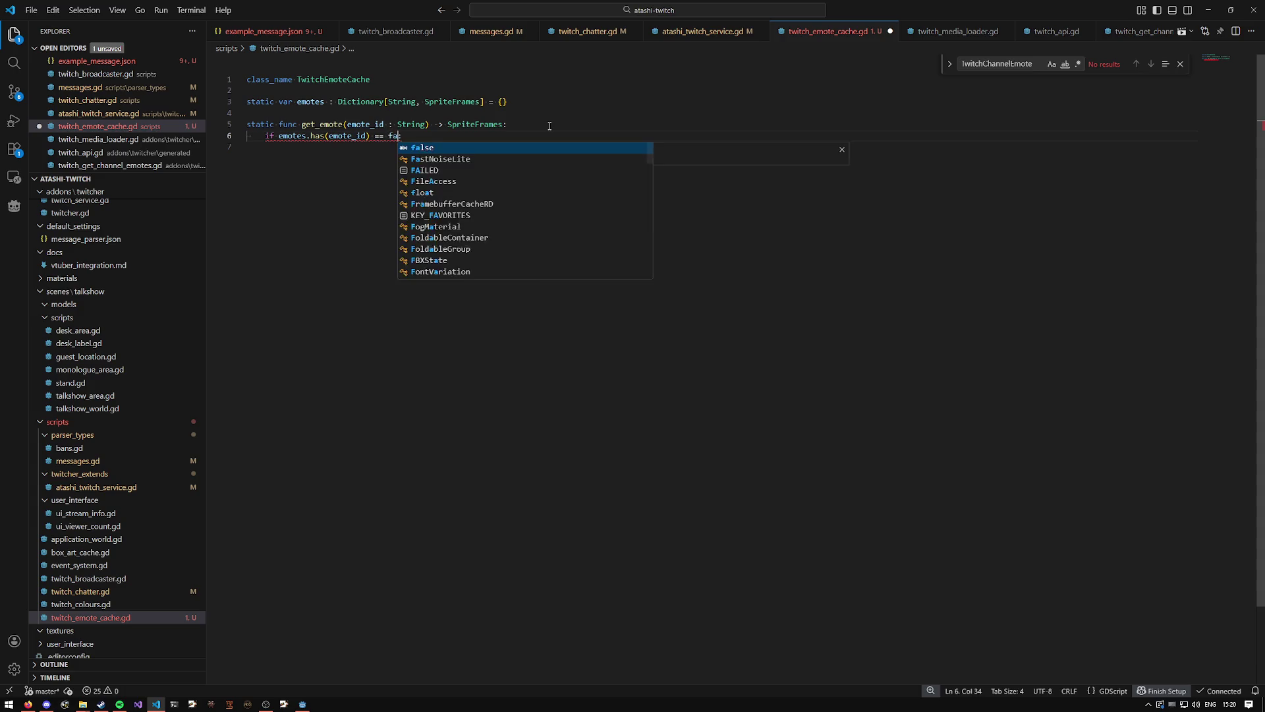
type("se:")
key("Down")
type("retur")
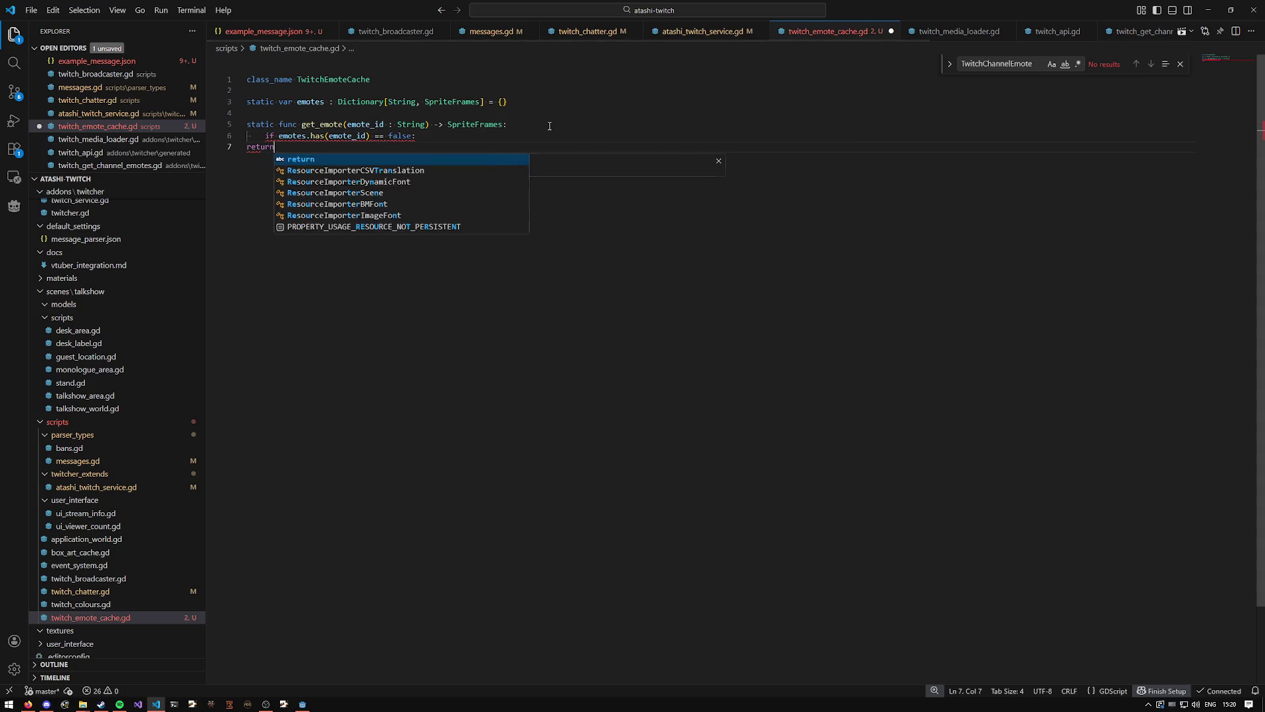
type("n null")
key("Home")
key("Tab")
key("Tab")
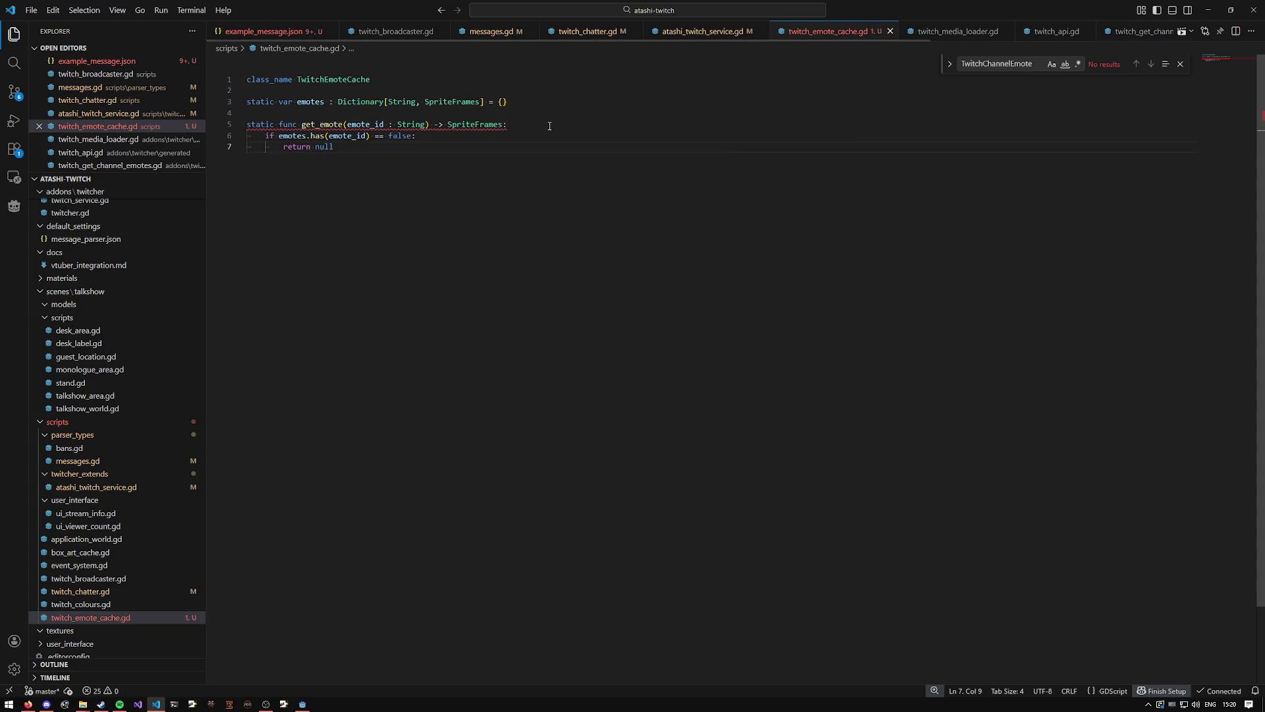
key("End")
key("ctrl+s")
Rename emotes to m_emotes and finish get_emote with return m_emotes[emote_id].
key("Return")
key("Return")
key("BackSpace")
type("re")
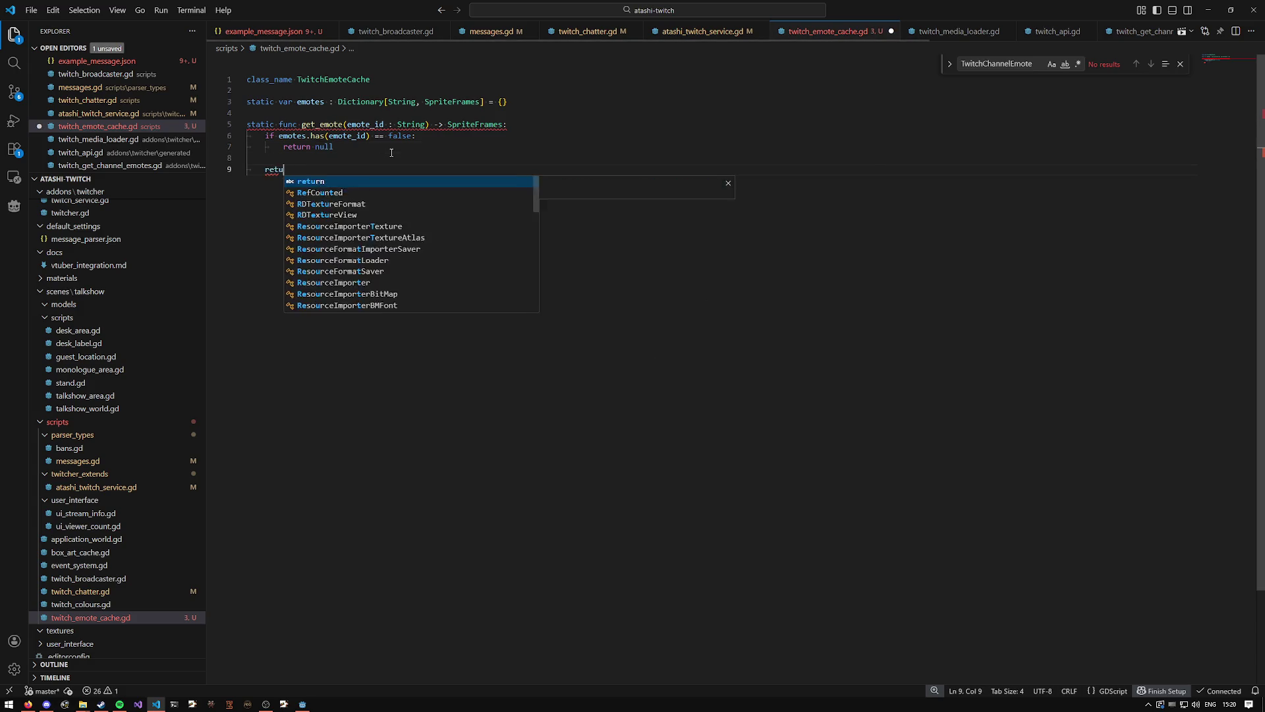
type("turn m")
key("BackSpace")
type("emote")
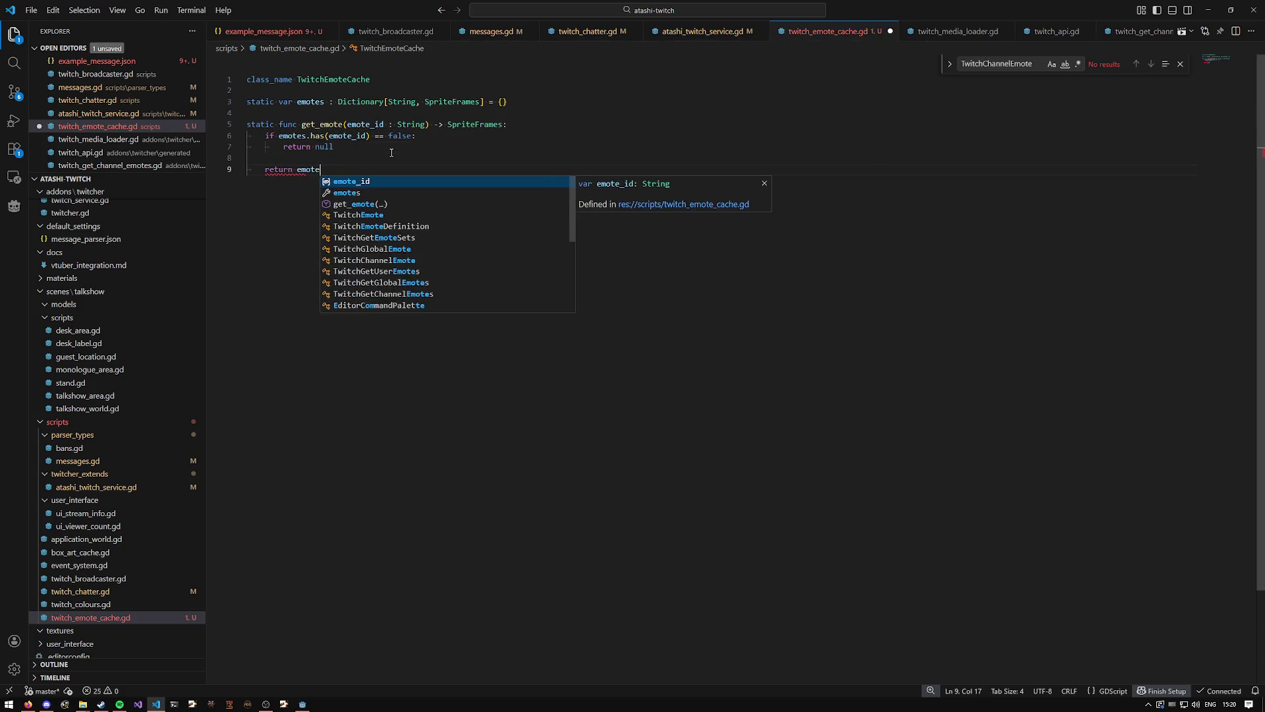
type("s")
key("F2")
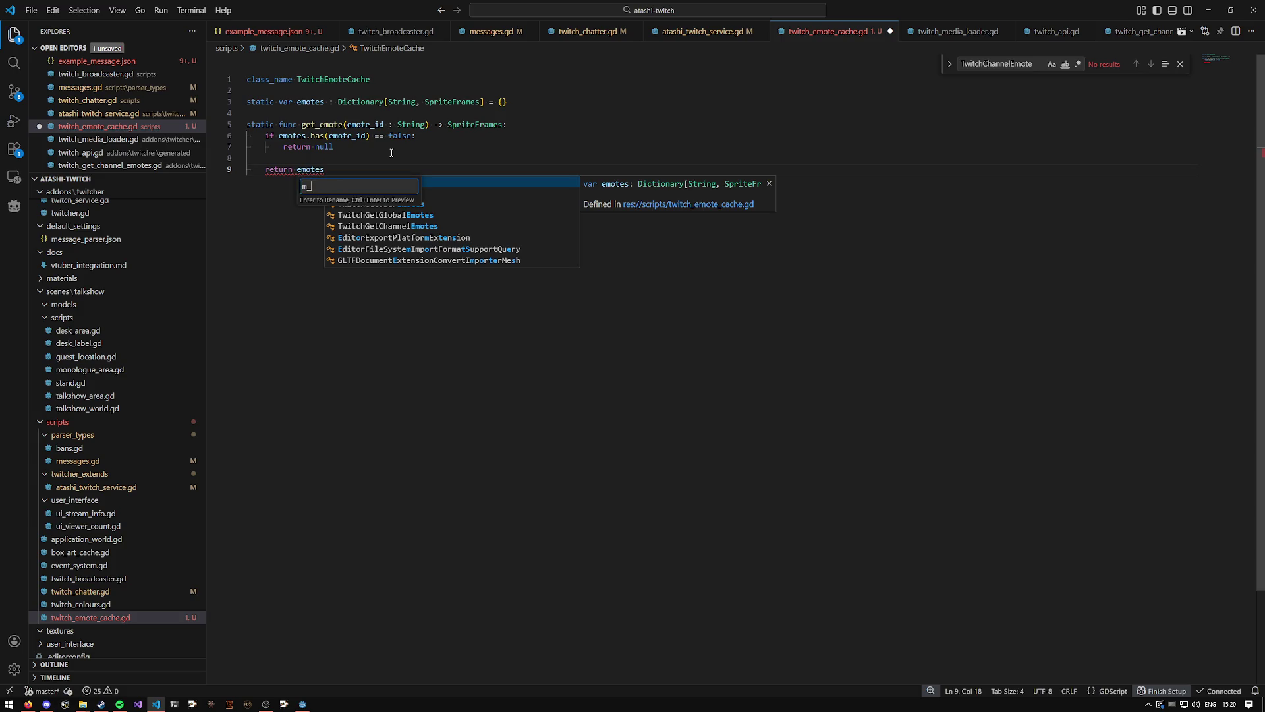
key("Escape")
key("F2")
type("m_emotes")
key("Return")
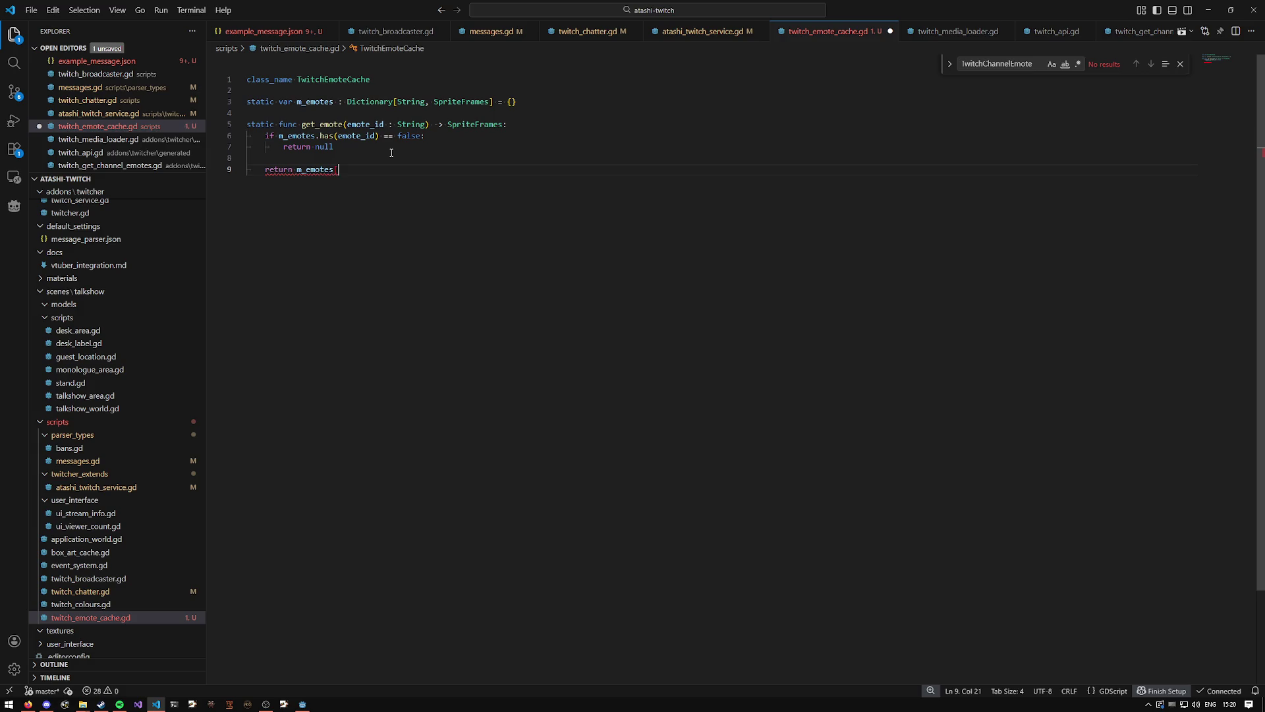
type("[emote_i")
key("Tab")
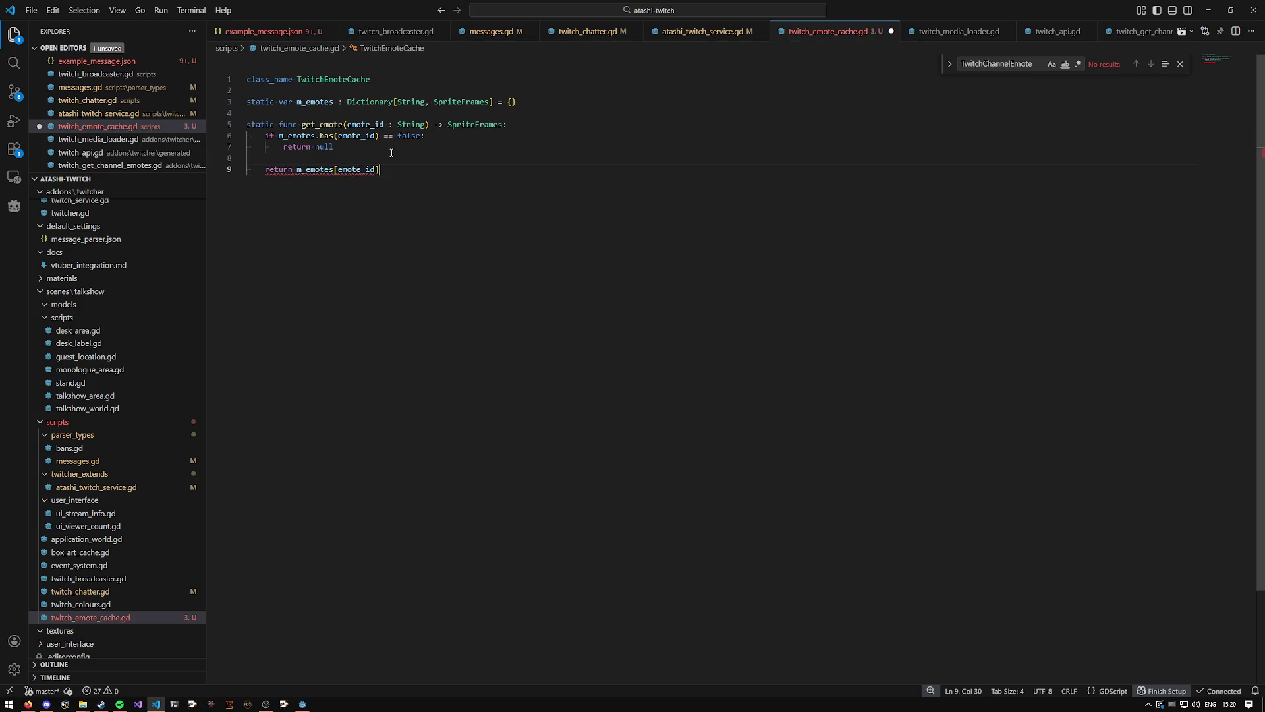
type("]")
Begin a cache_emotes function below get_emote and switch to atashi_twitch_service.gd.
key("Return")
key("Return")
key("BackSpace")
type("static ")
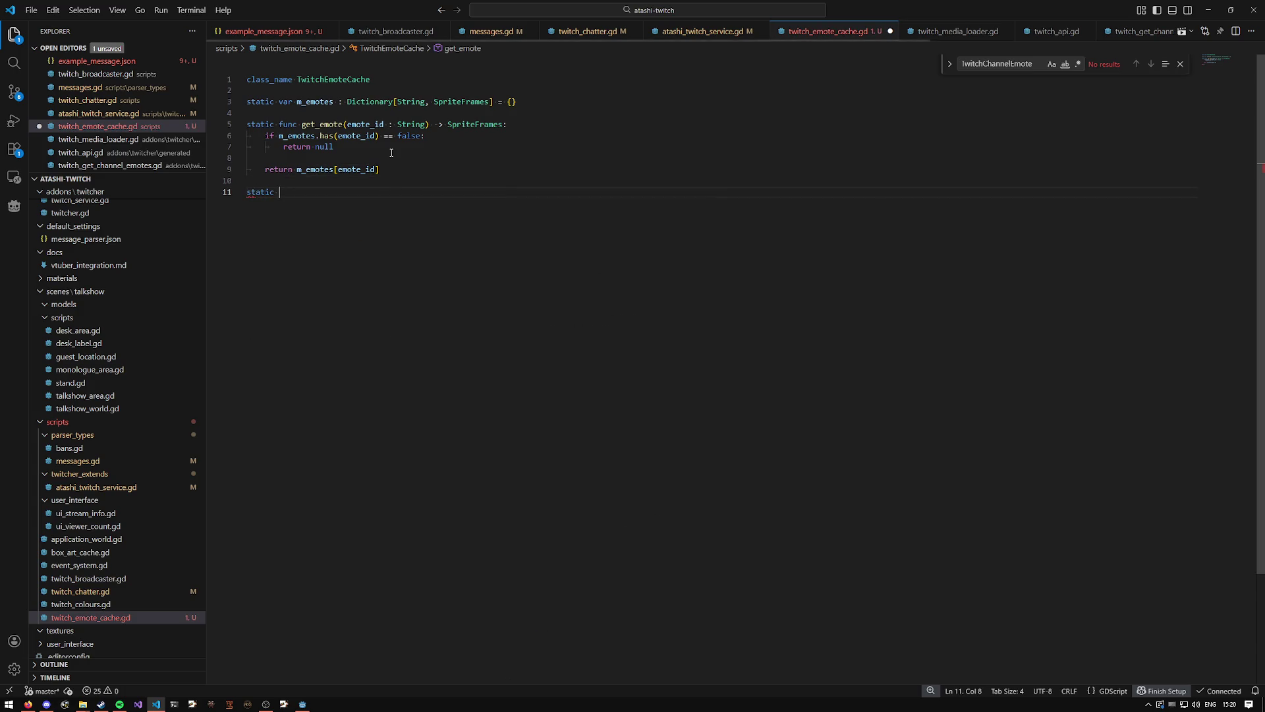
type("func save_emote")
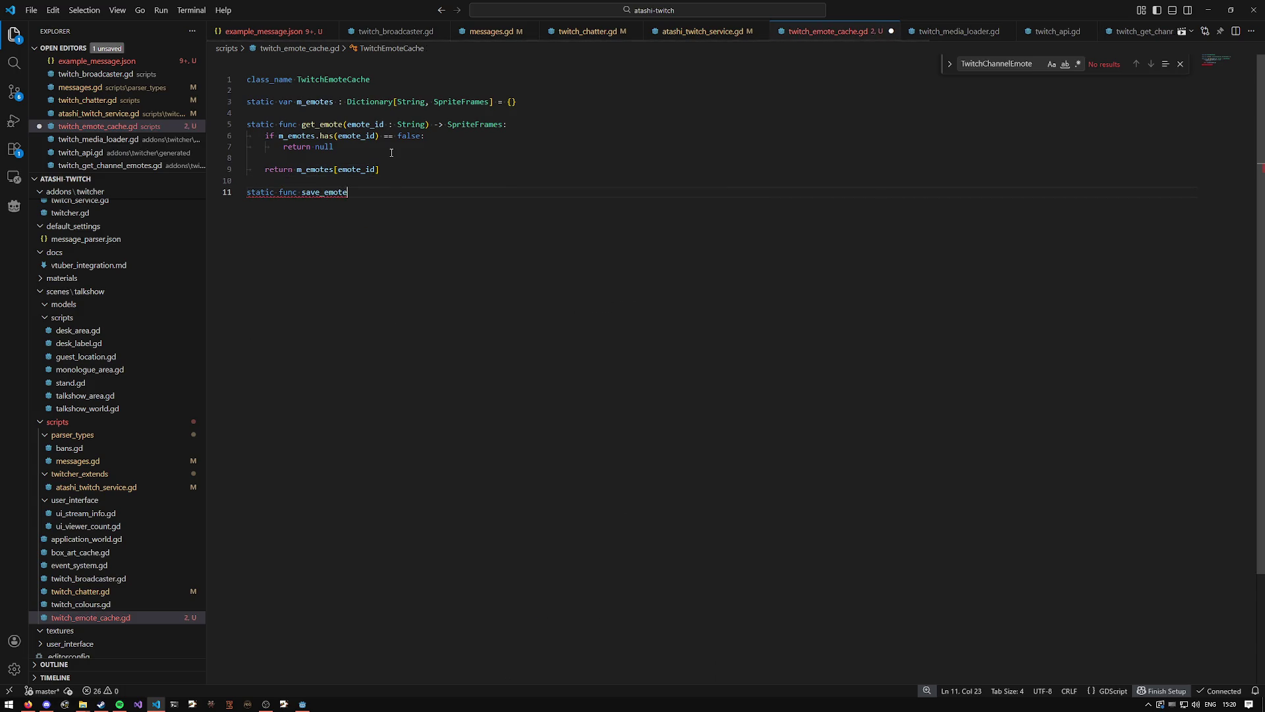
type("s")
key("ctrl+BackSpace")
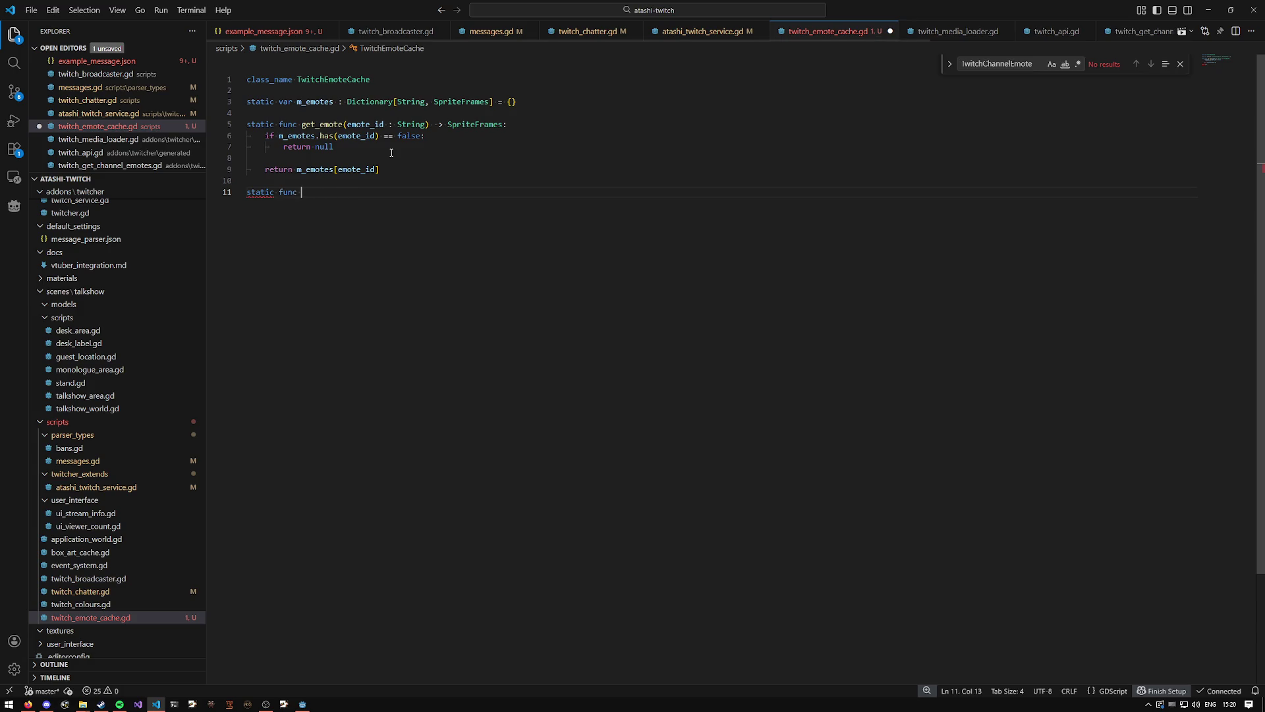
type("cache_emotes")
key("BackSpace")
key("BackSpace")
key("BackSpace")
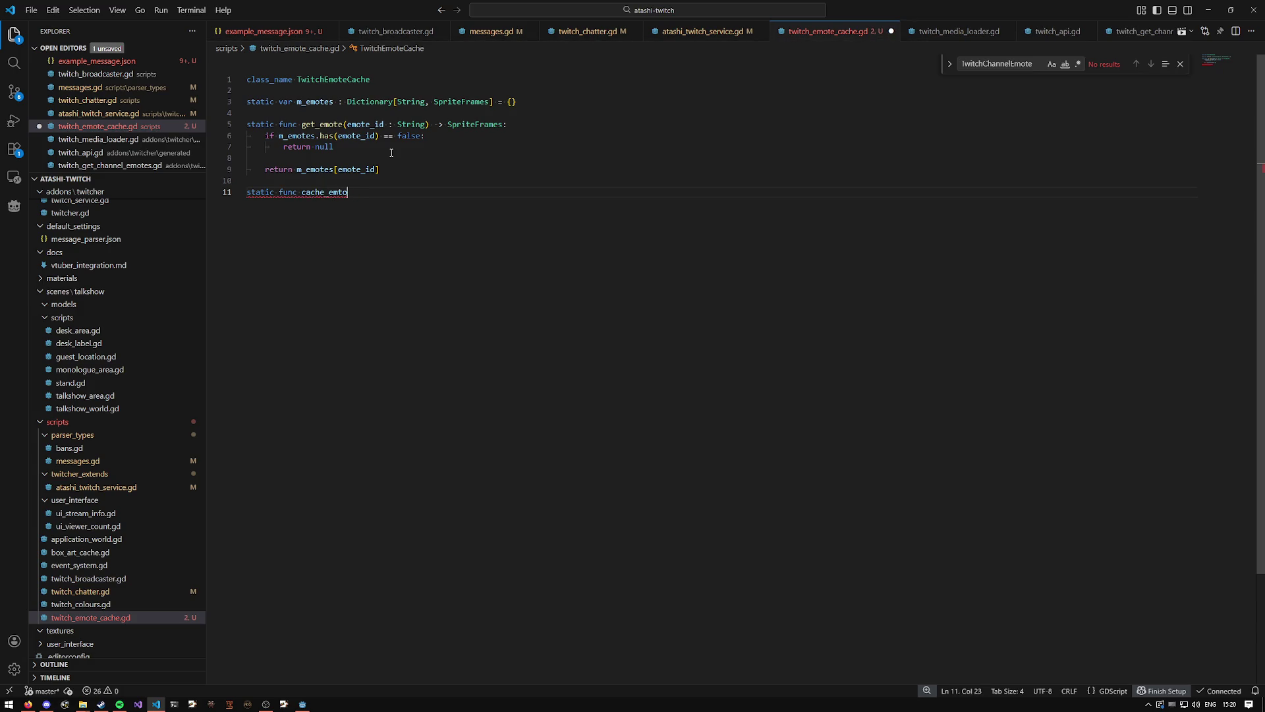
key("BackSpace")
key("BackSpace")
type("motes")
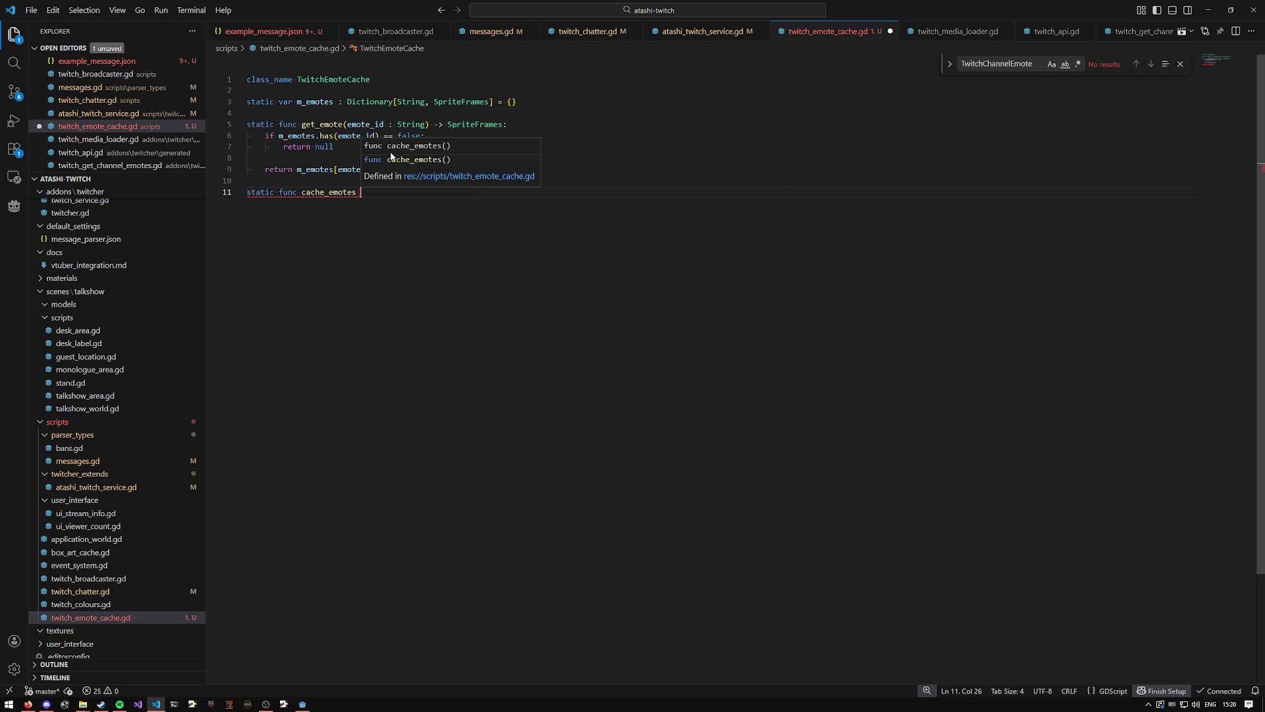
key("ctrl+Tab")
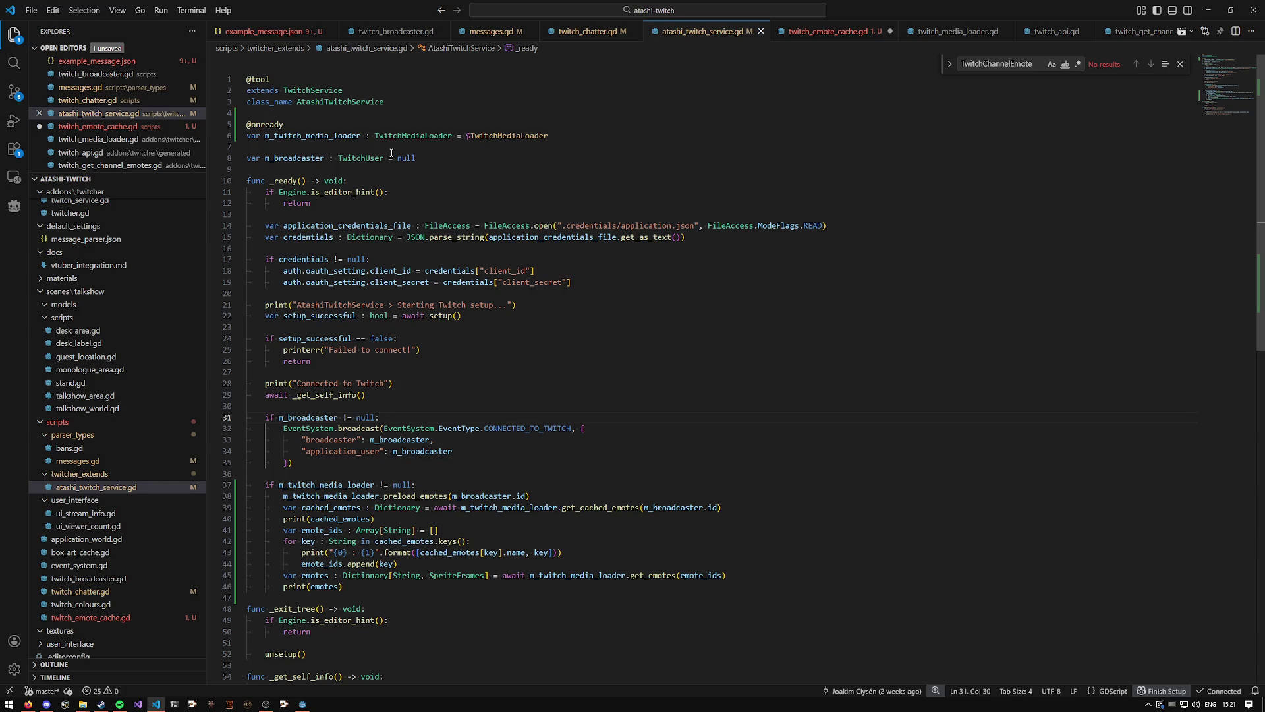
Give cache_emotes an emotes: Dictionary[String, SpriteFrames] parameter copied from the service script.
key("ctrl+Tab")
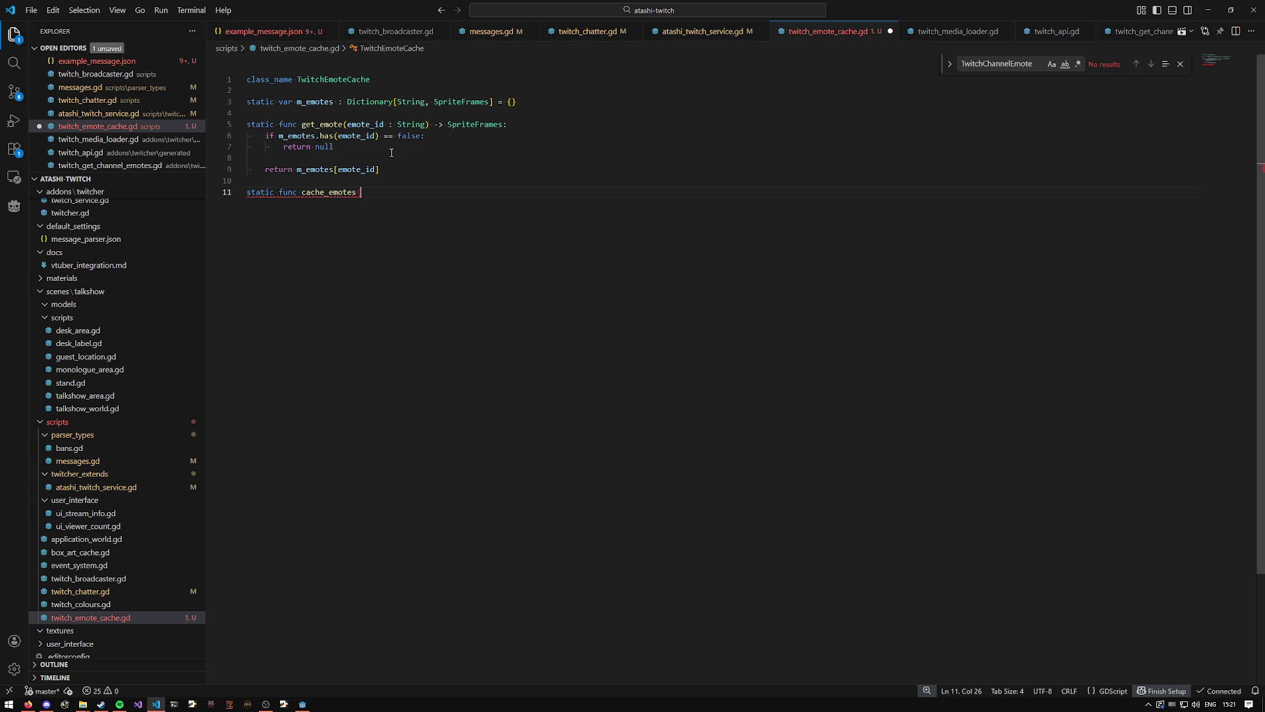
key("ctrl+Tab")
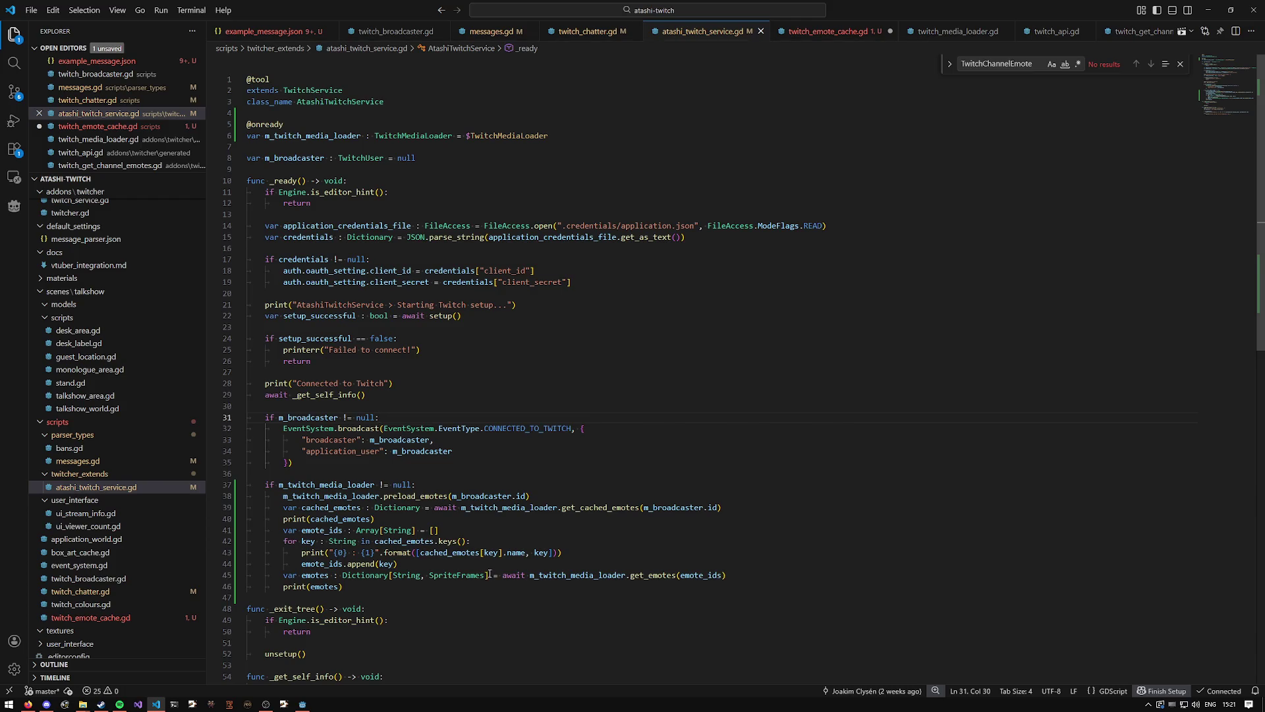
left_click_drag(489, 574, 344, 575)
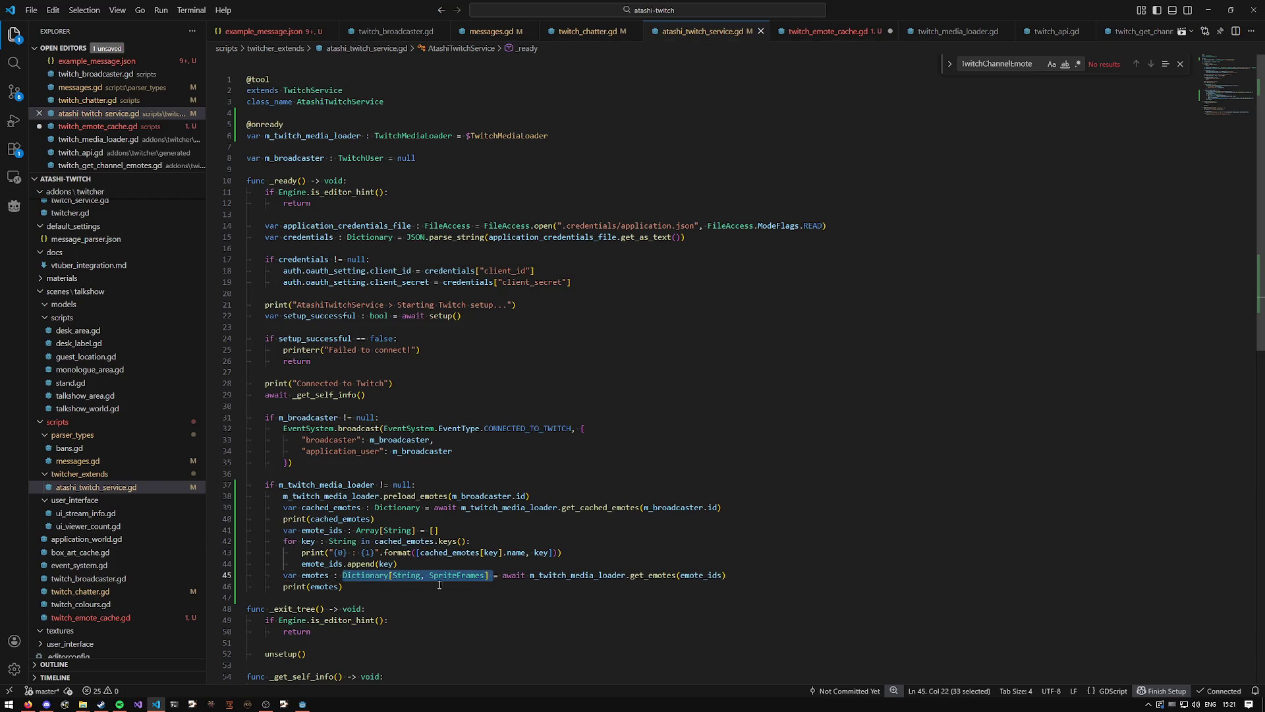
key("ctrl+c")
key("ctrl+Tab")
key("ctrl+v")
key("ctrl+Left")
key("ctrl+Left")
key("ctrl+Left")
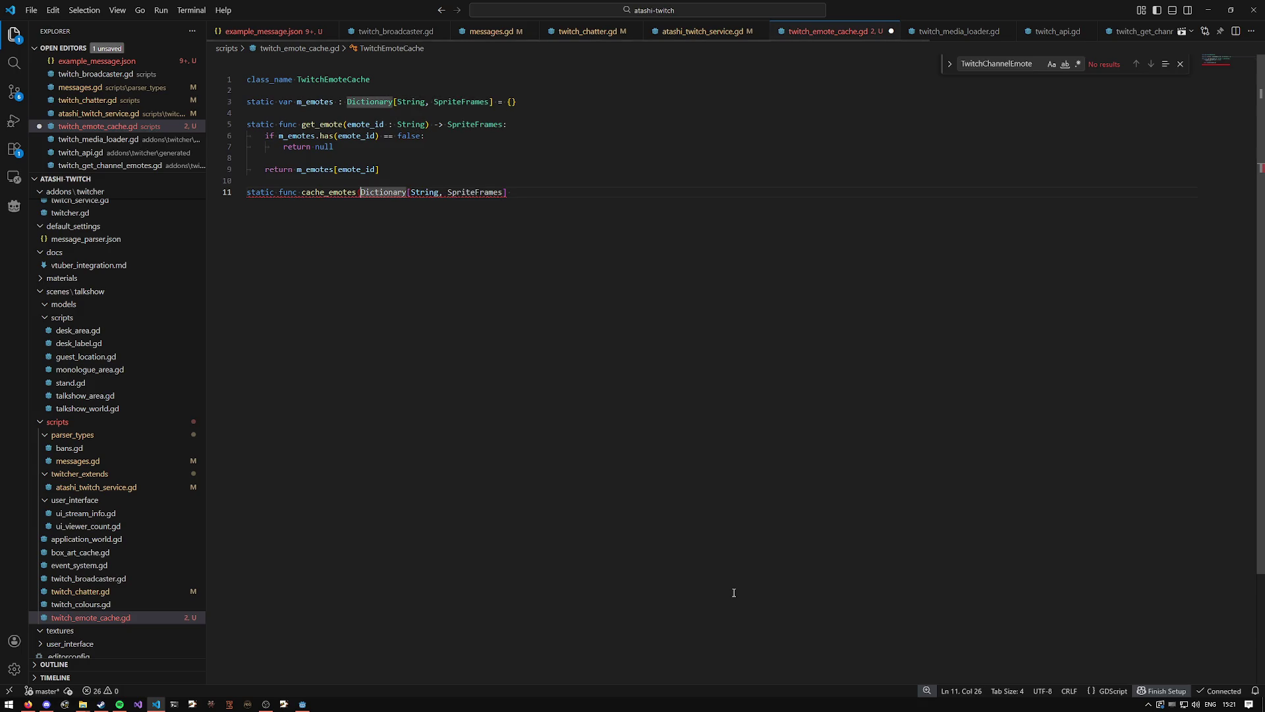
type("emotes :")
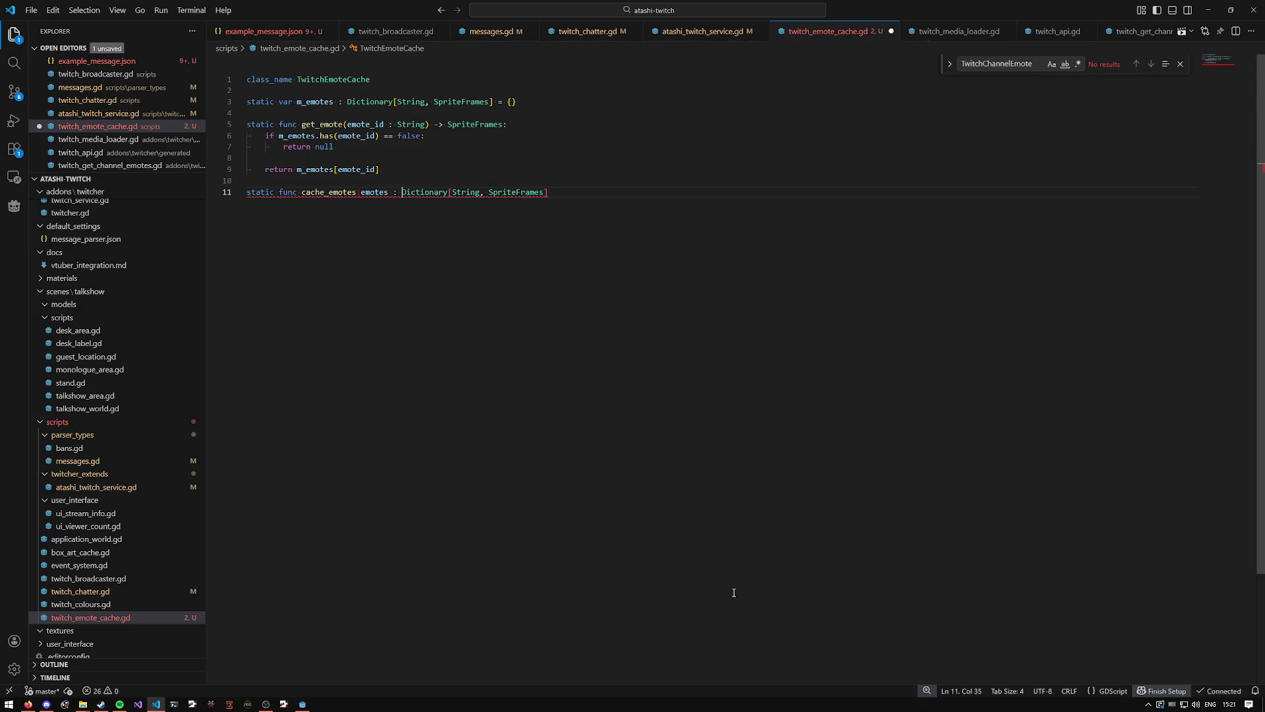
key("End")
type("-> void:")
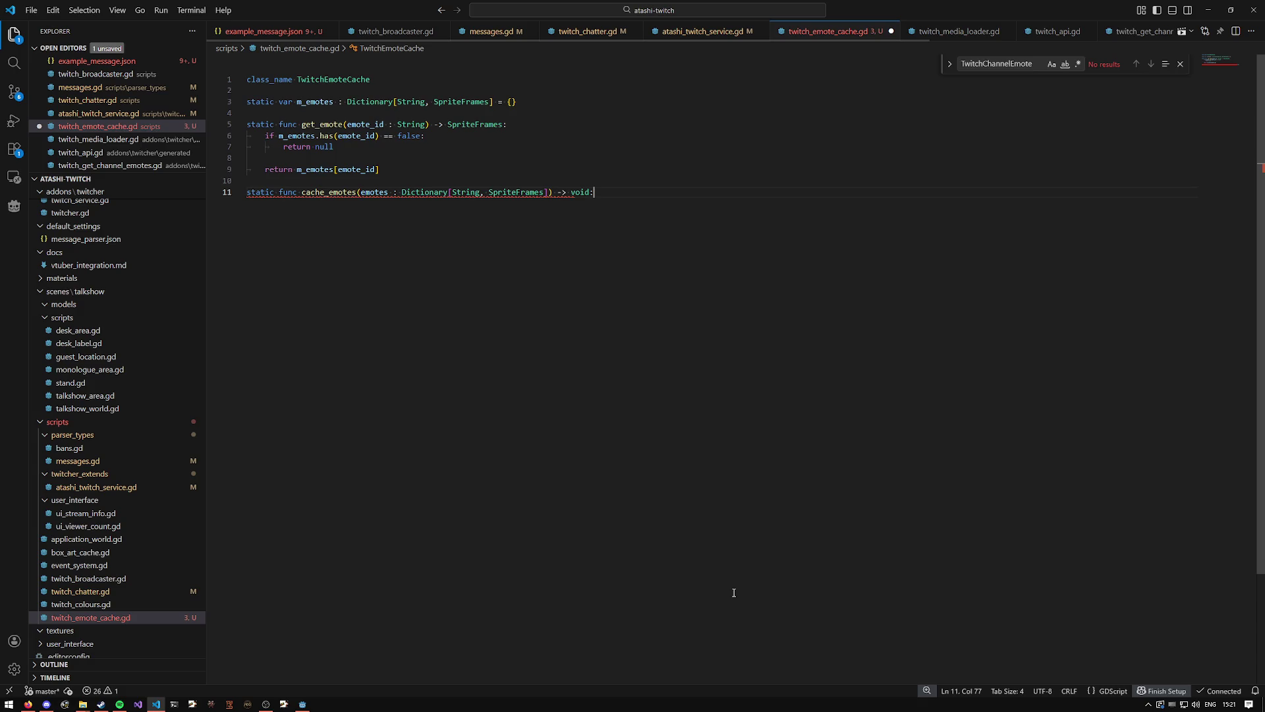
key("Return")
type("m_em")
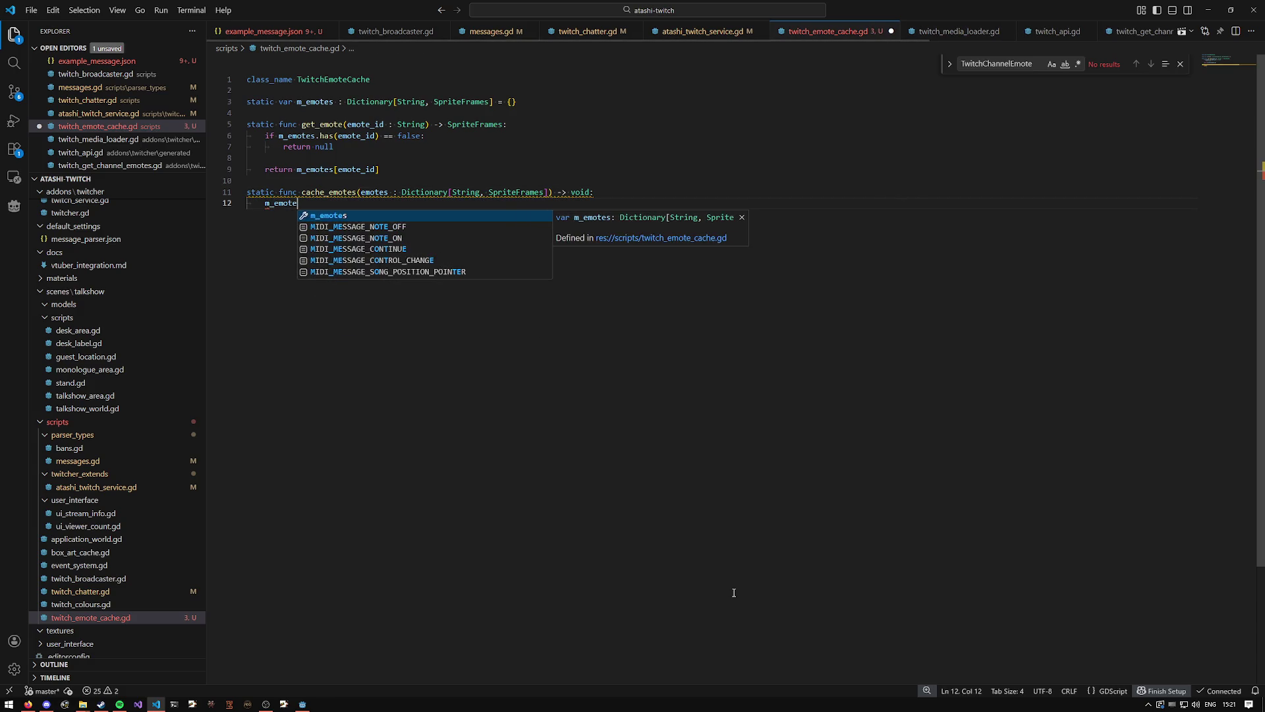
type("ote")
key("ctrl+BackSpace")
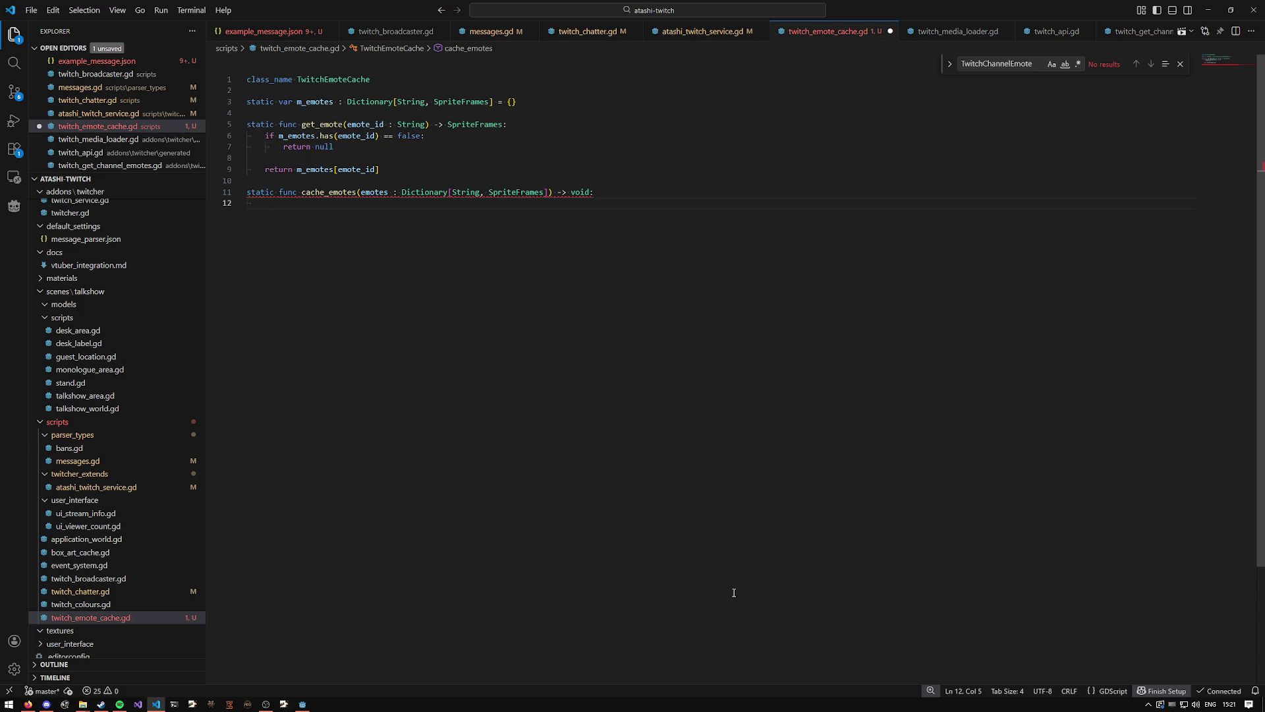
type("for e")
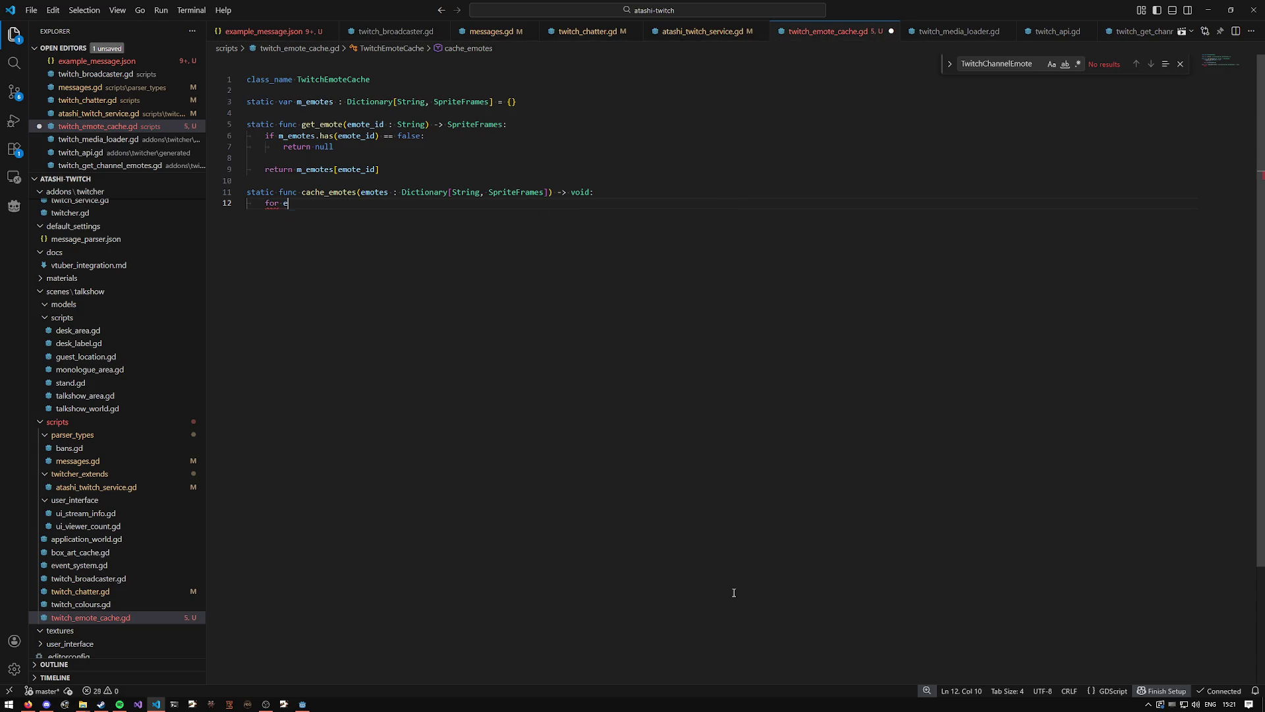
type("mote_key")
type("append_emotes")
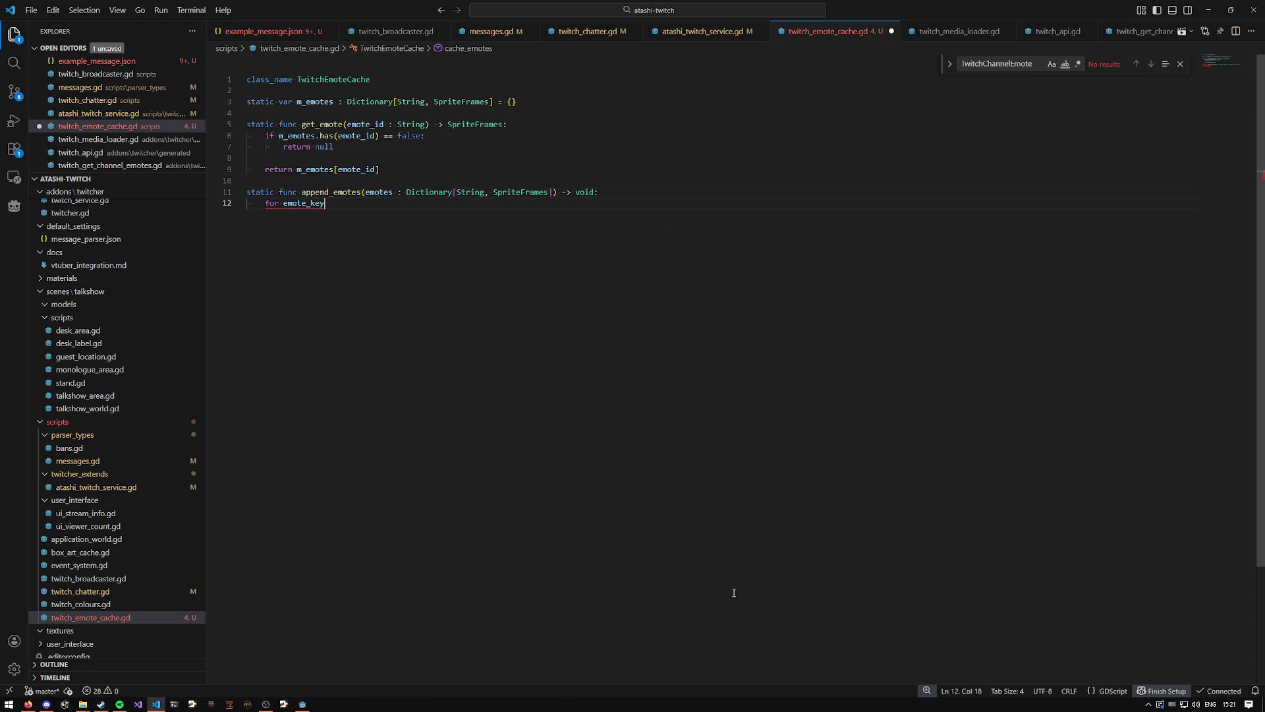
type(" : ")
type("String ")
type("in emotes")
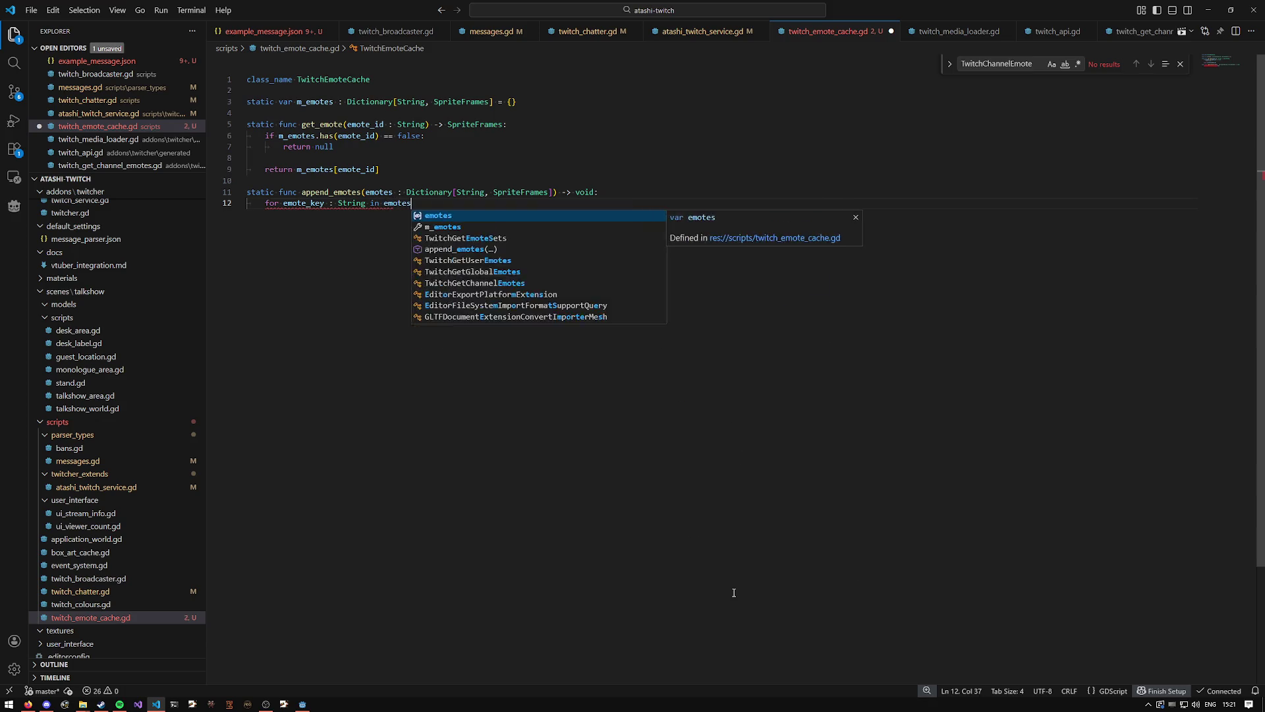
type(".keys")
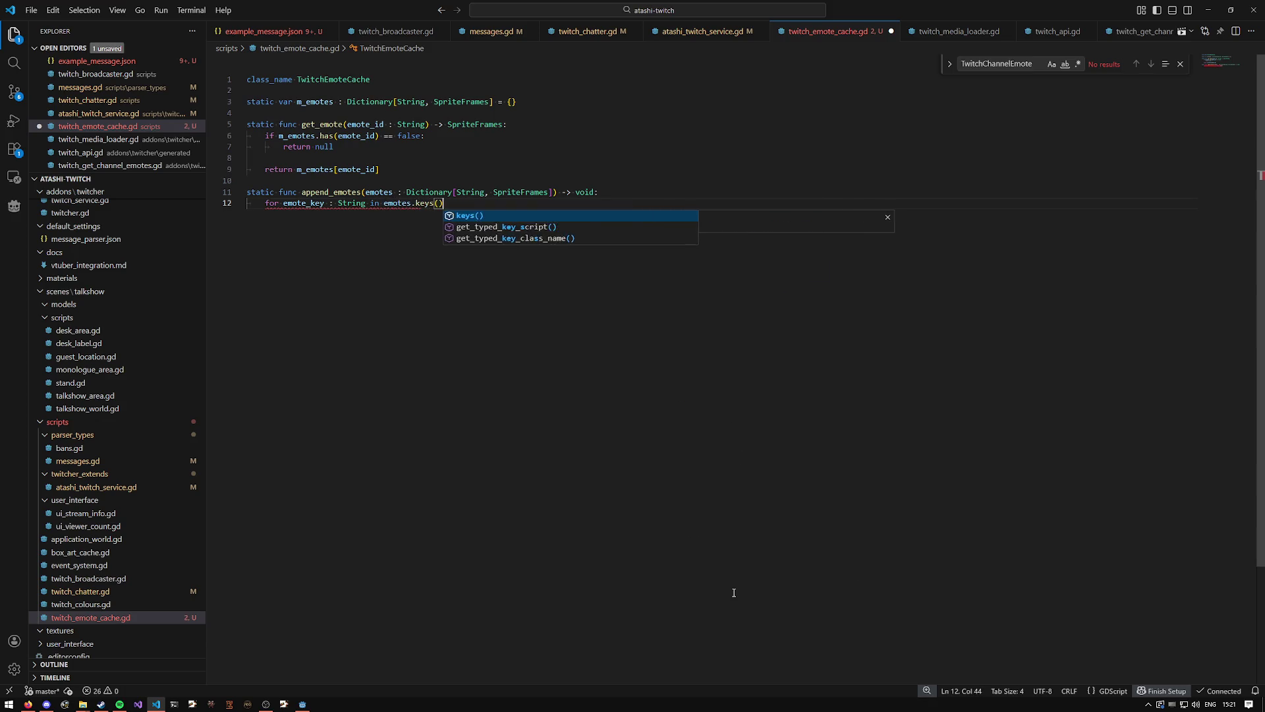
type("():")
Loop over emotes storing m_emotes[emote_key] = emotes[emote_key], and save the cache script.
key("Return")
type("m_")
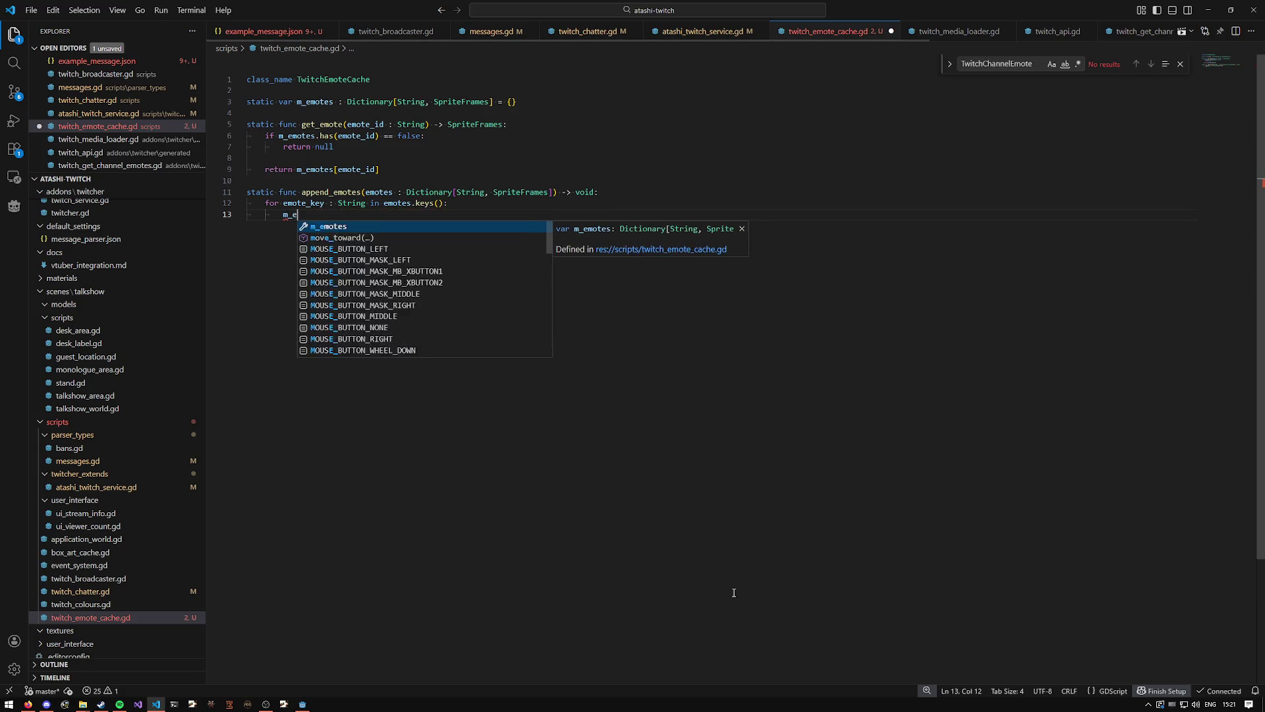
type("emotes.a")
key("BackSpace")
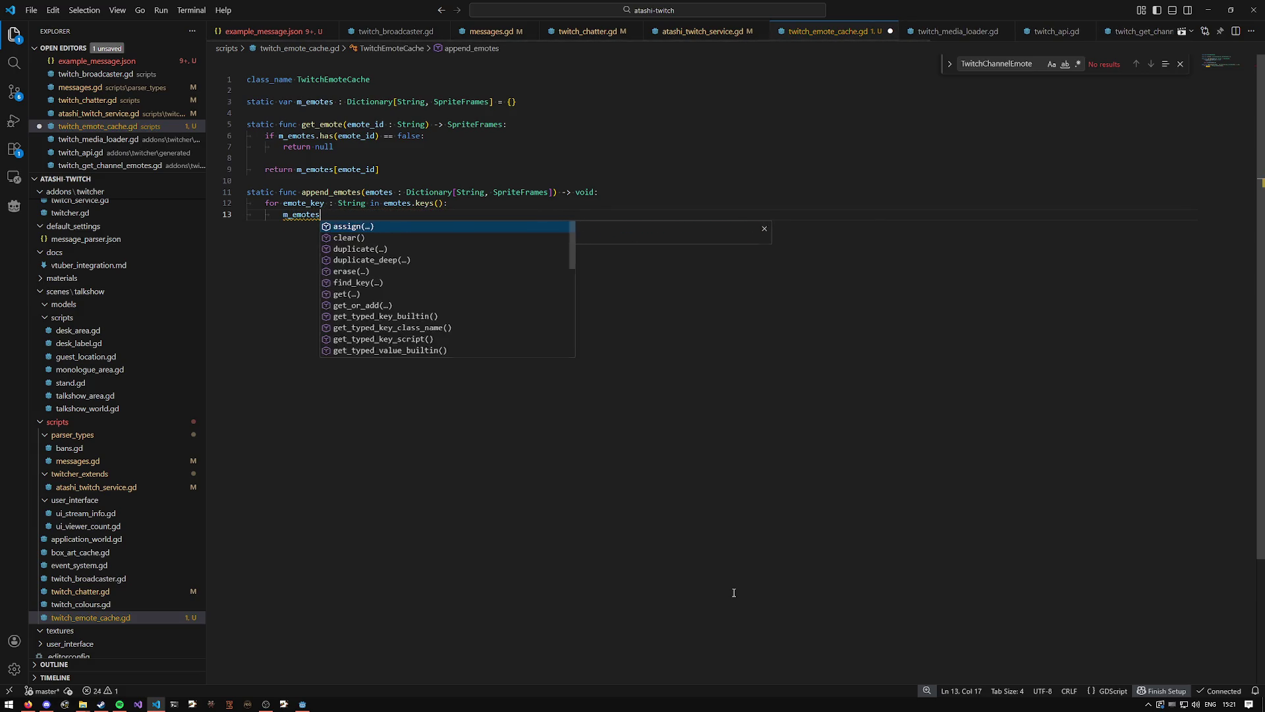
key("Escape")
type("emo")
key("BackSpace")
key("BackSpace")
key("BackSpace")
type("[emote_k")
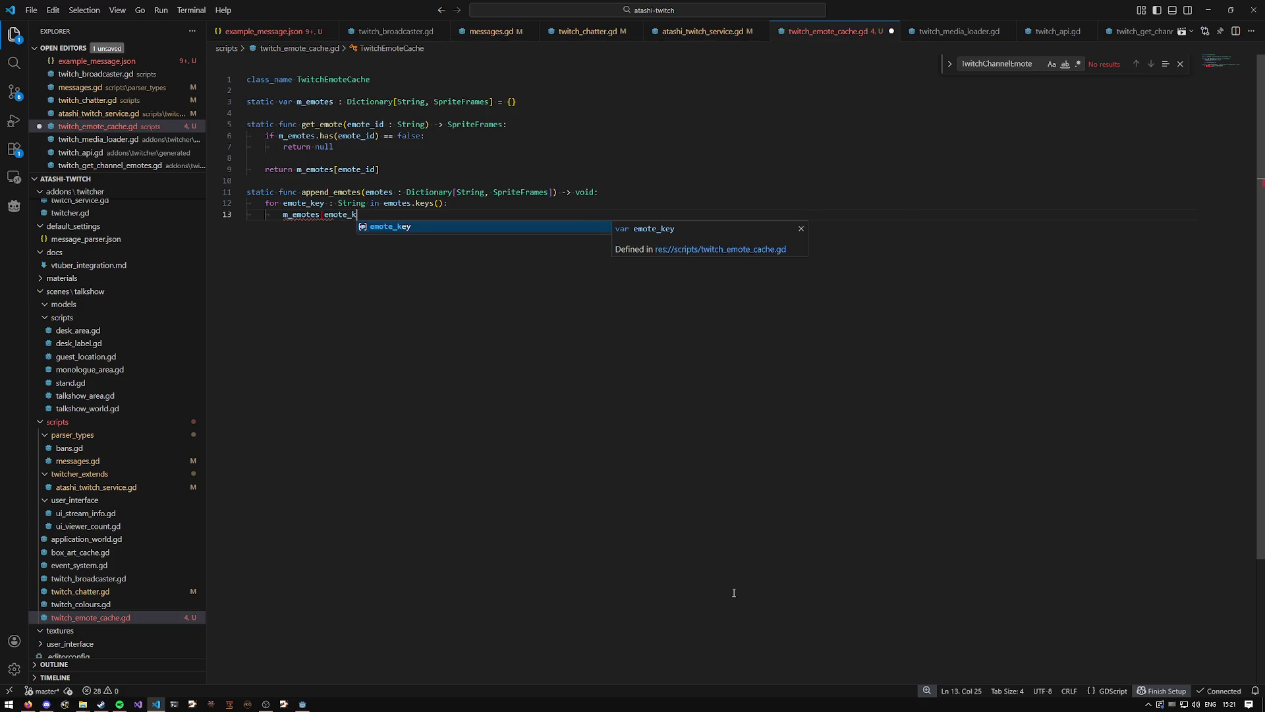
key("Return")
type("] = ")
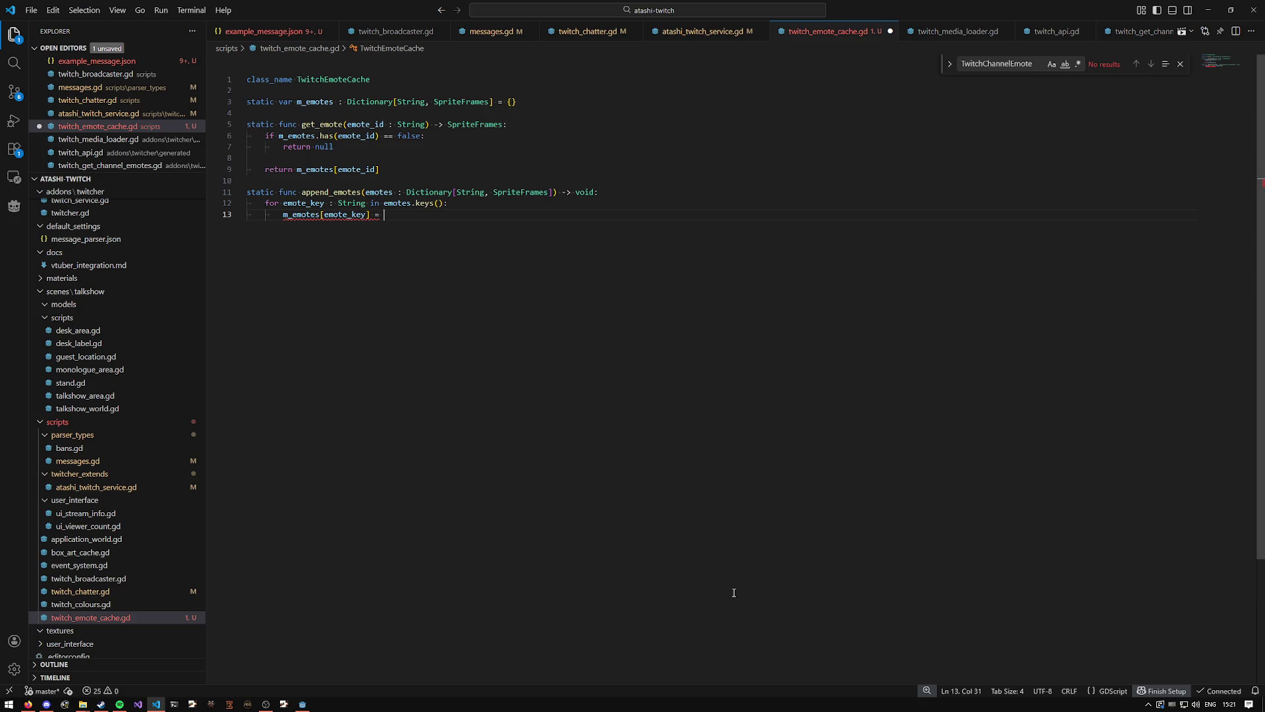
type("emotes[em")
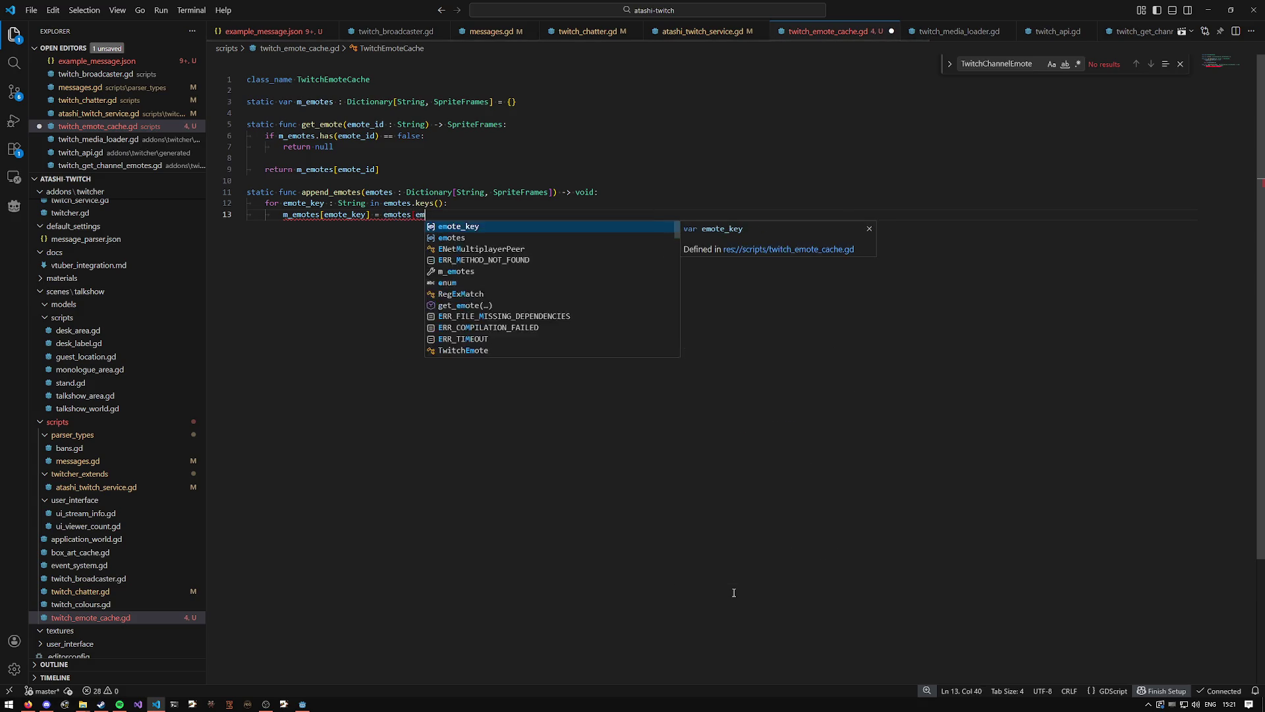
type("ote_key]")
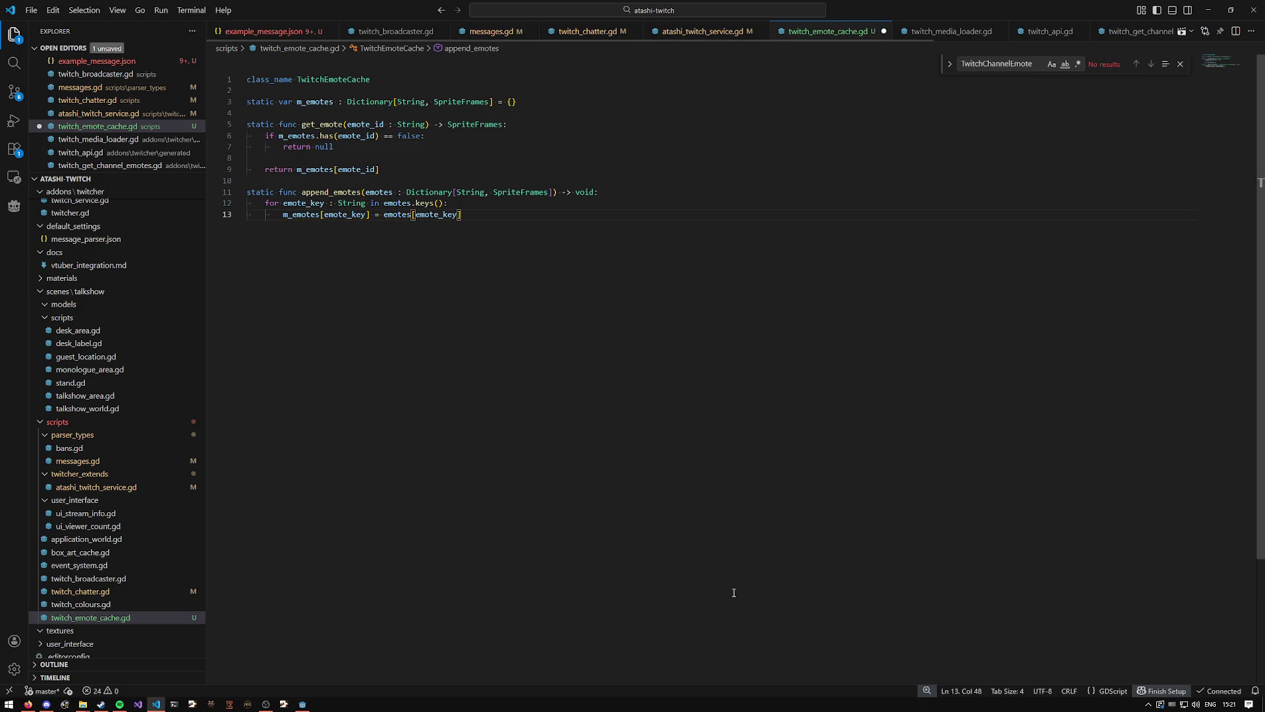
key("ctrl+s")
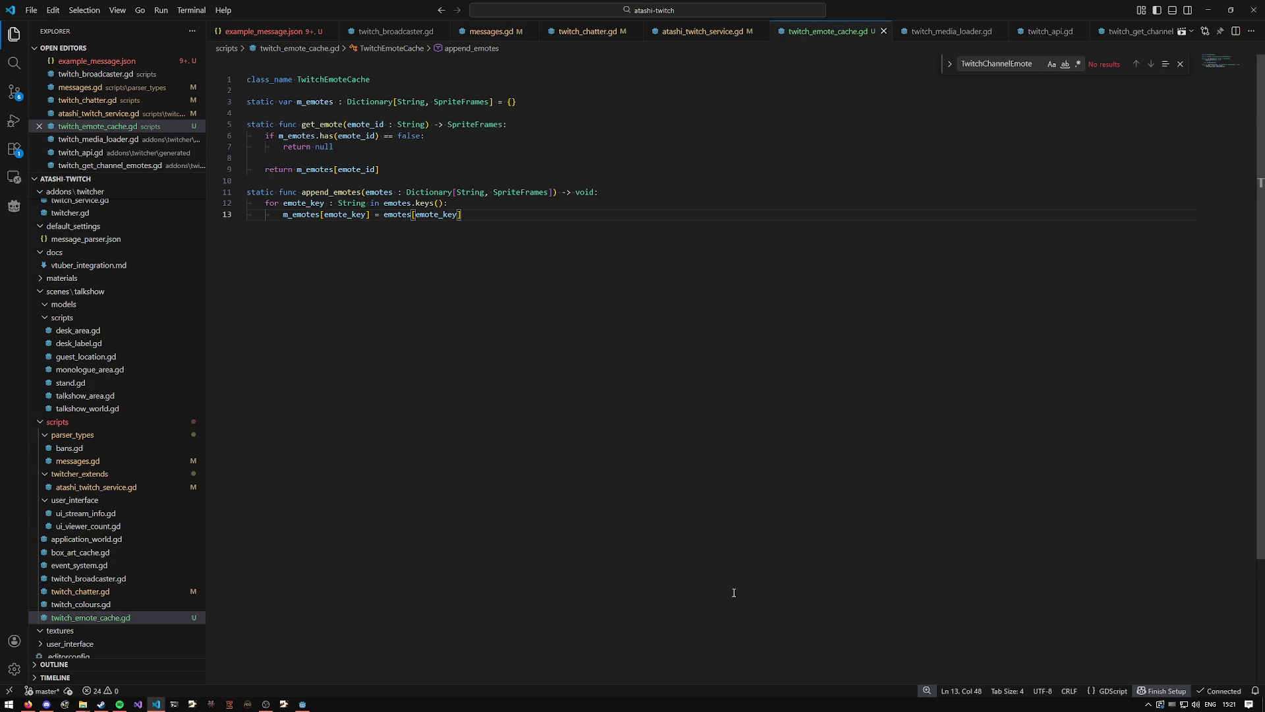
double_click(371, 190)
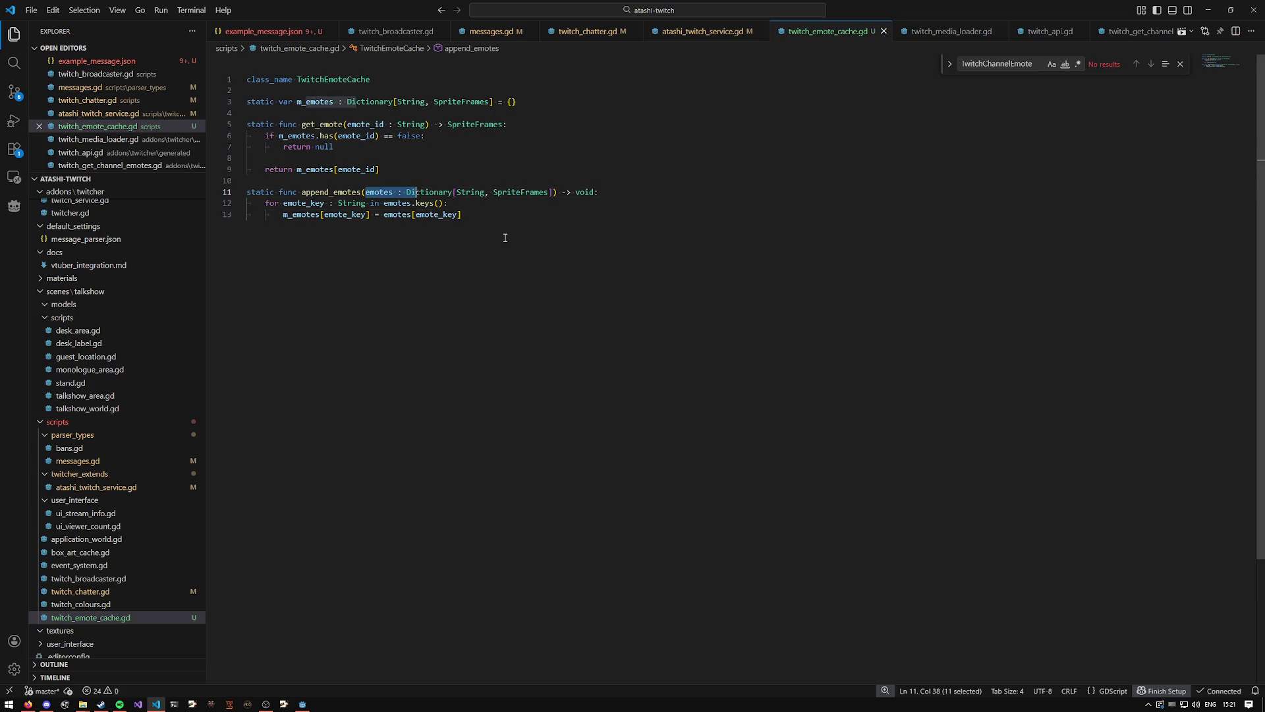
left_click(592, 341)
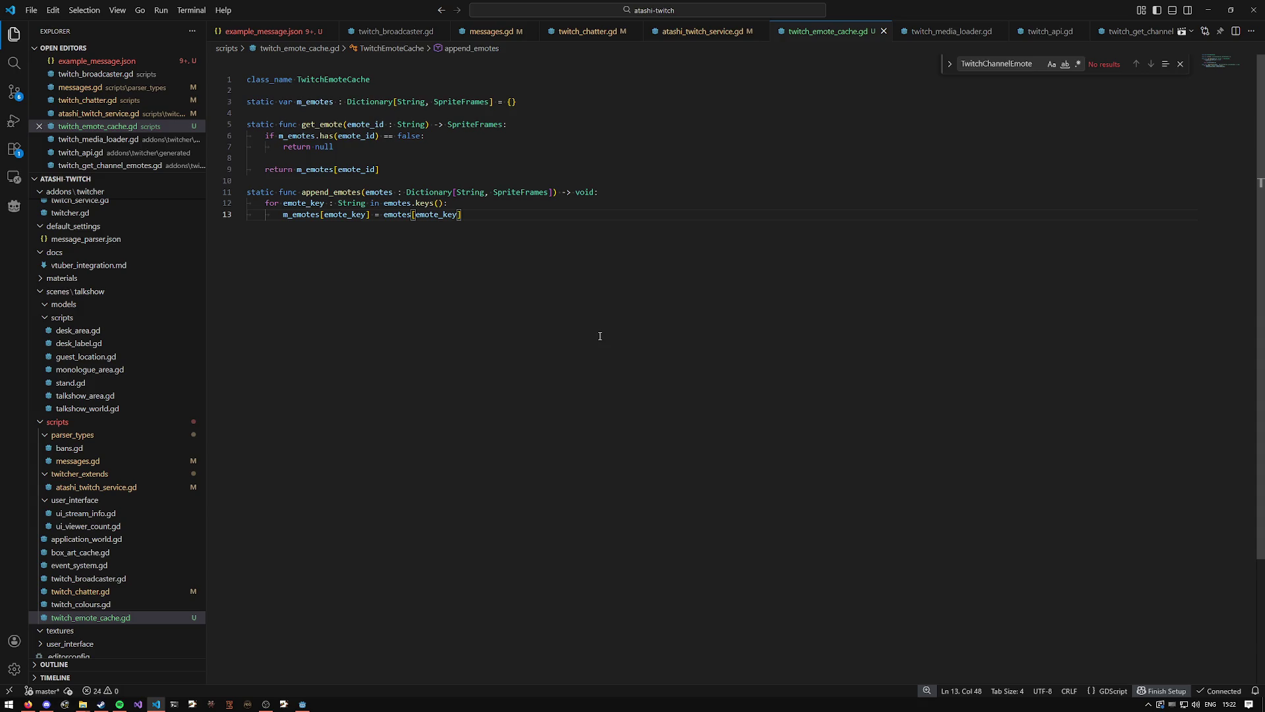
Review the get_emotes call on line 45 and stop the running game in Godot.
key("ctrl+Tab")
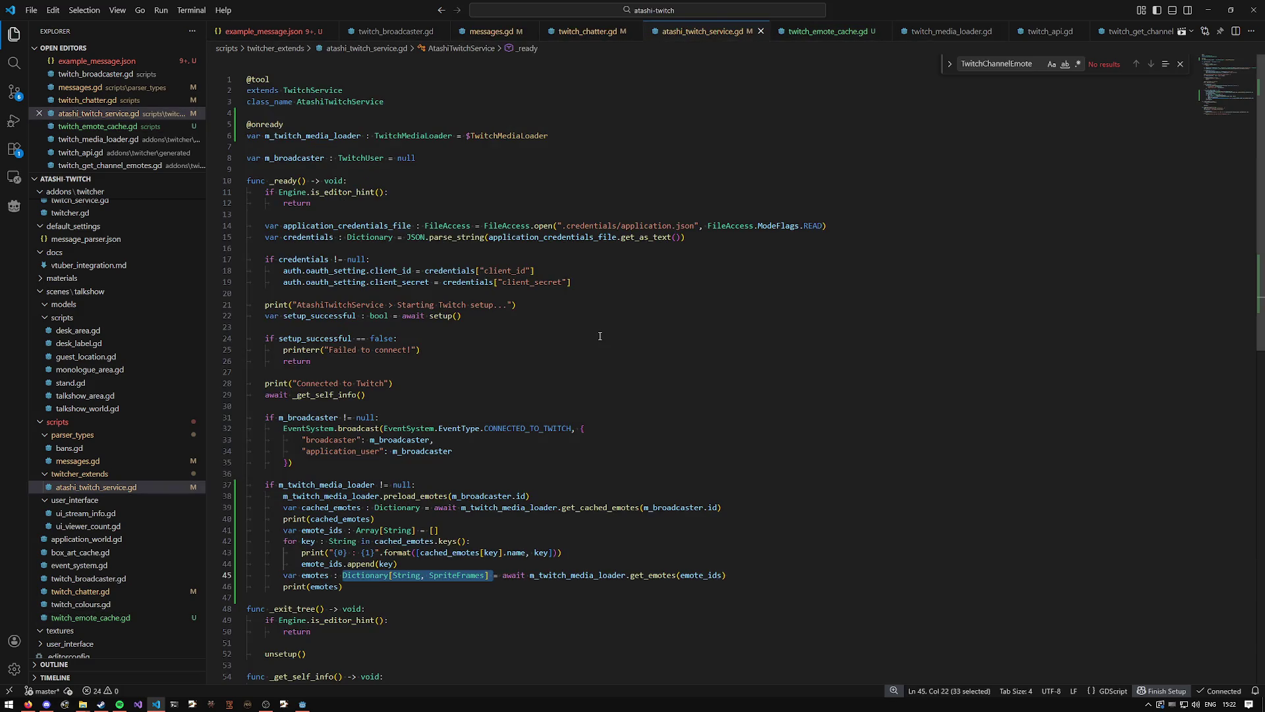
scroll(667, 279, "down", 5)
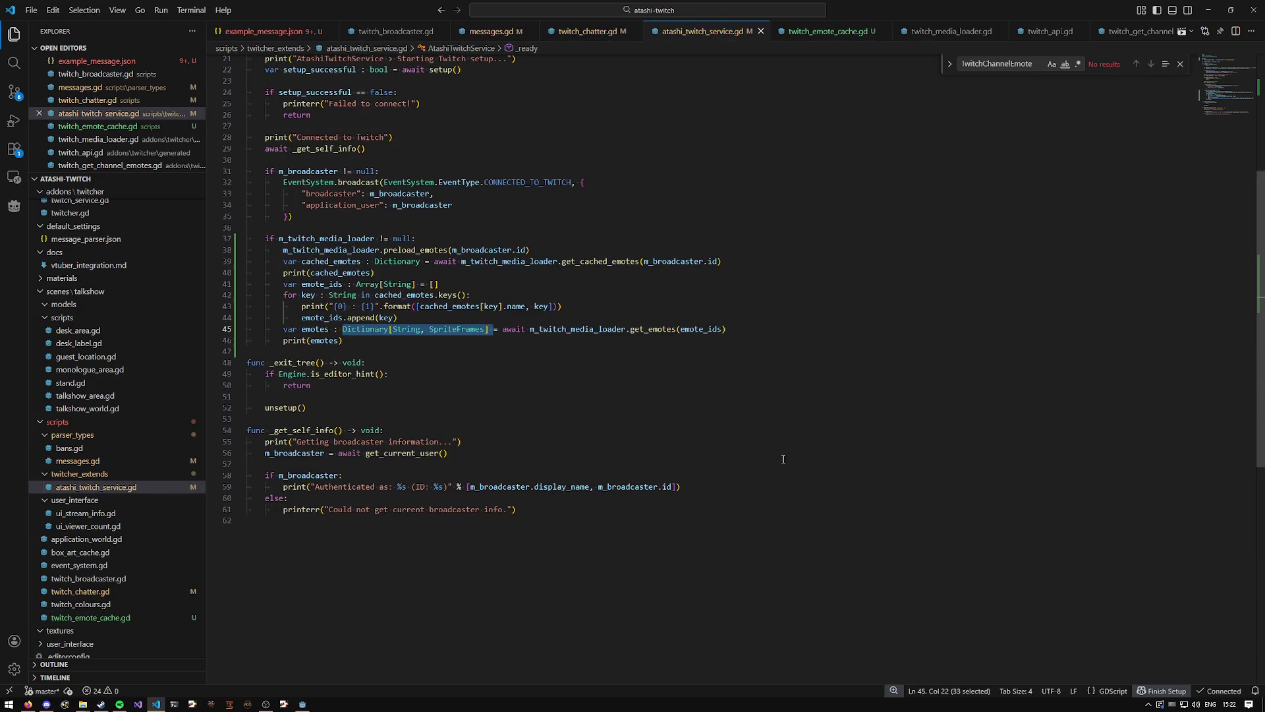
left_click(698, 328)
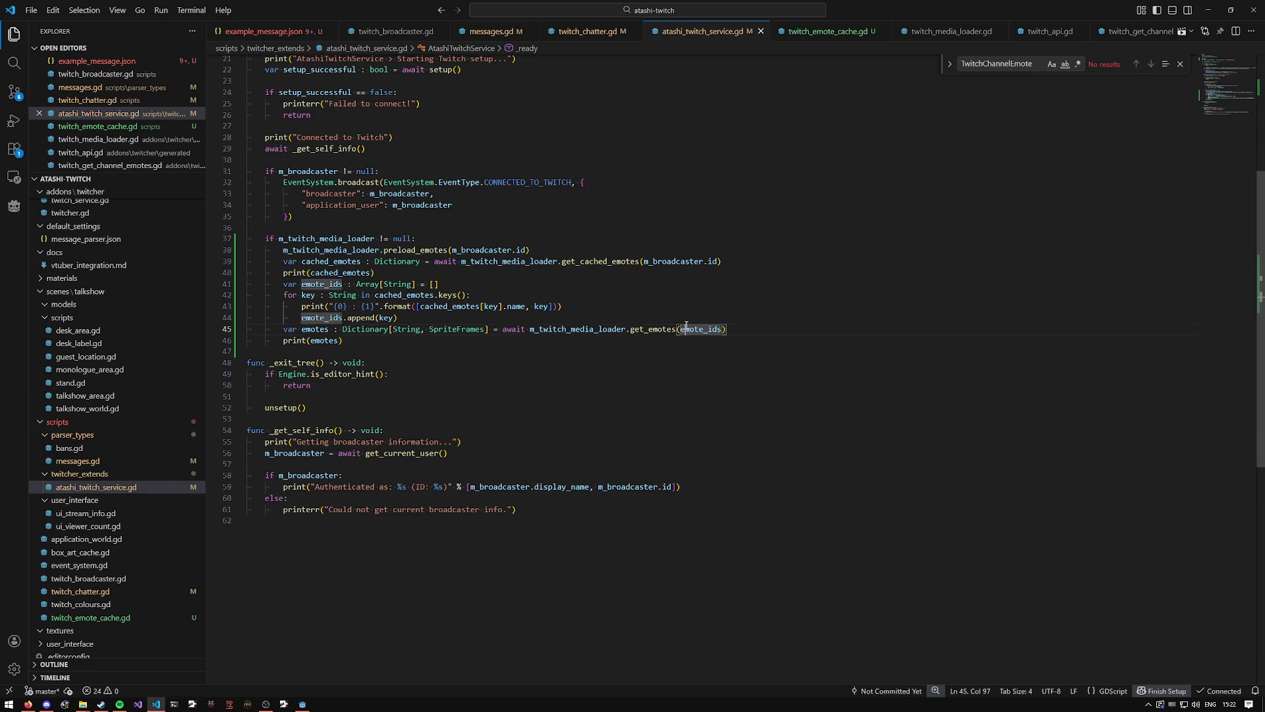
left_click(579, 330)
left_click(438, 330)
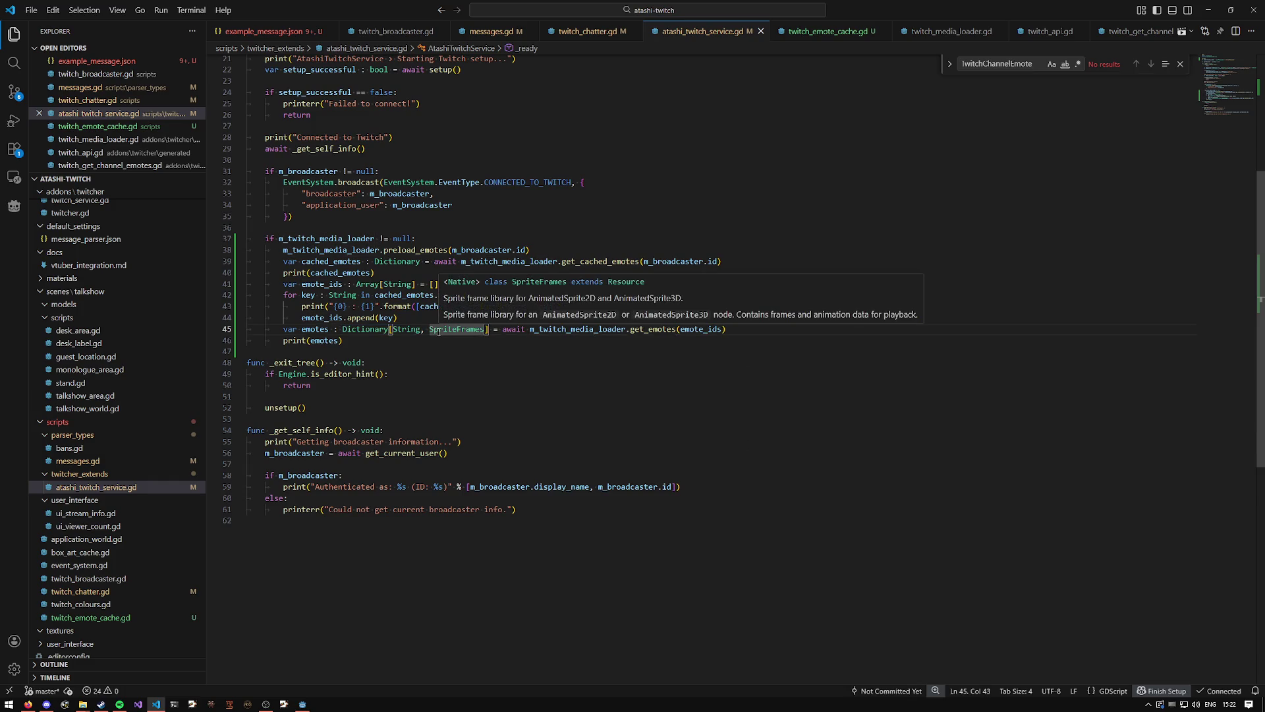
key("alt+Tab")
key("alt+Tab")
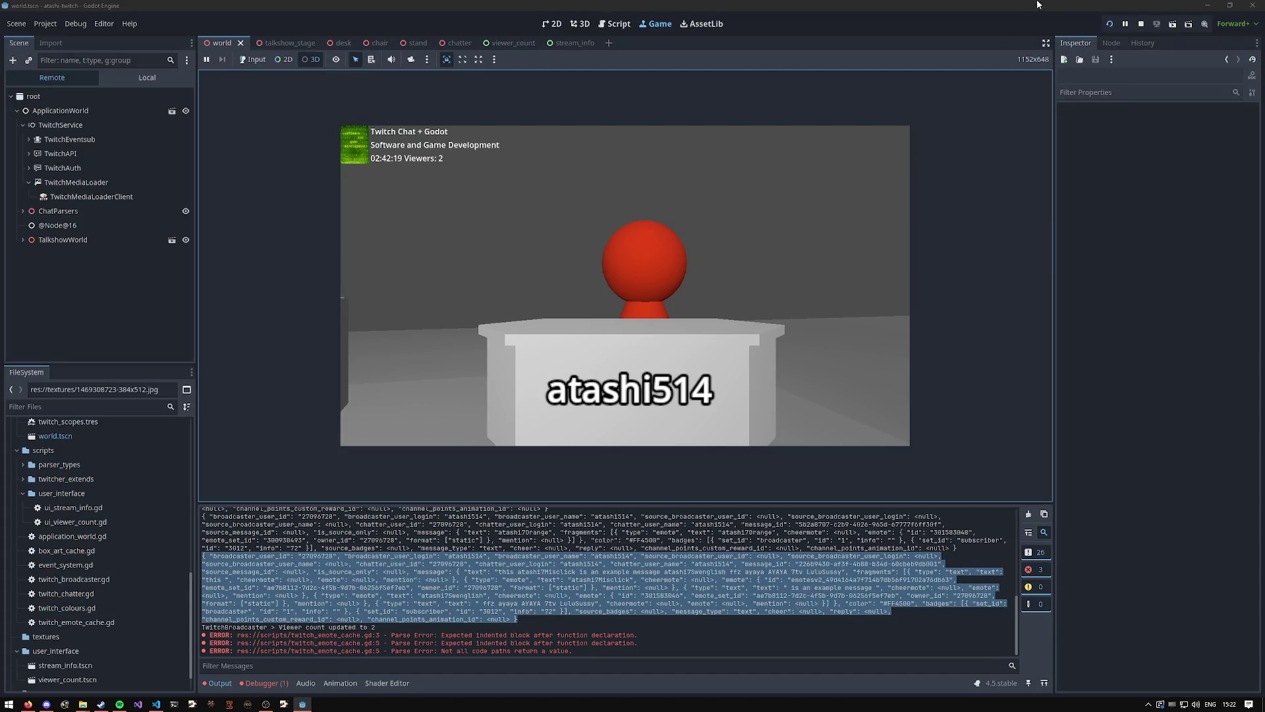
left_click(1141, 23)
key("alt+Tab")
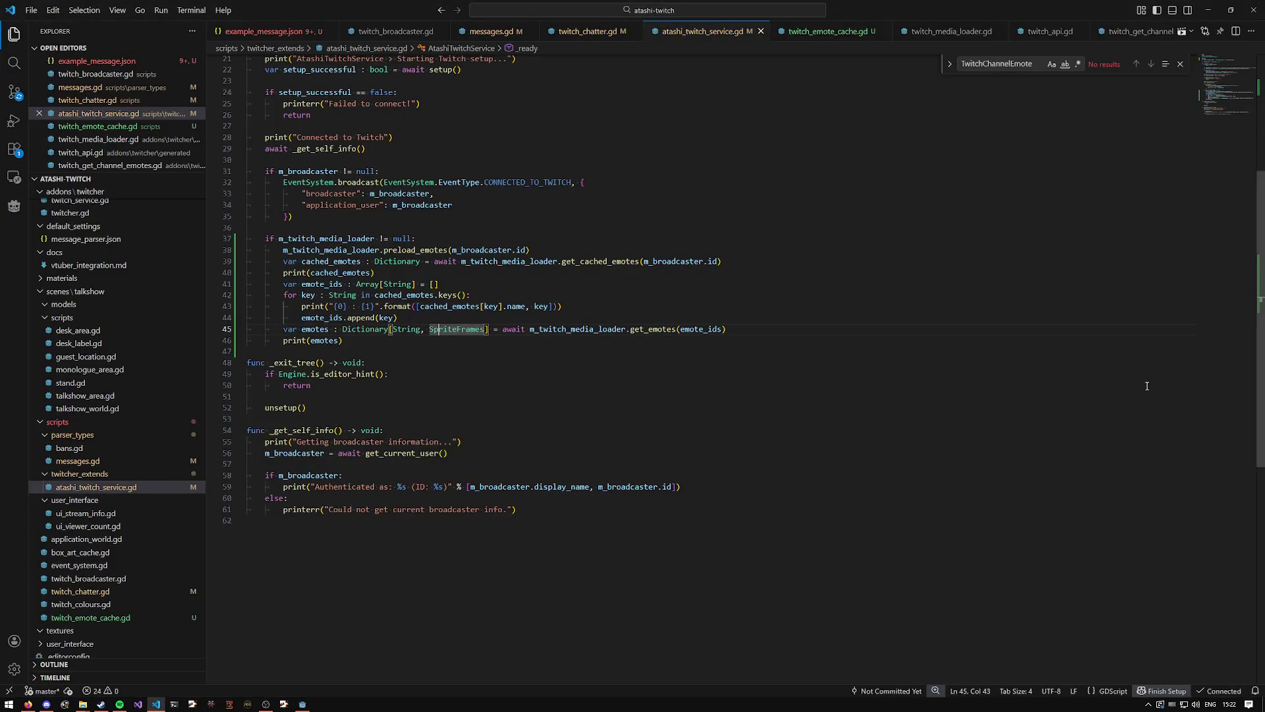
key("End")
Add TwitchEmoteCache.append_emotes(emotes) on a new line after the get_emotes call.
key("Return")
type("A")
key("BackSpace")
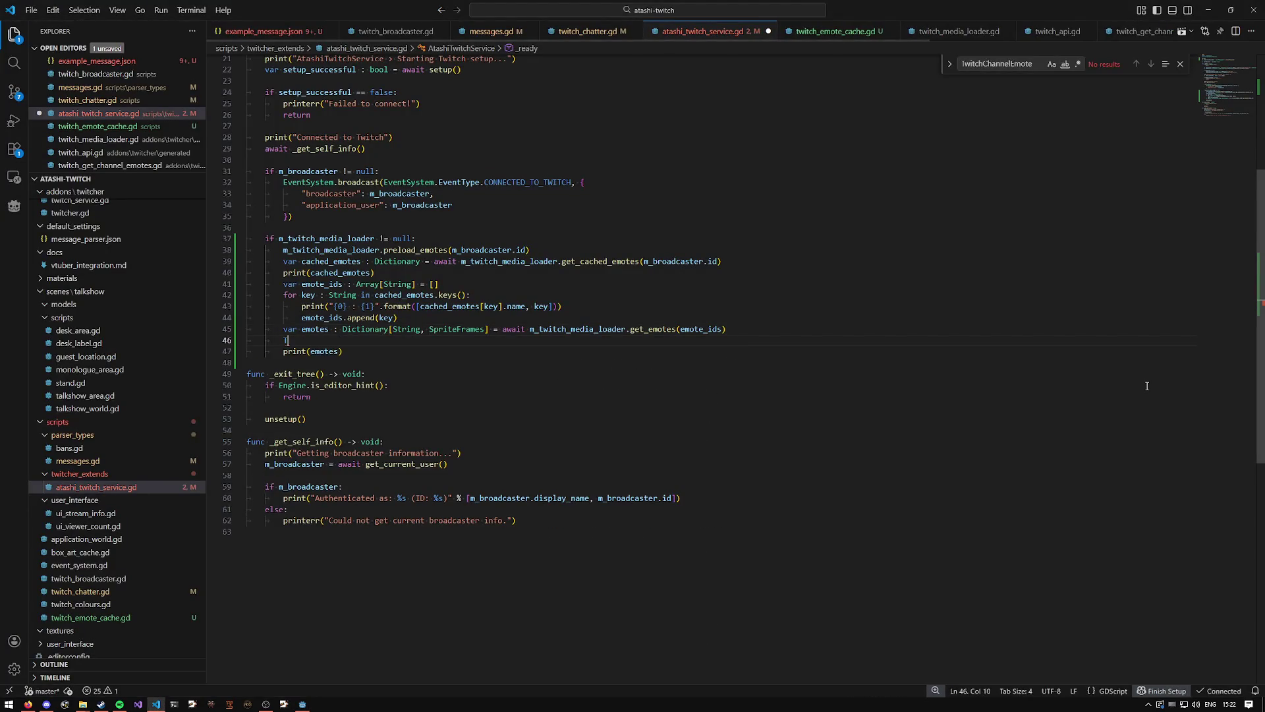
type("TwitchEmoteC")
key("Tab")
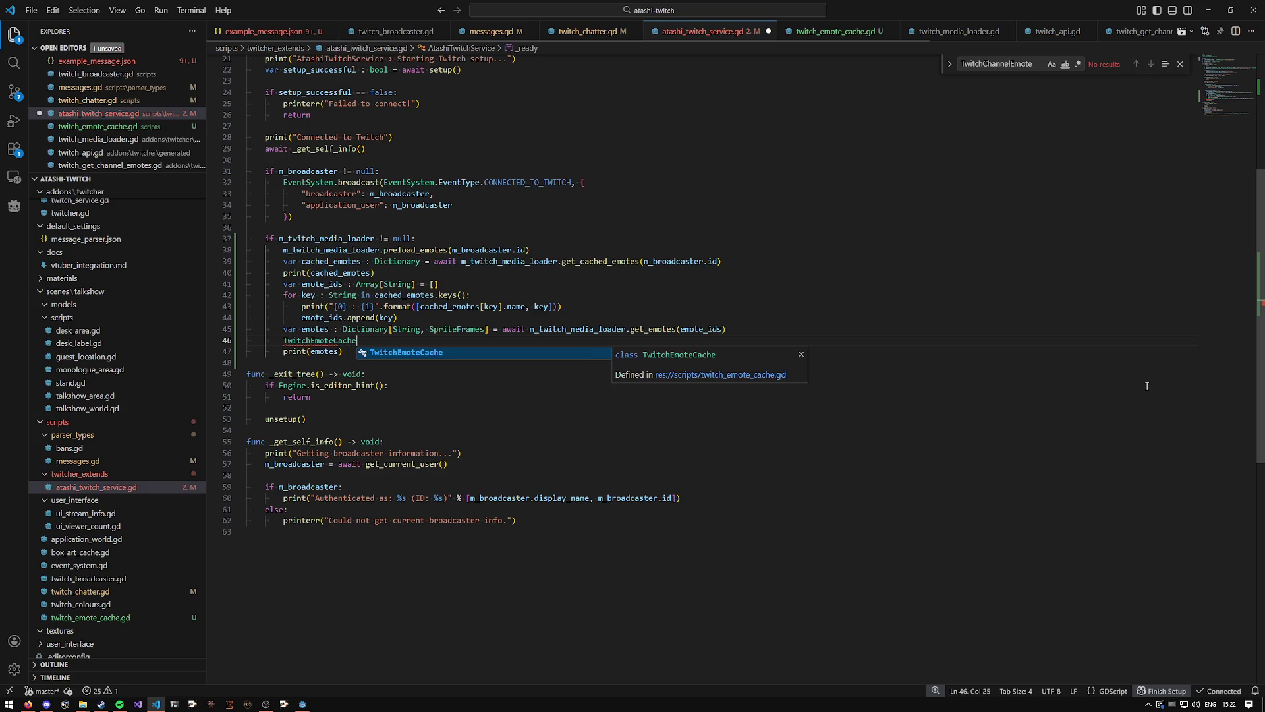
type(".append_emotes ")
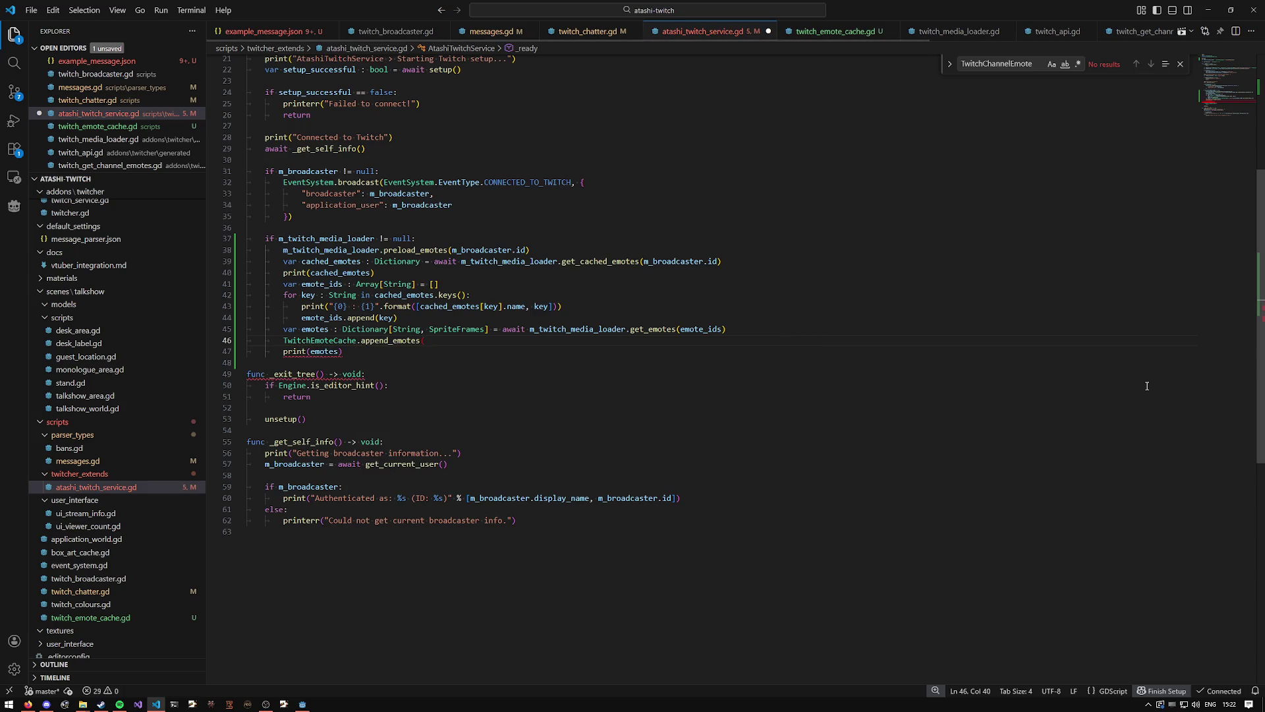
type("(emotes")
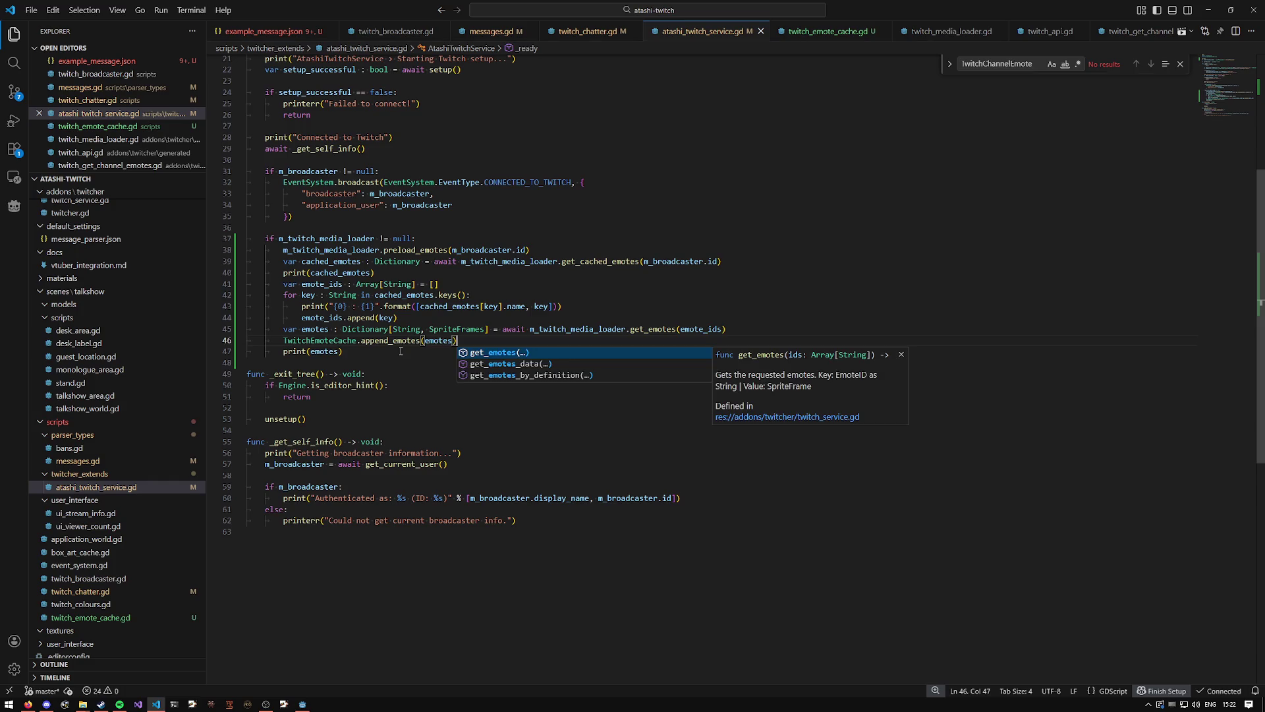
key("Escape")
key("Down")
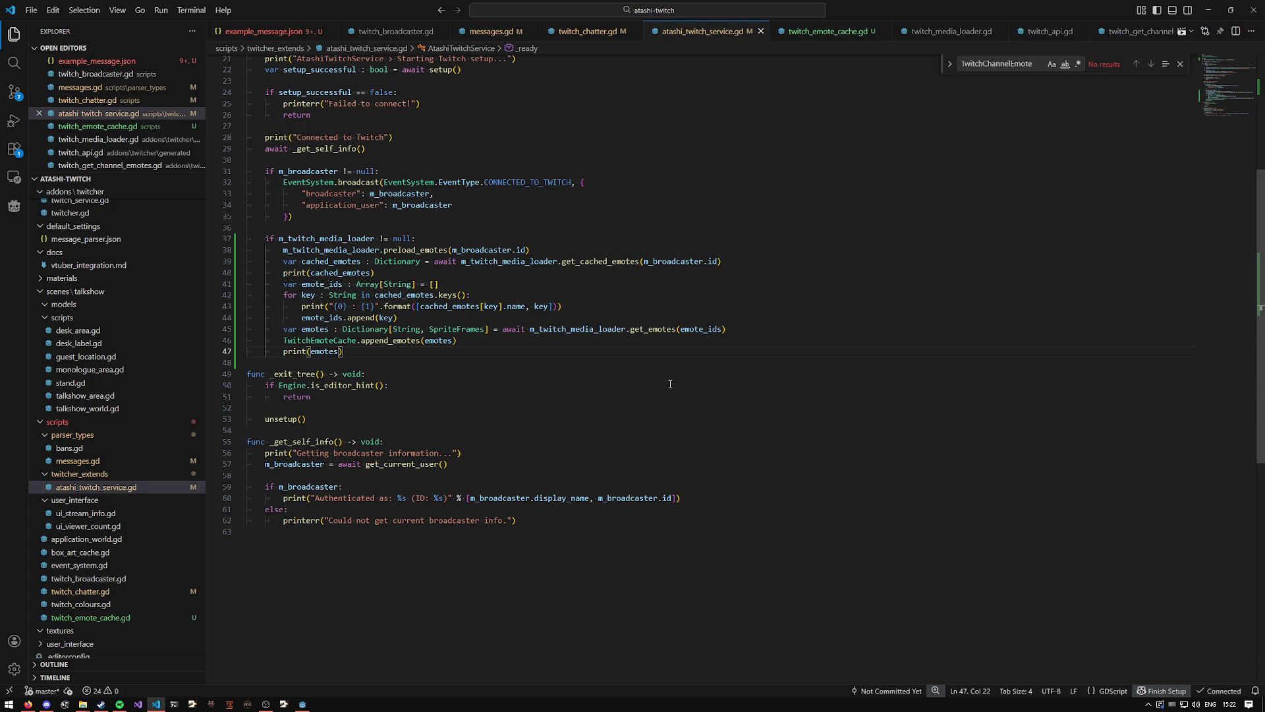
left_click(377, 273)
Remove the print(cached_emotes) line and start a for key loop under the media loader check.
key("ctrl+shift+k")
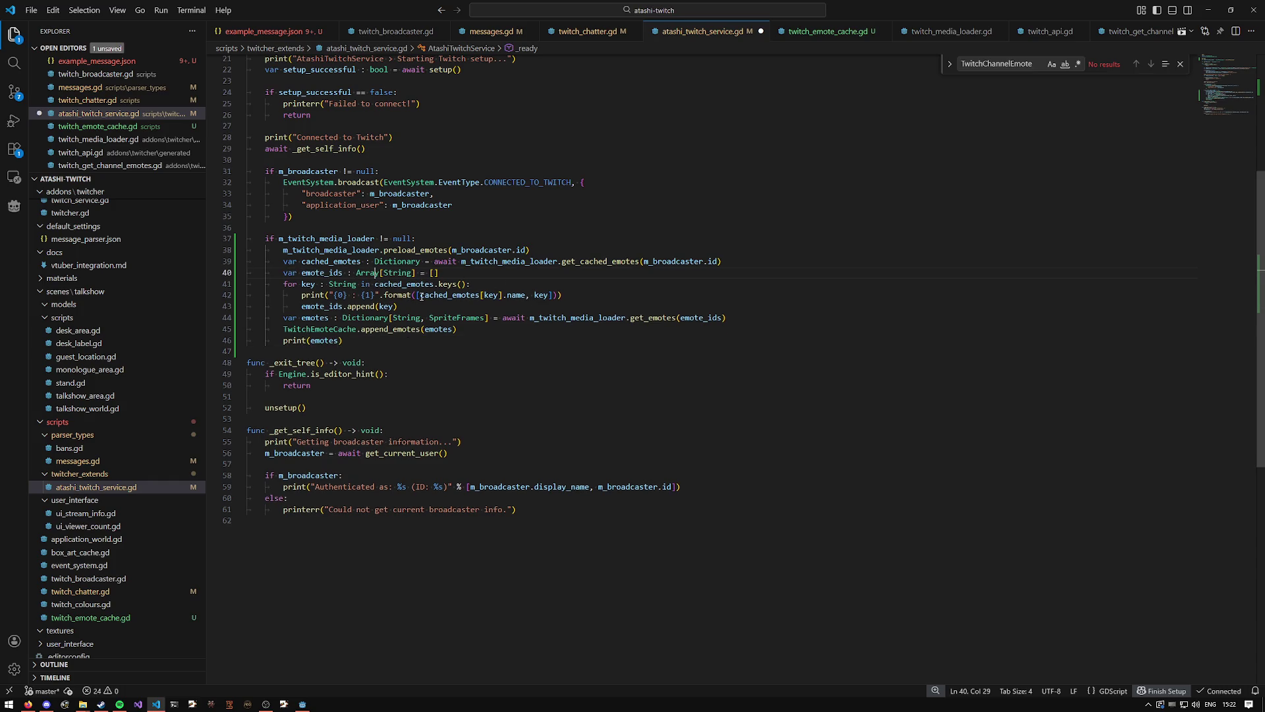
left_click(465, 330)
left_click(478, 238)
key("Return")
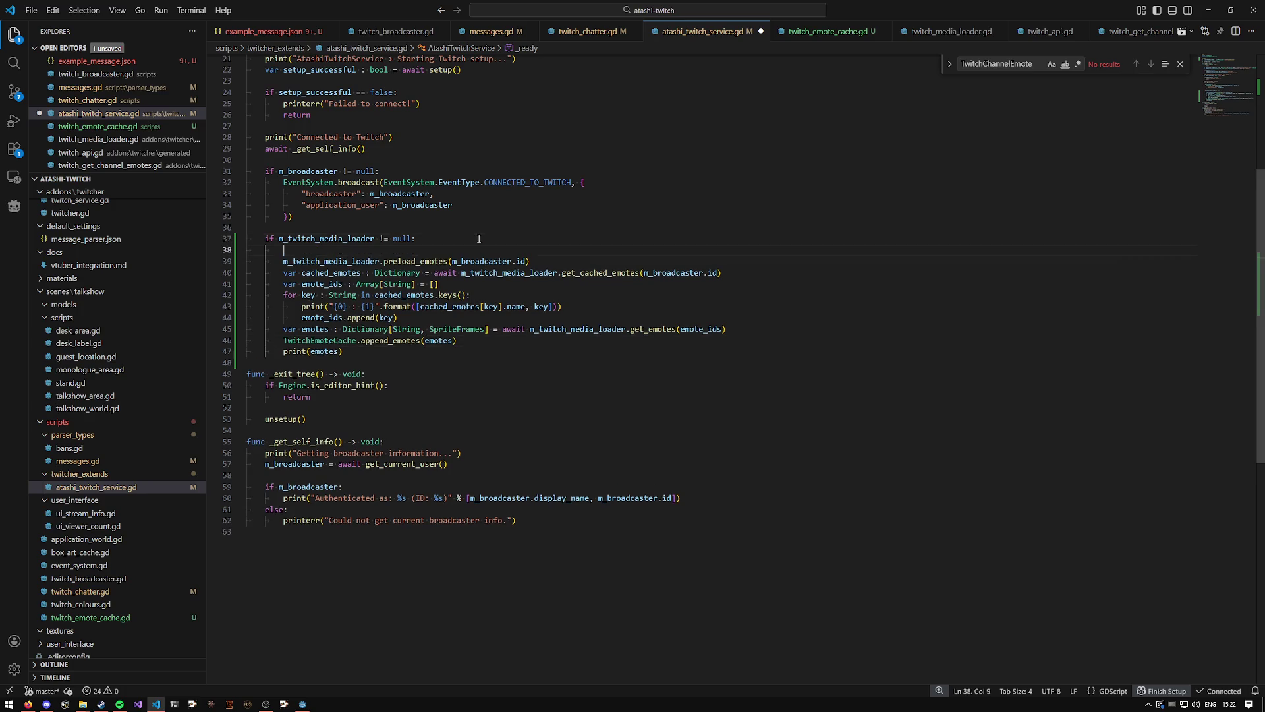
type("for bro")
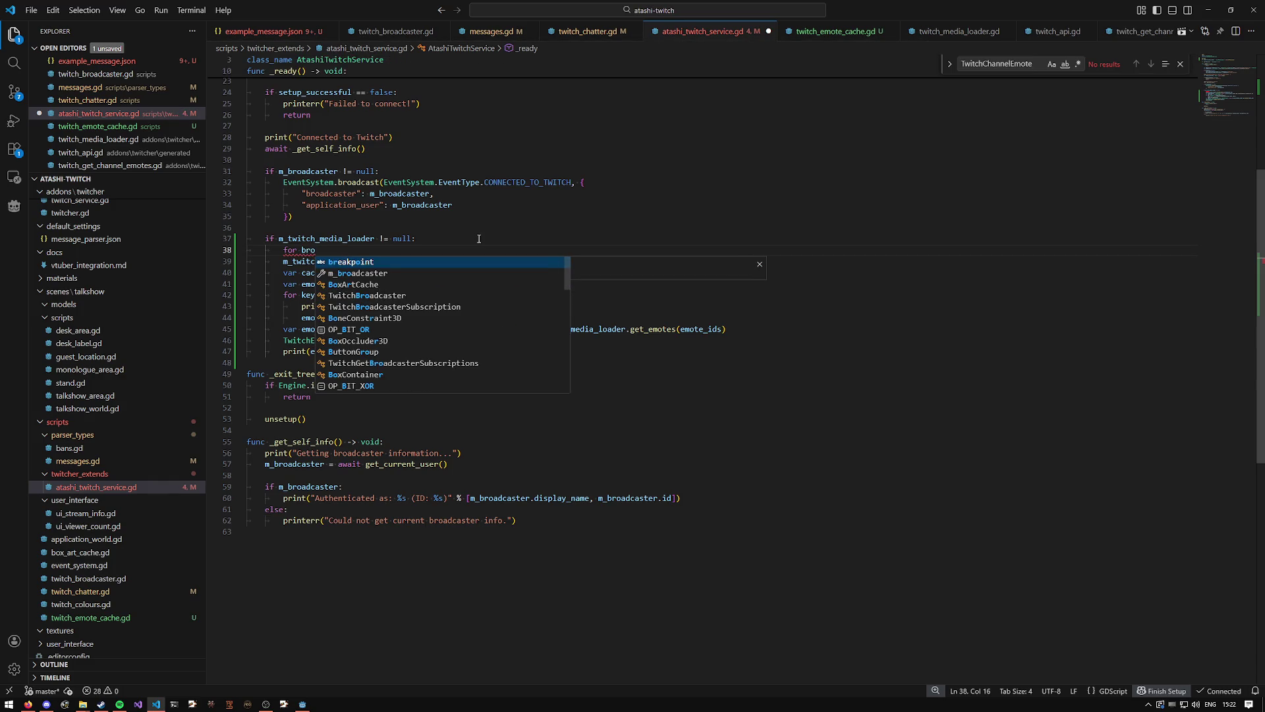
key("BackSpace")
key("BackSpace")
key("BackSpace")
type("id : ")
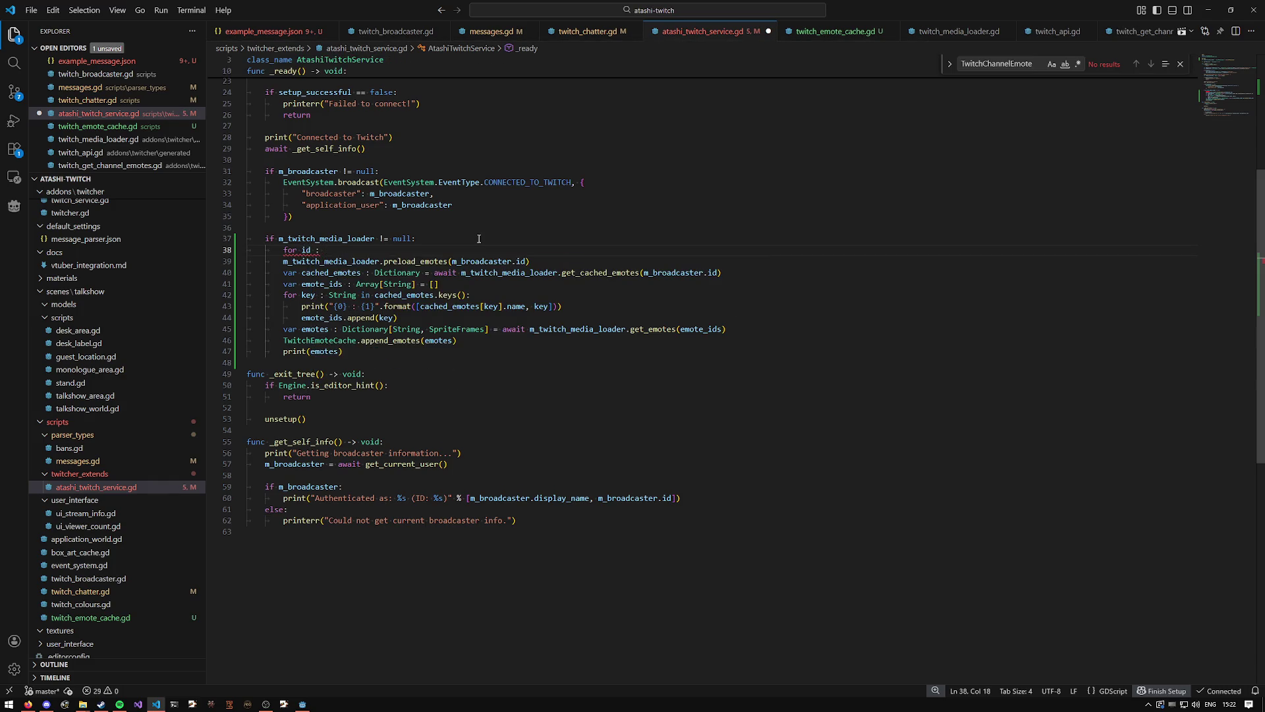
type("String in ")
type("\"")
type("global\", m")
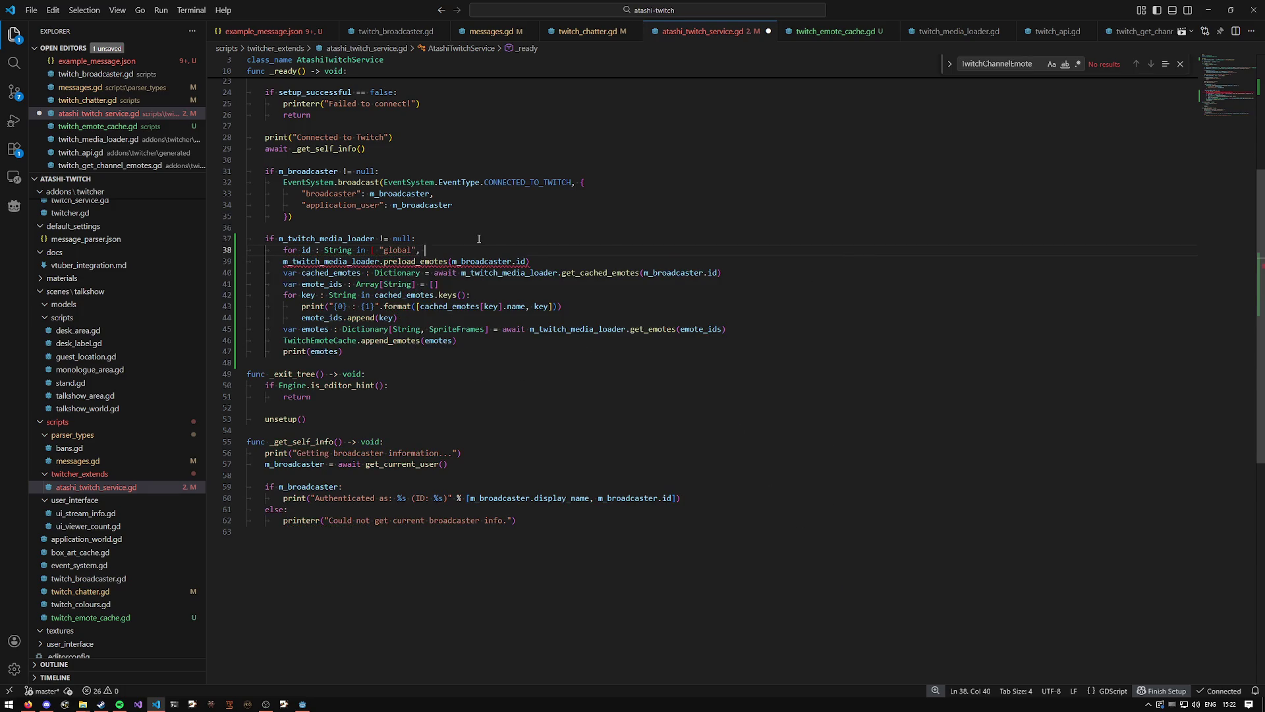
type("_bro")
type(".")
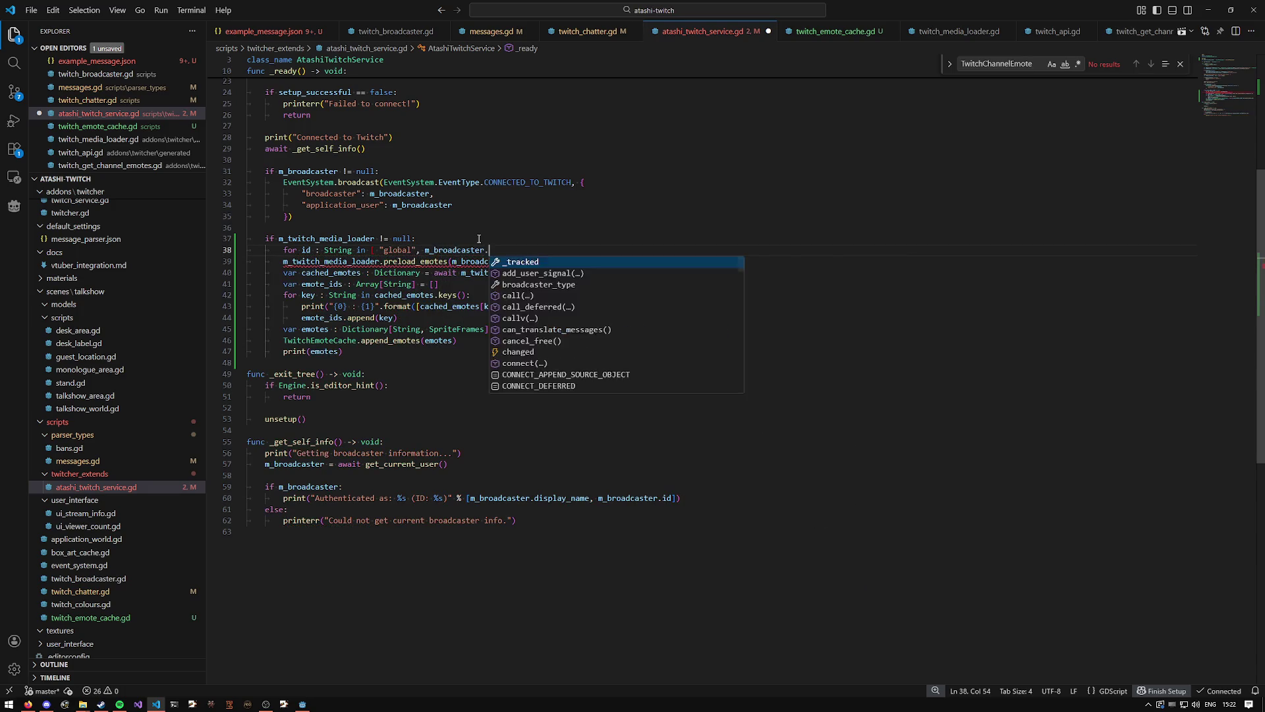
type("id]")
type("]:")
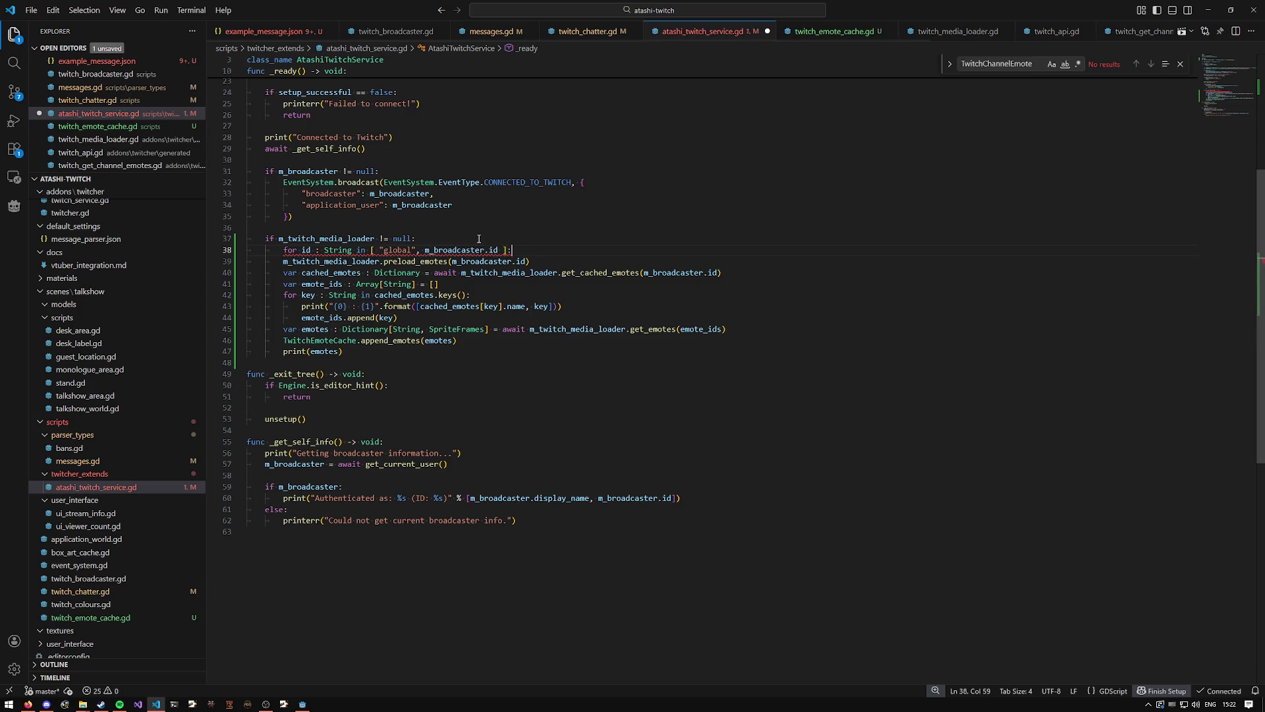
Remove the print(emotes) and format print lines and indent the fetch block under the new loop.
left_click(347, 350)
key("ctrl+shift+k")
left_click_drag(347, 351, 249, 259)
key("Tab")
left_click(458, 313)
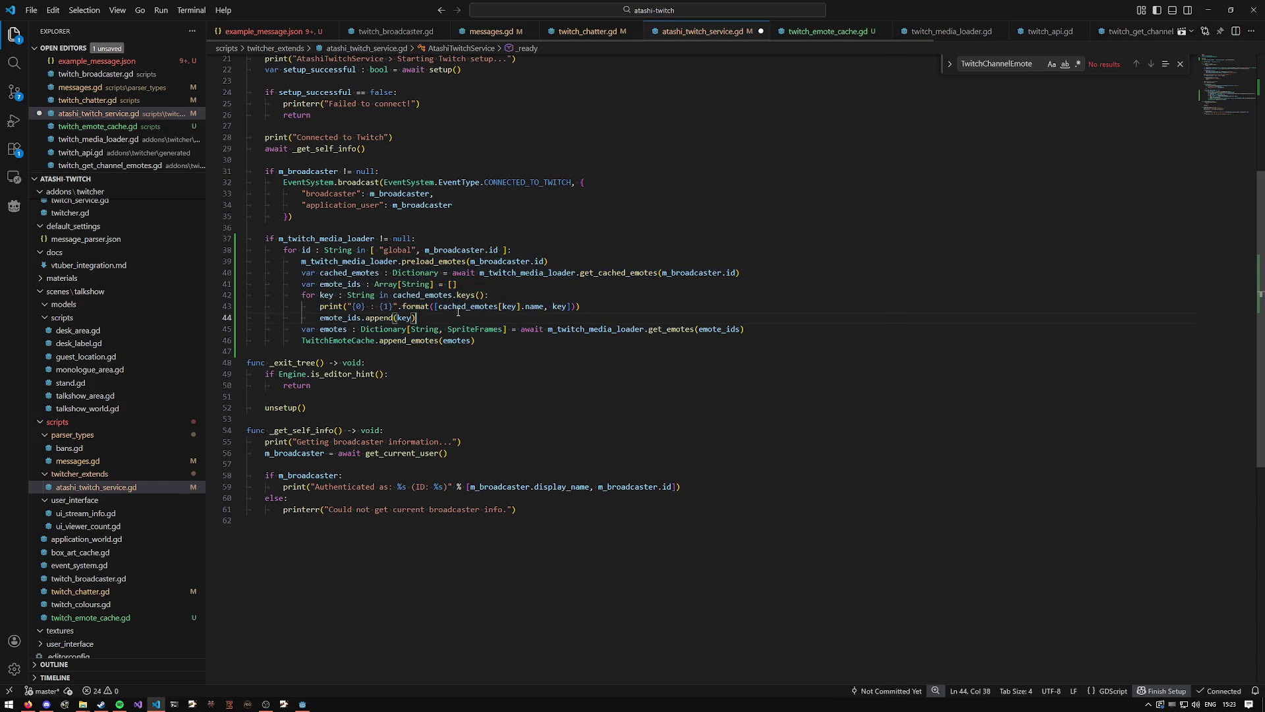
key("Up")
key("ctrl+shift+k")
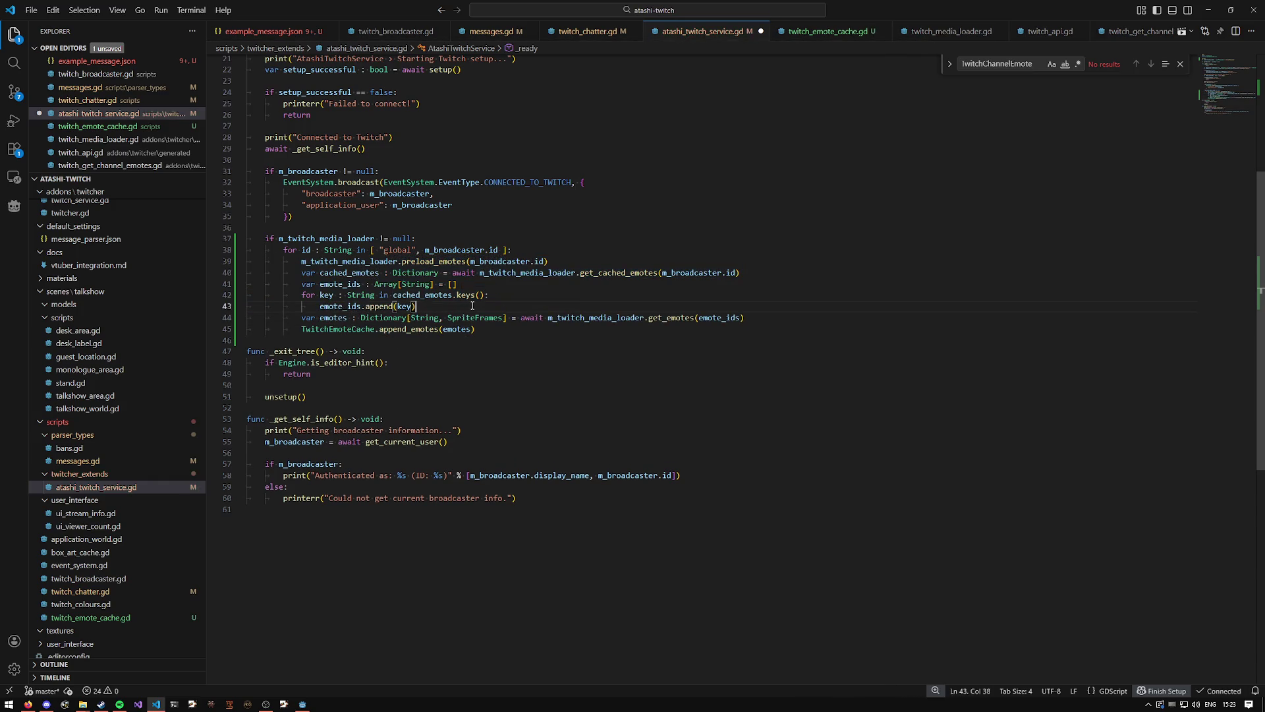
key("Return")
Assign emote_ids directly from cached_emotes.keys() instead of an empty list.
left_click(461, 285)
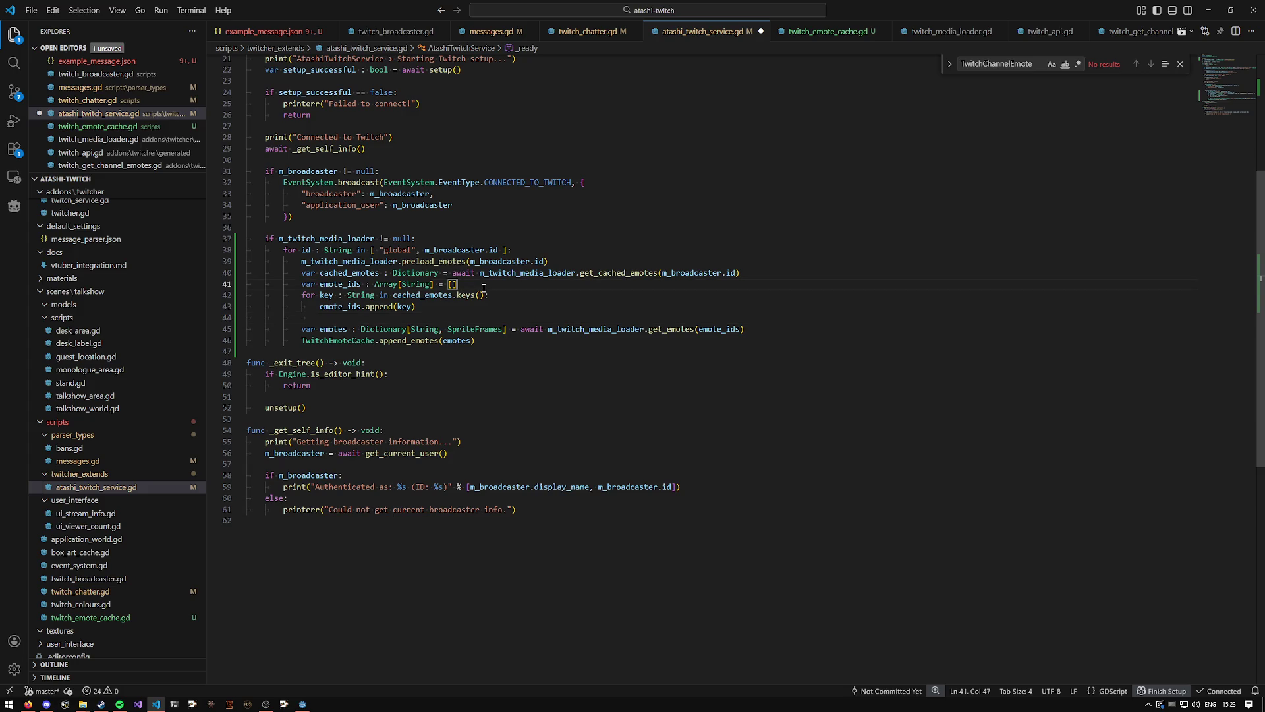
key("Return")
key("shift+Home")
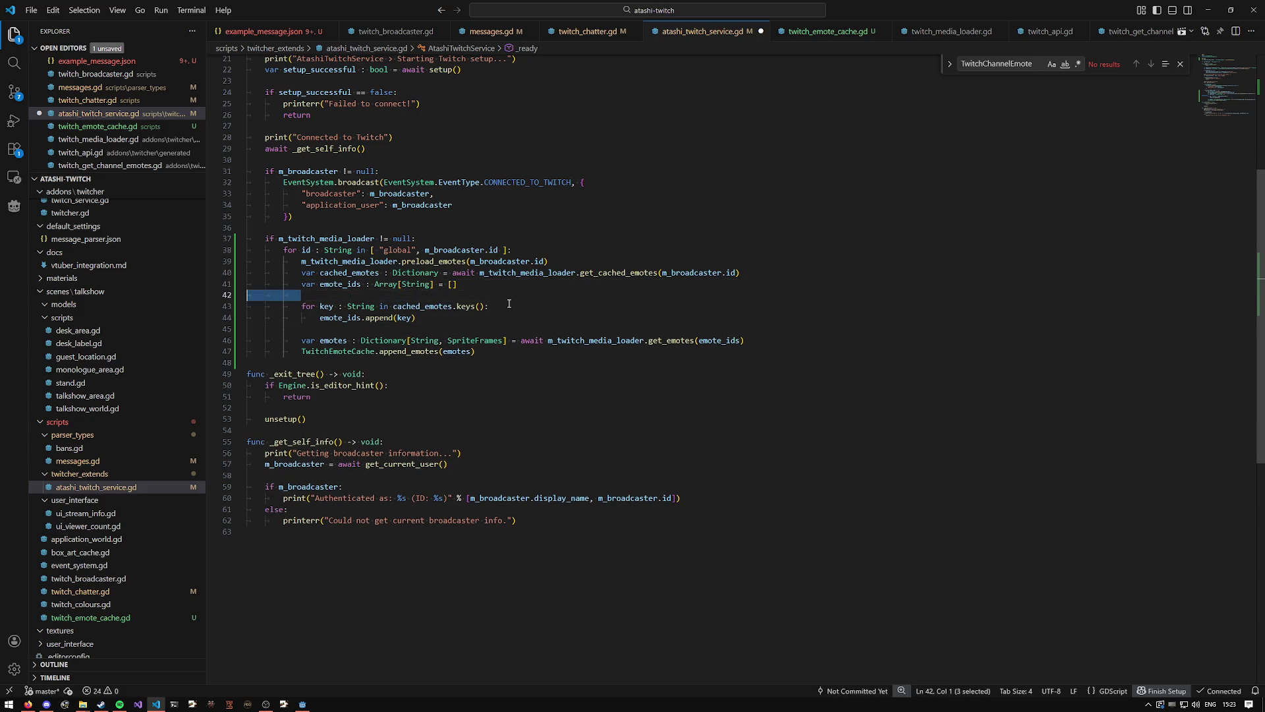
key("BackSpace")
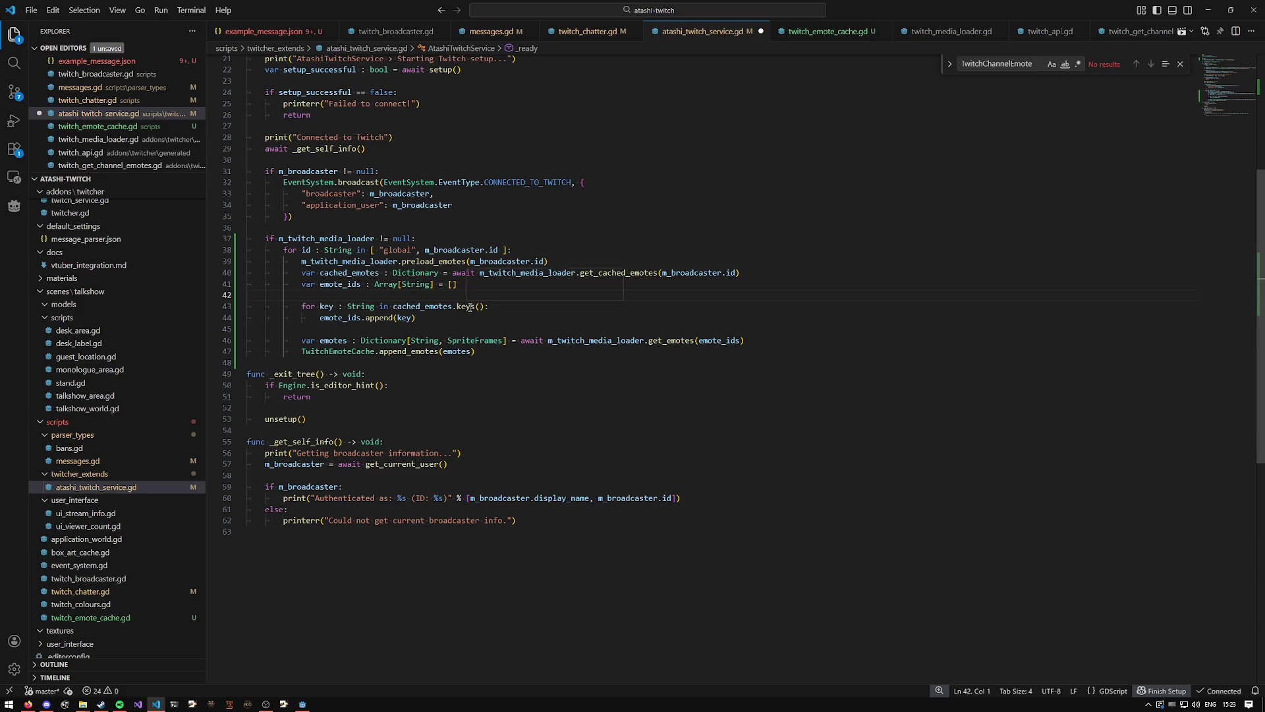
left_click(493, 307)
key("ctrl+shift+Left")
key("ctrl+shift+Left")
key("ctrl+shift+Left")
key("ctrl+shift+Left")
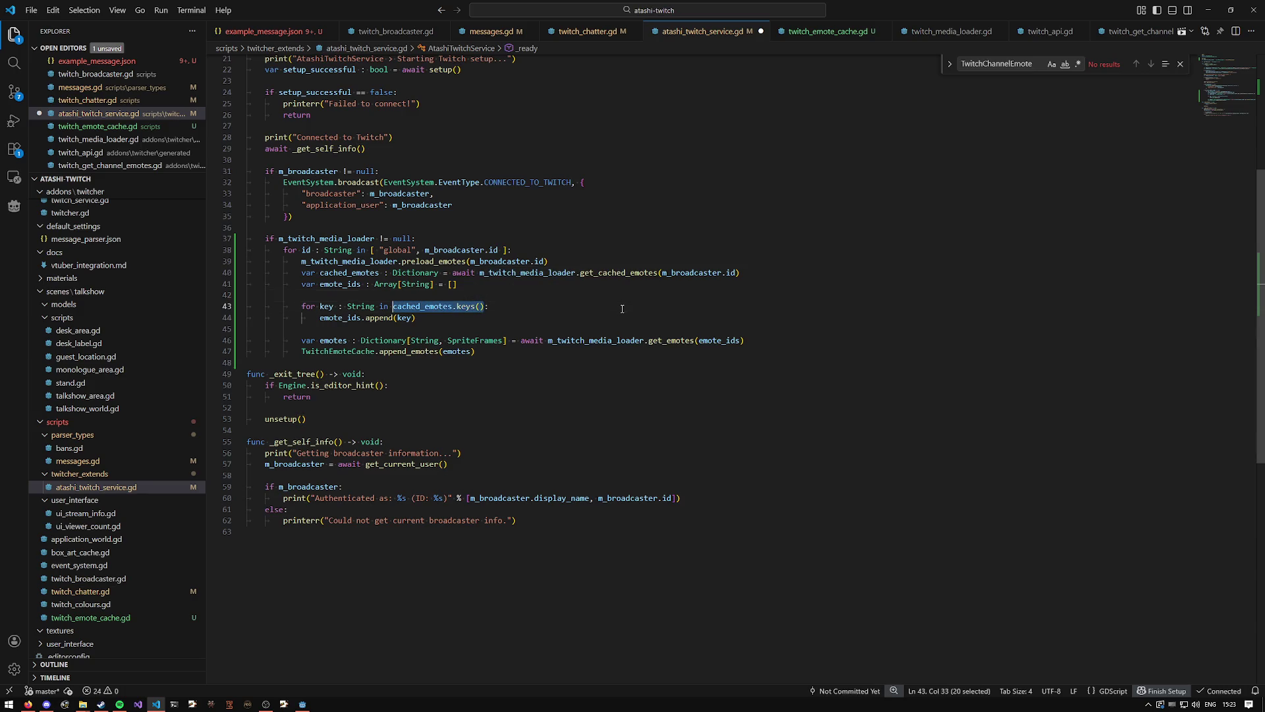
key("ctrl+c")
key("Up")
key("Up")
key("End")
key("shift+Left")
key("shift+Left")
key("BackSpace")
key("ctrl+v")
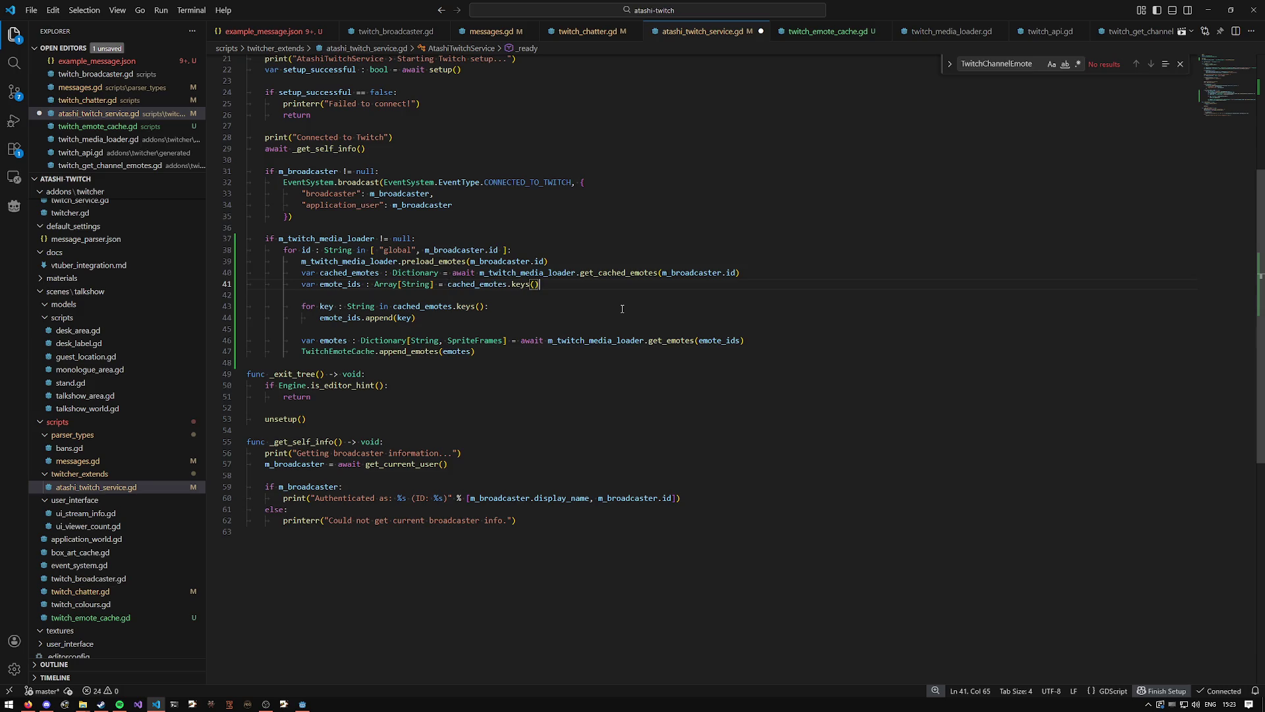
Delete the now-redundant key loop, save the script and run the project in Godot.
key("Down")
key("ctrl+shift+k")
key("ctrl+shift+k")
key("ctrl+shift+k")
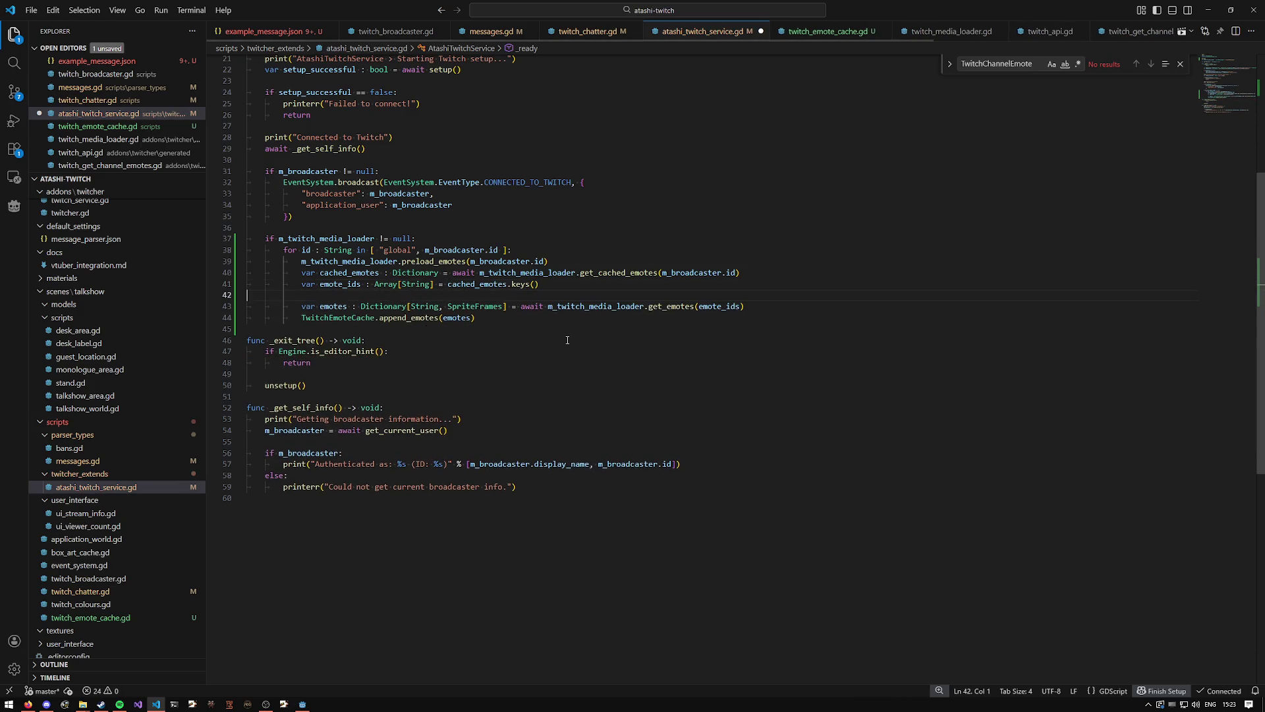
key("ctrl+shift+k")
key("ctrl+s")
left_click(571, 307)
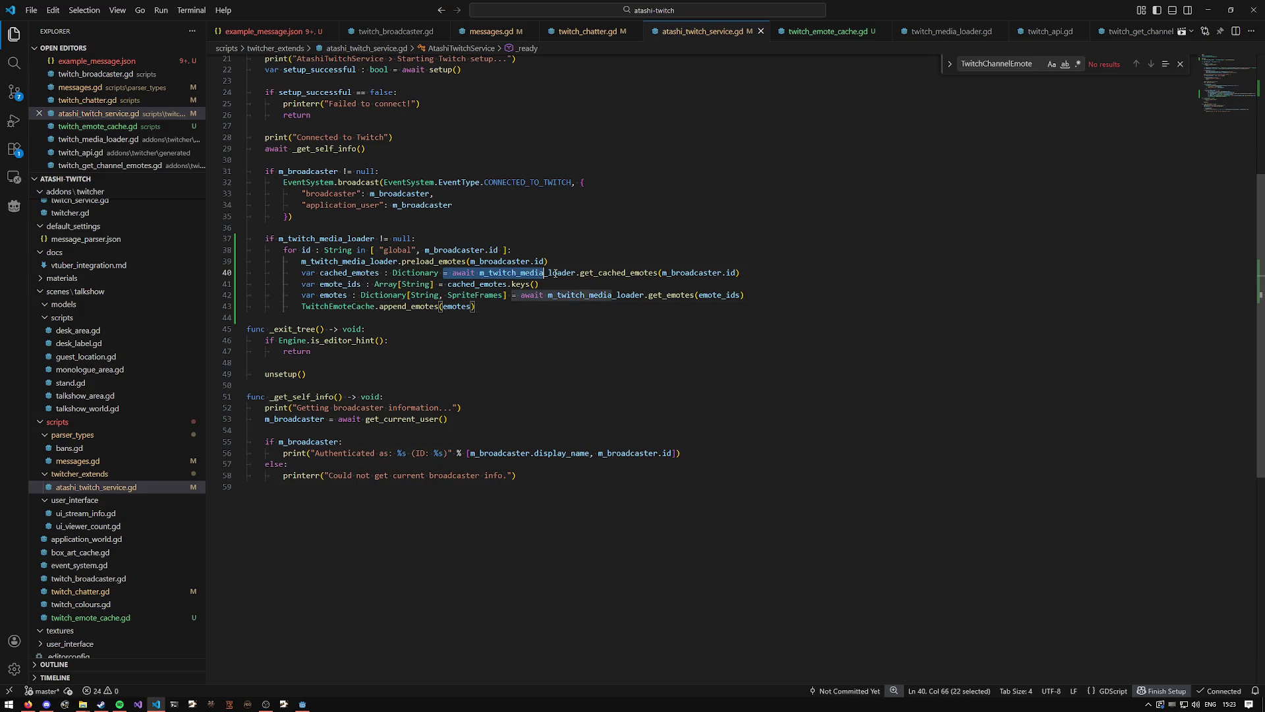
key("alt+Tab")
left_click(1113, 23)
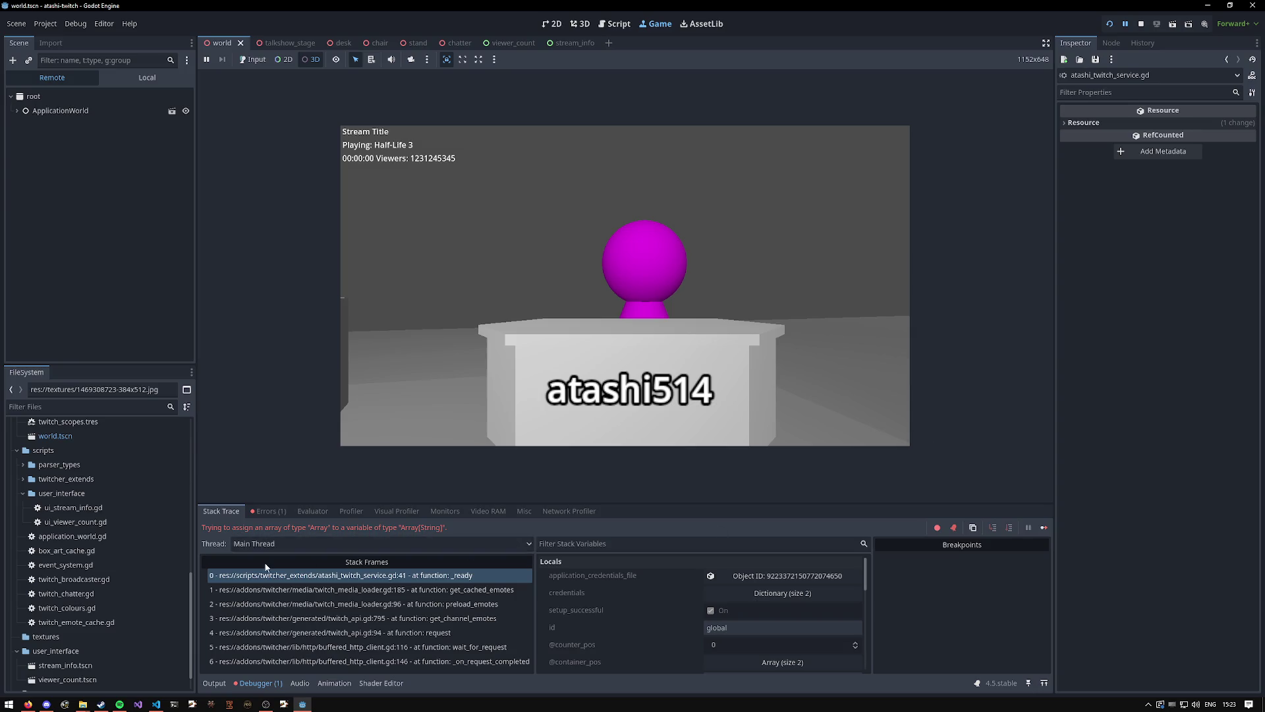
Stop the game after the Array[String] type error and return to the code editor.
left_click(1140, 25)
key("alt+Tab")
Undo to restore the key-appending loop with emote_ids starting as [] and save.
key("ctrl+z")
key("ctrl+z")
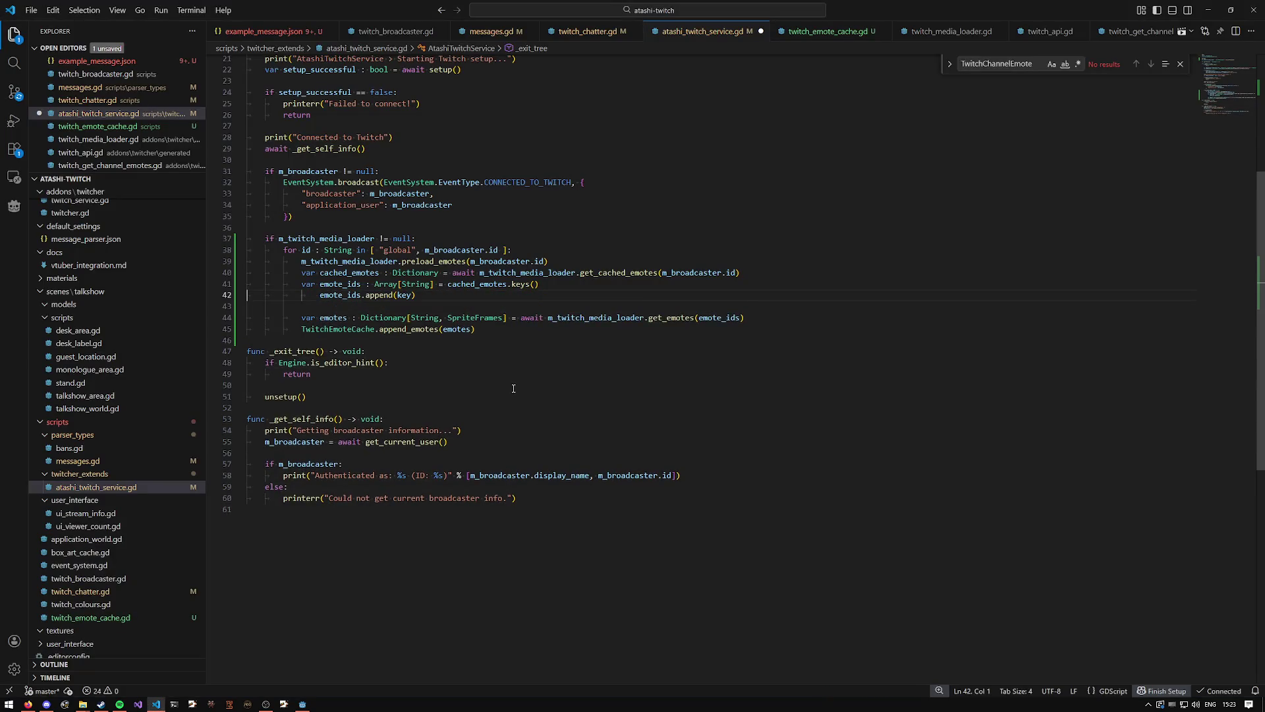
key("ctrl+z")
key("ctrl+z")
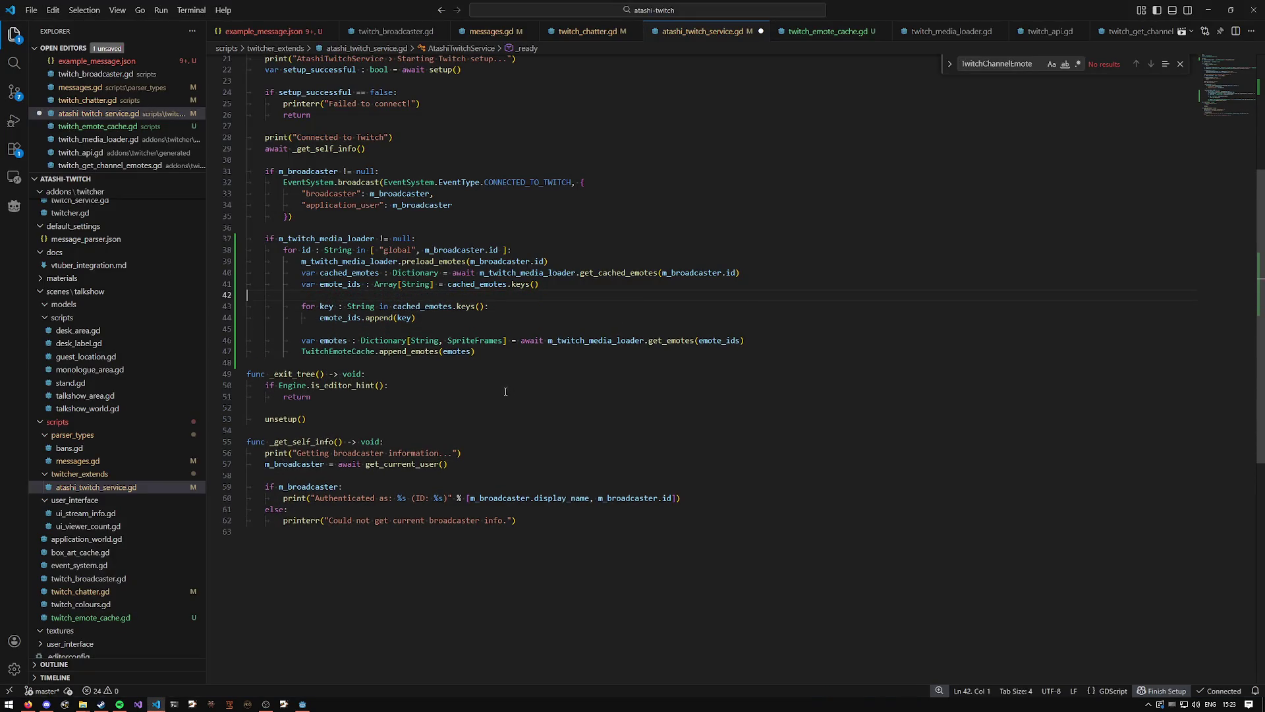
key("ctrl+s")
key("ctrl+z")
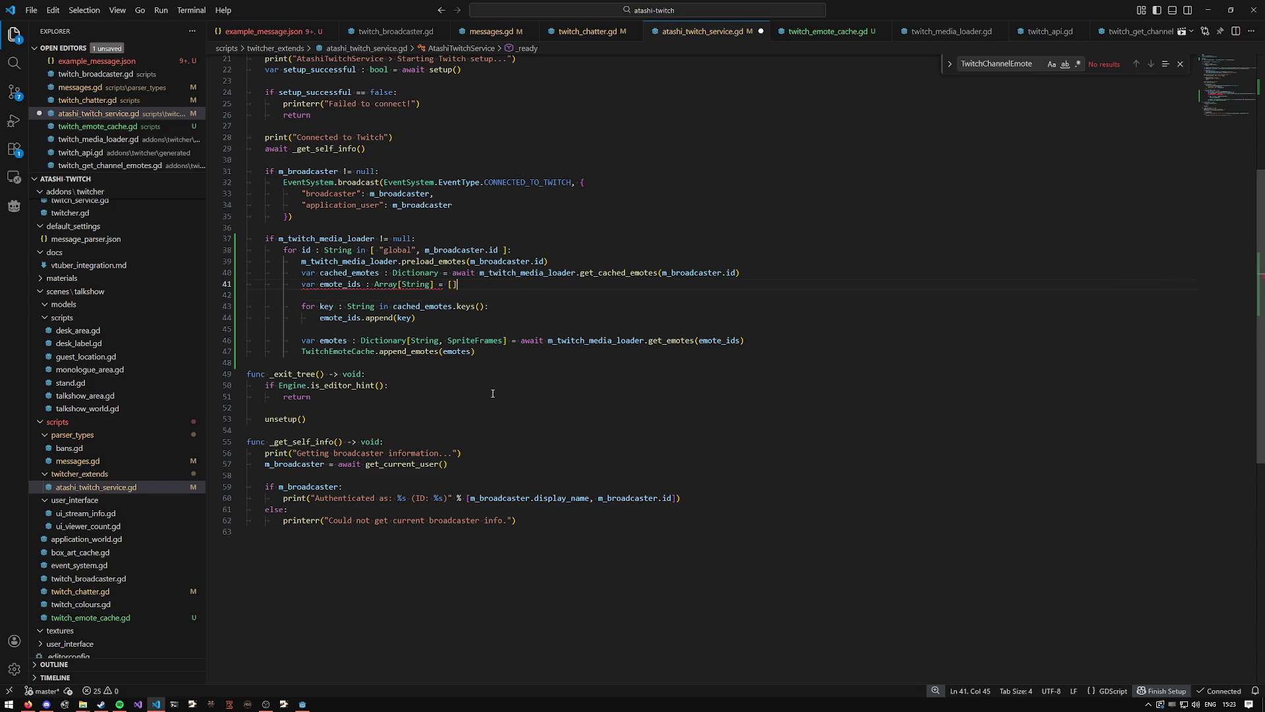
key("ctrl+s")
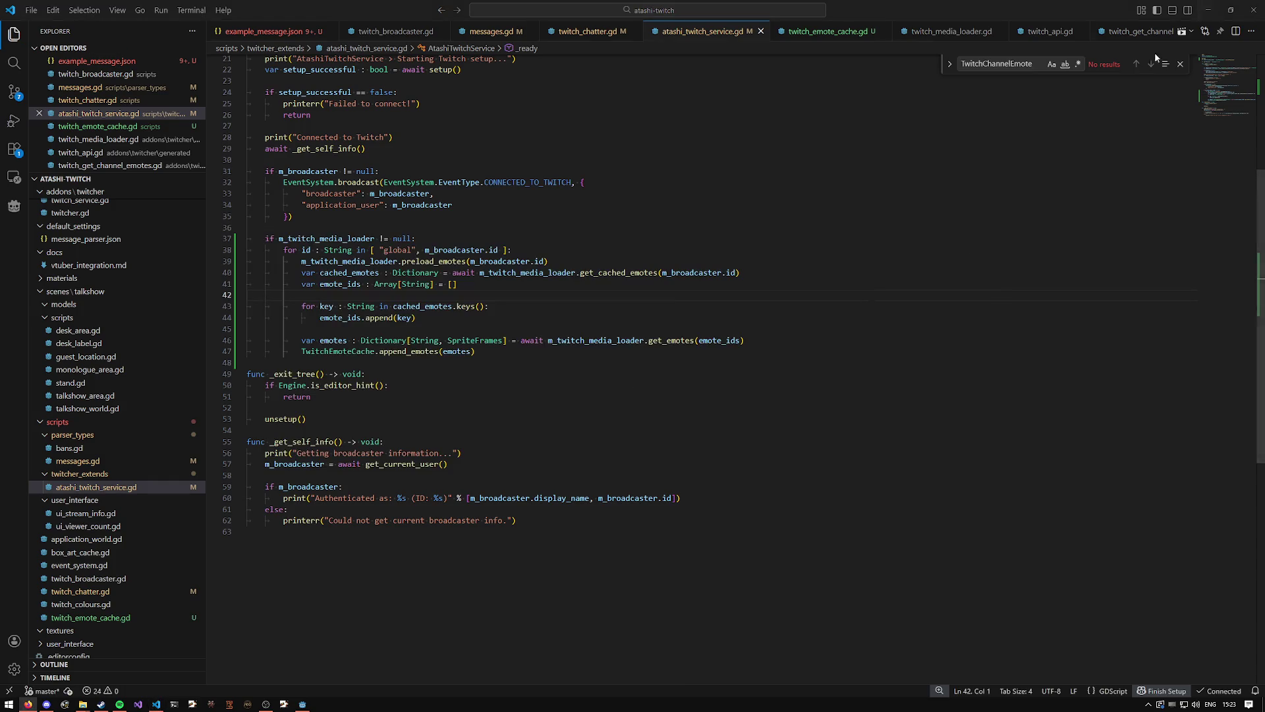
key("alt+Tab")
key("alt+Tab")
key("alt+shift+Tab")
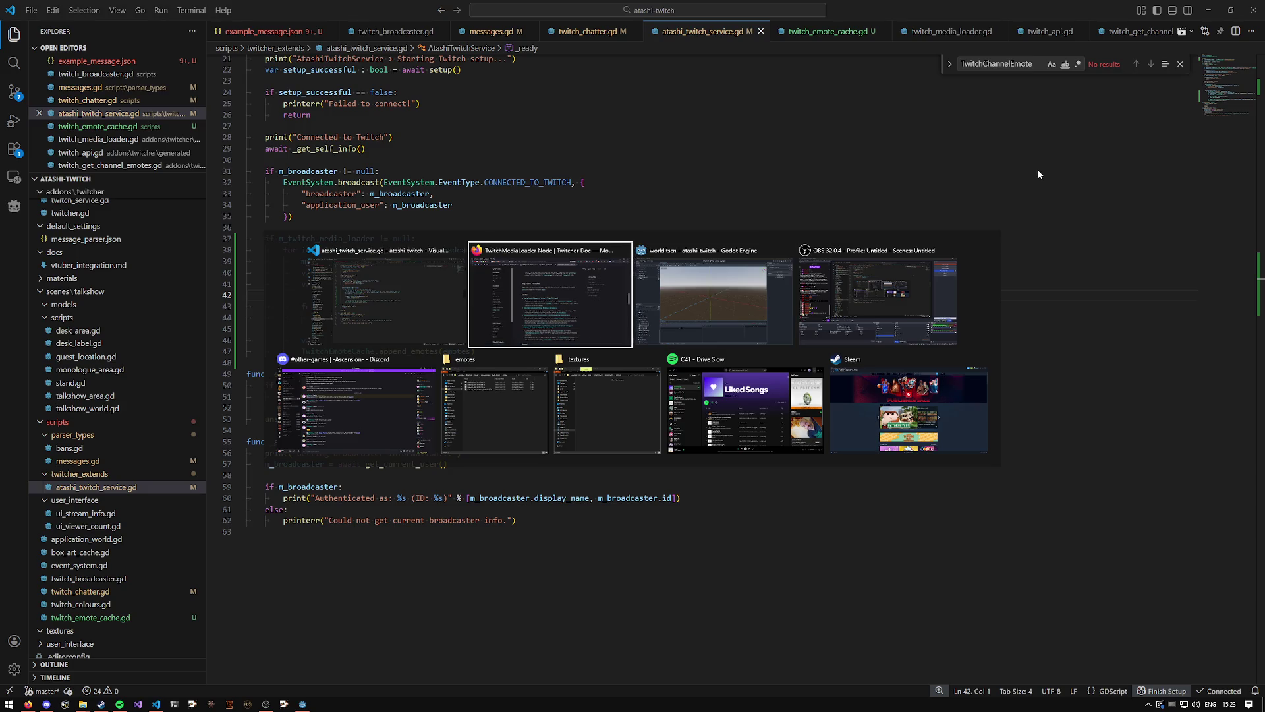
key("alt+shift+Tab")
Move the emote_ids declaration above the id loop and outdent it and the fetch/cache lines.
left_click(531, 317)
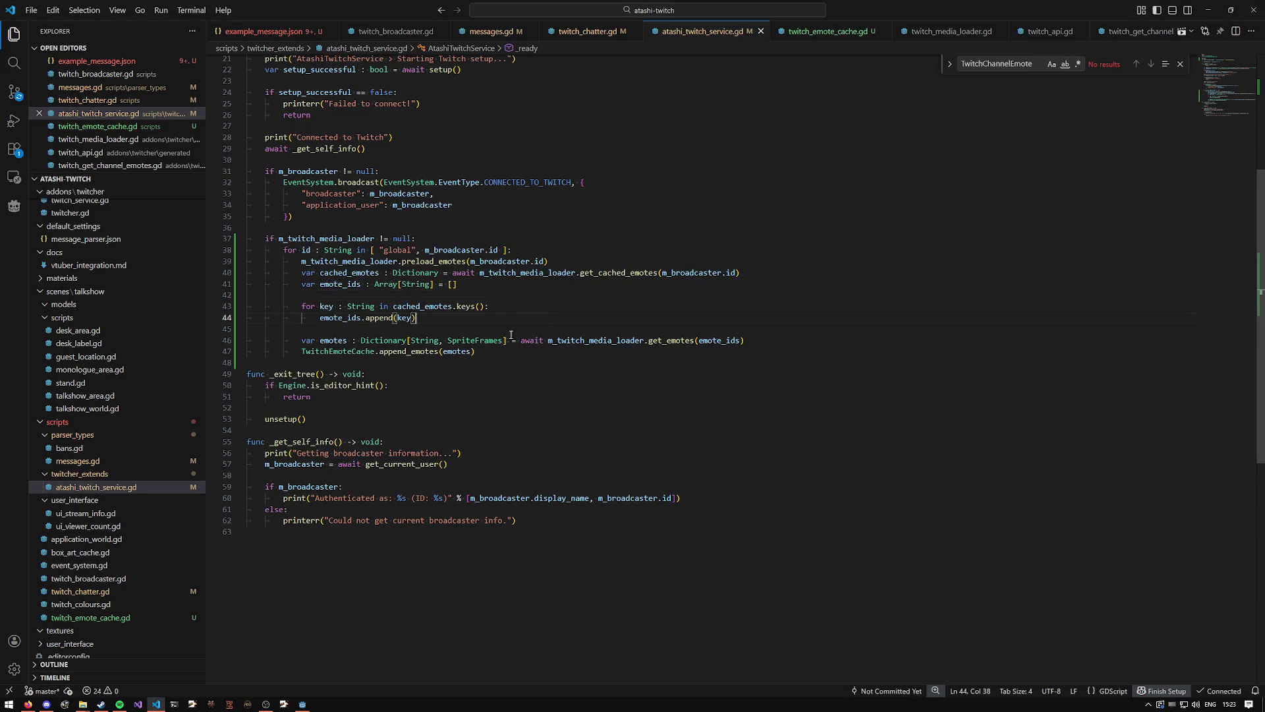
key("Up")
key("Up")
key("Up")
key("alt+Up")
key("alt+Up")
key("alt+Up")
key("shift+Tab")
key("End")
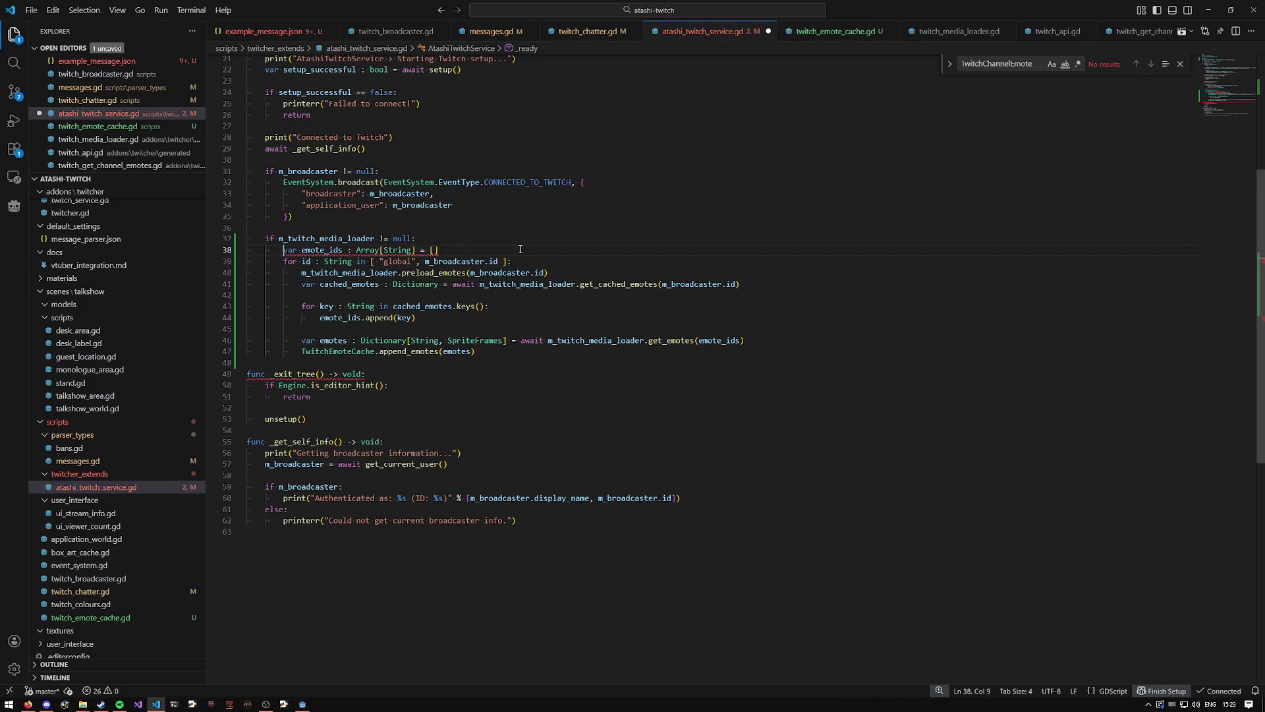
left_click(456, 328)
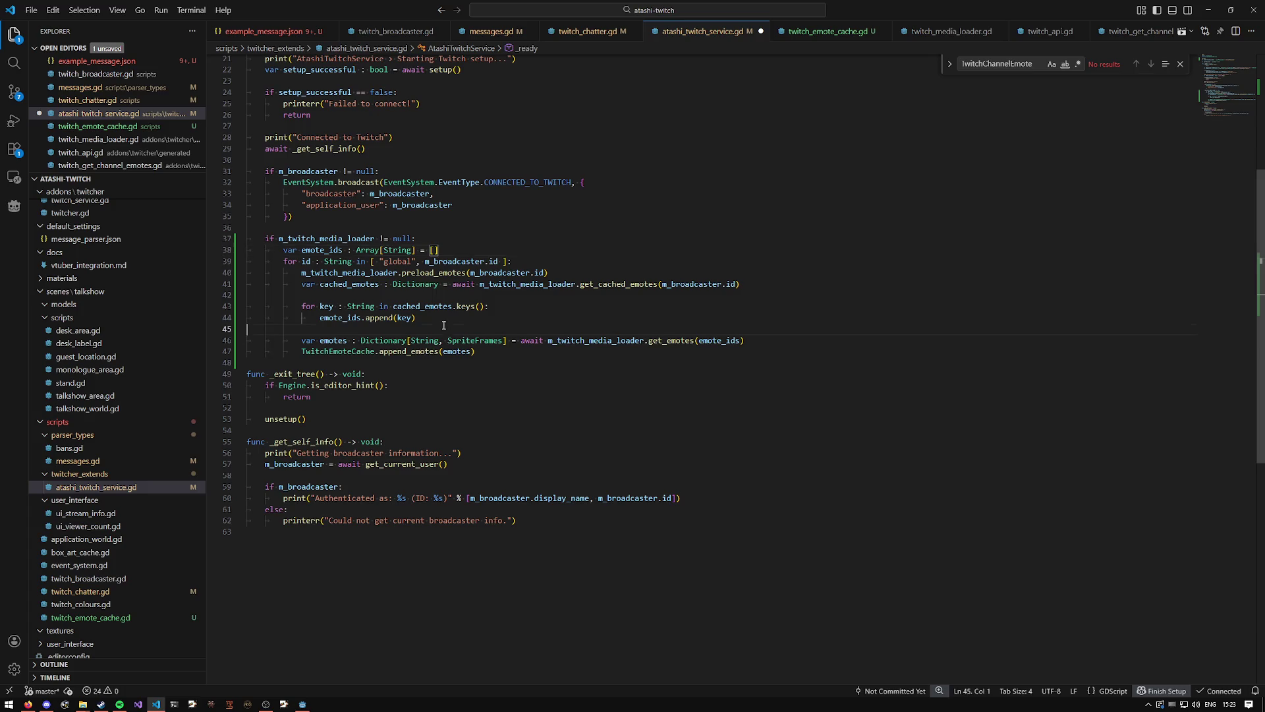
key("Down")
key("shift+Tab")
key("Down")
key("shift+Tab")
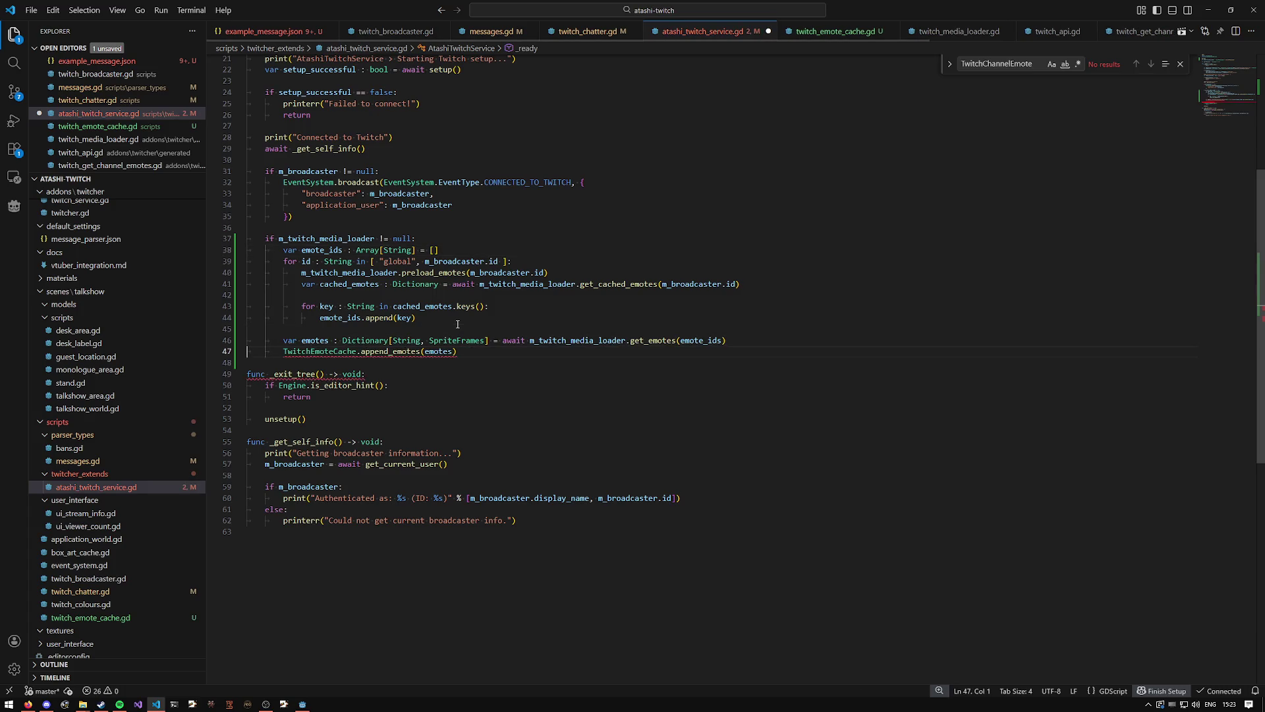
Add a blank line after the declaration, then relaunch the project in Godot with F5.
left_click(597, 318)
left_click(438, 251)
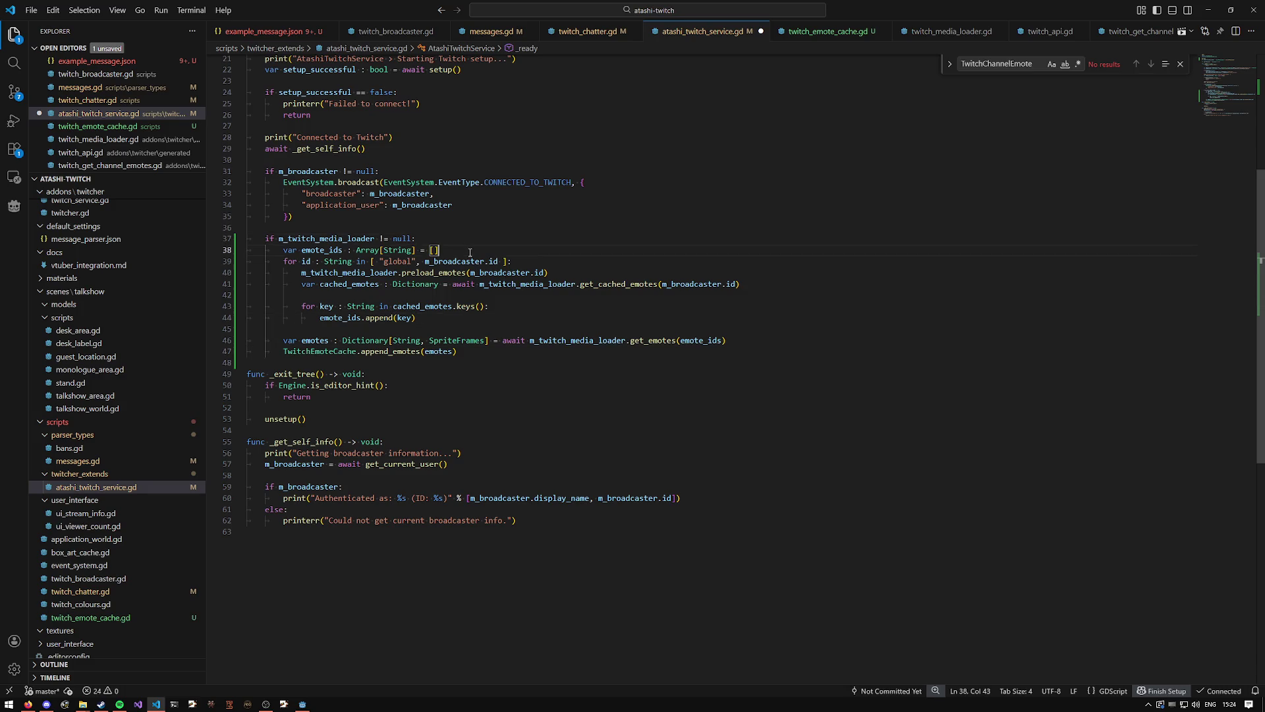
key("Return")
left_click(503, 362)
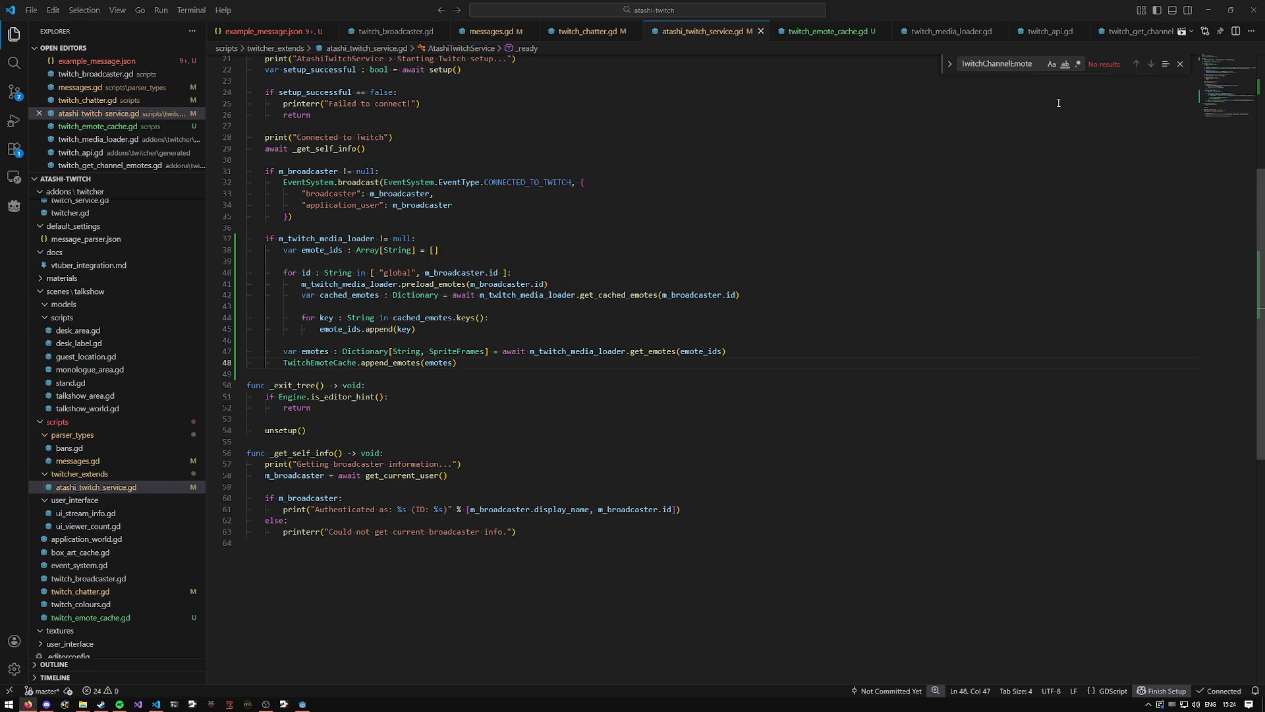
key("alt+Tab")
key("F5")
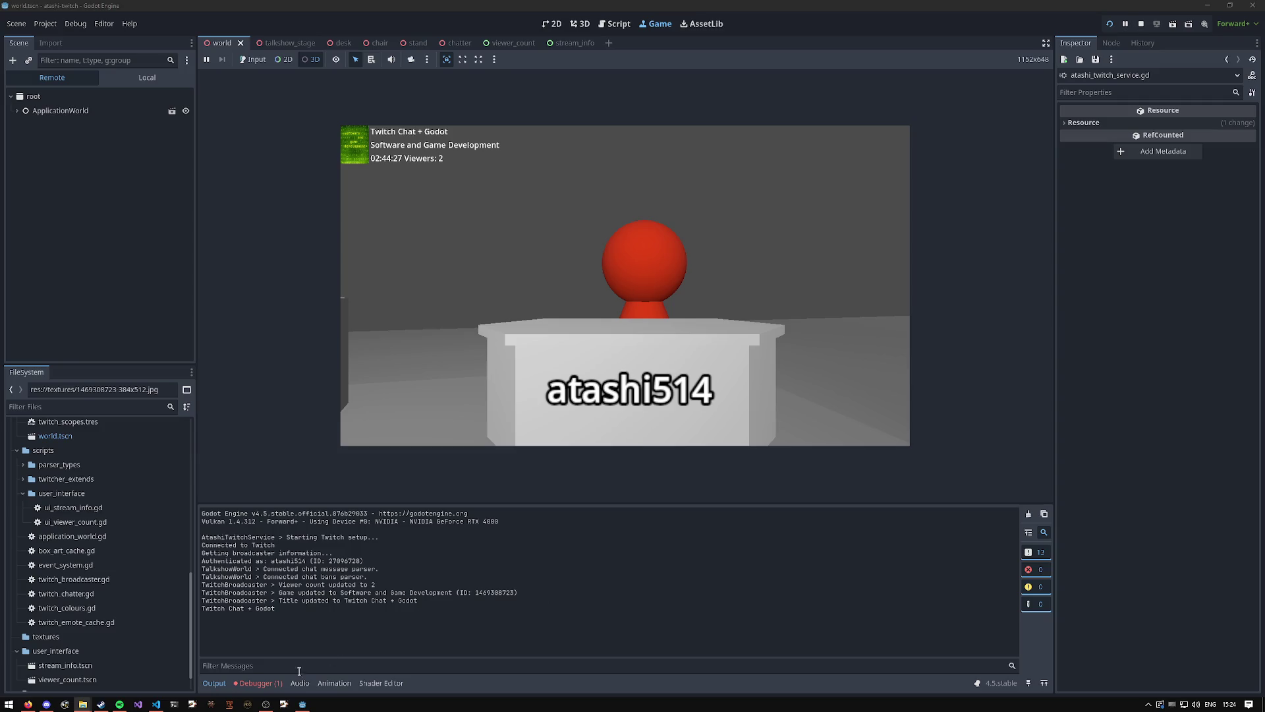
Add print(emotes) above the append_emotes call, save, and return to Godot.
left_click(155, 704)
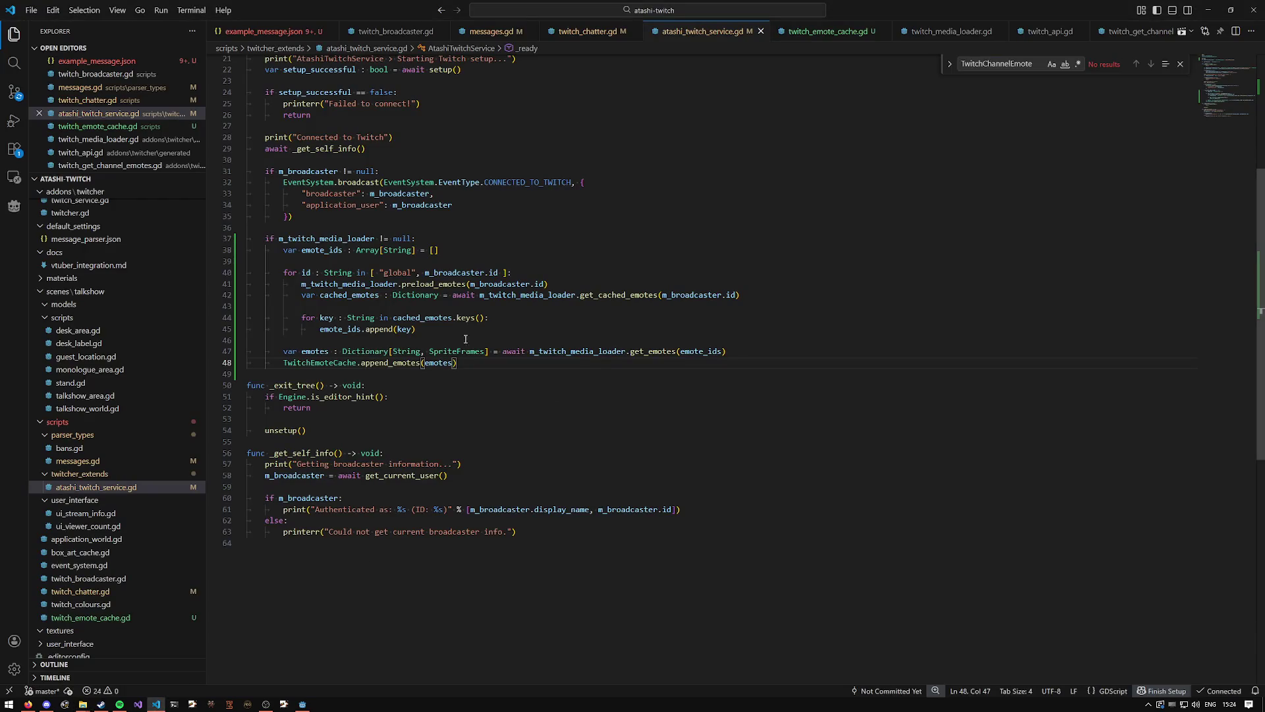
key("ctrl+shift+Return")
type("print(e")
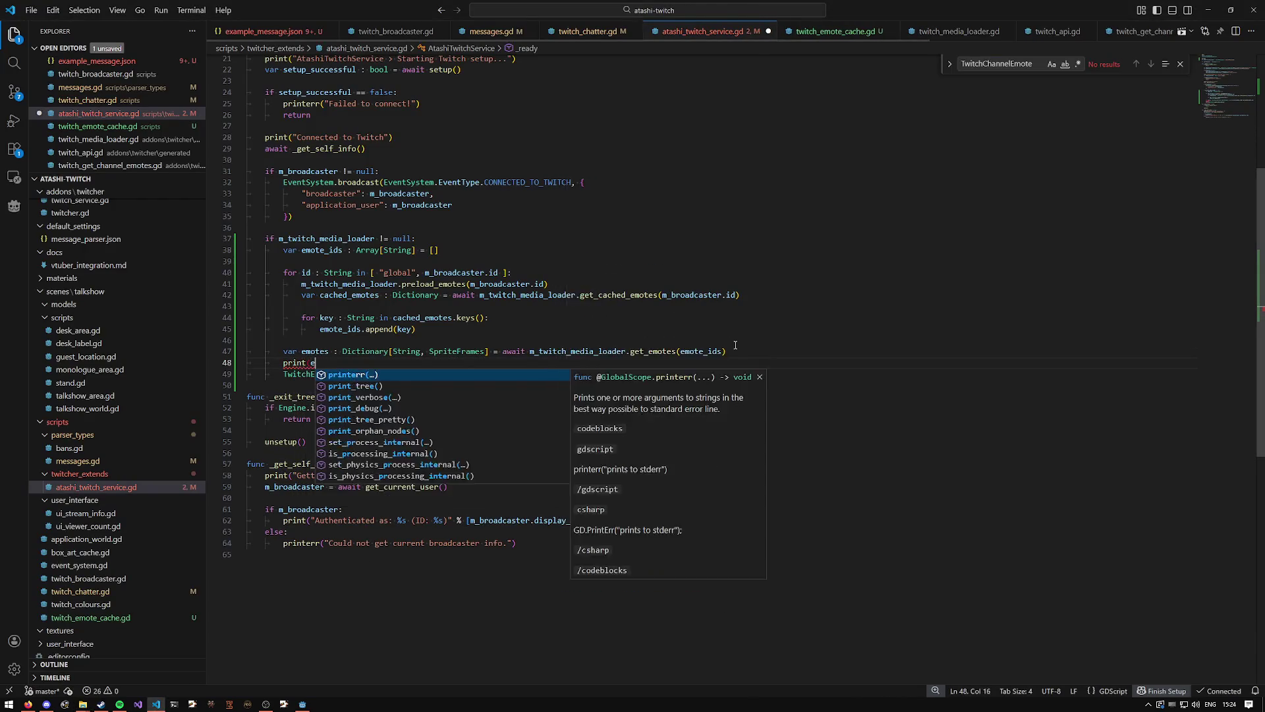
type("motes)")
key("ctrl+s")
key("Escape")
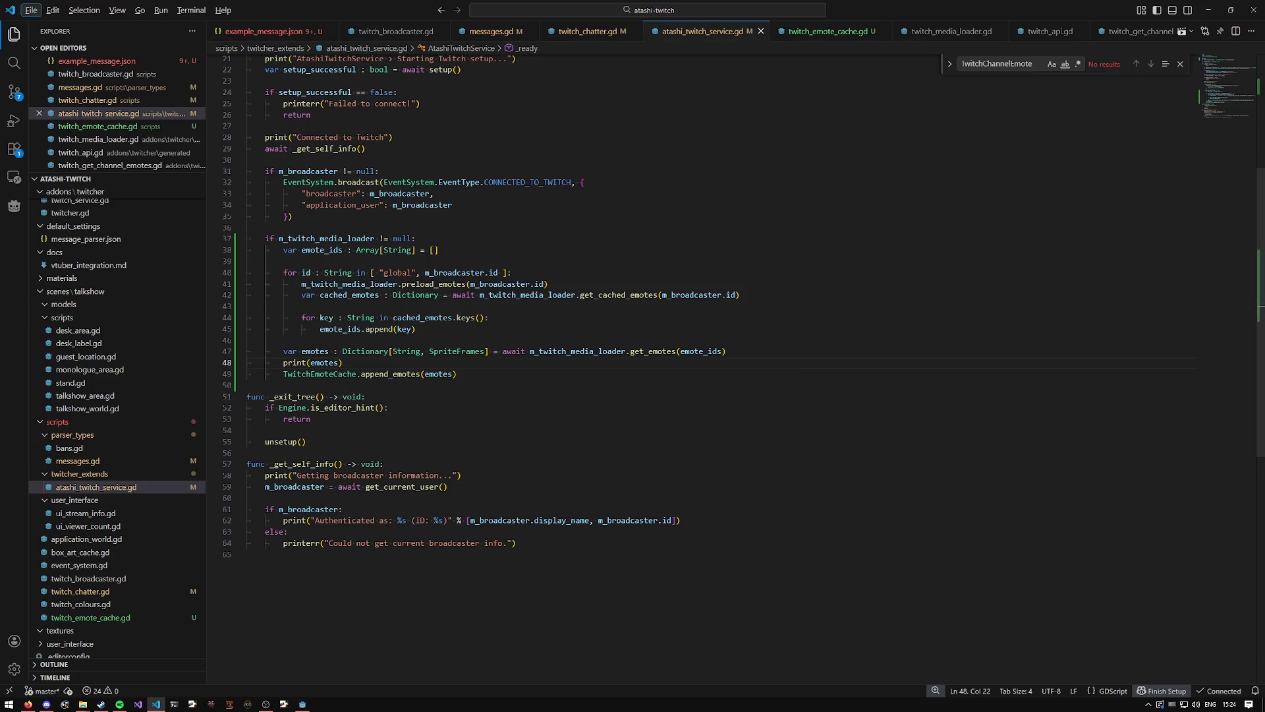
key("alt+Tab")
key("alt+Tab")
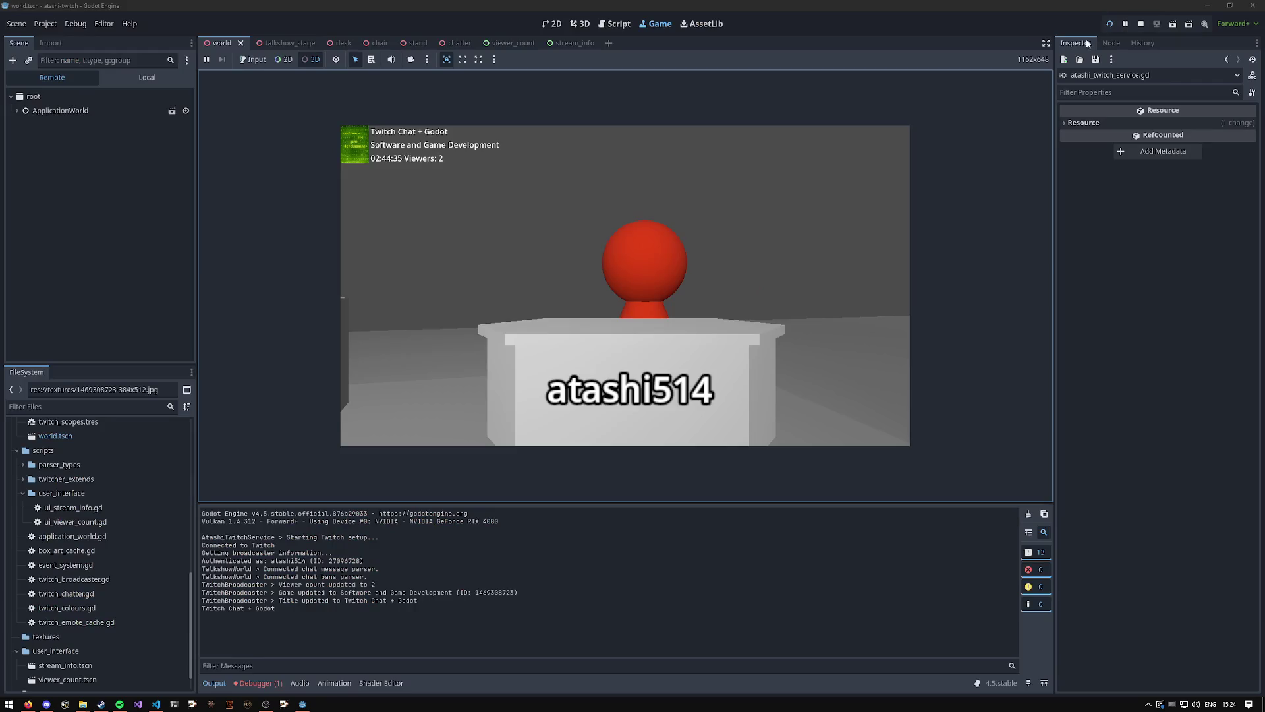
Rerun the game to log the emote dictionary, stop it, and return to the service script.
left_click(1109, 24)
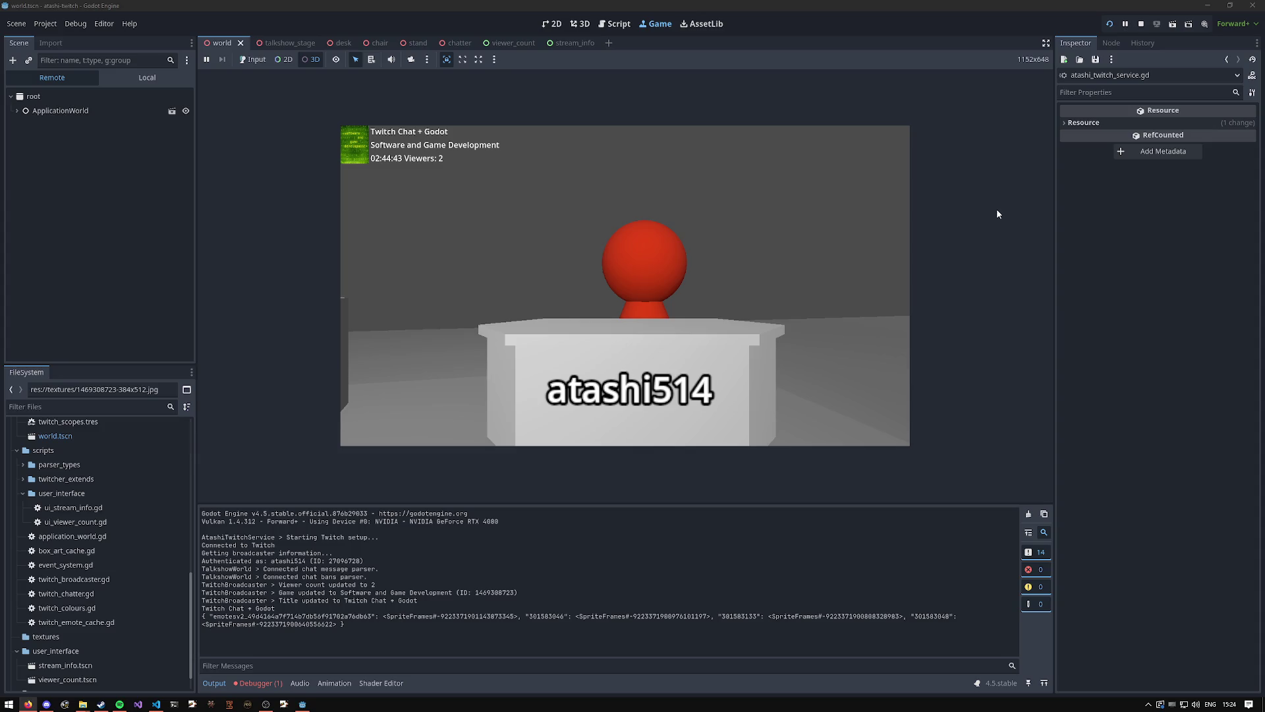
left_click(1142, 24)
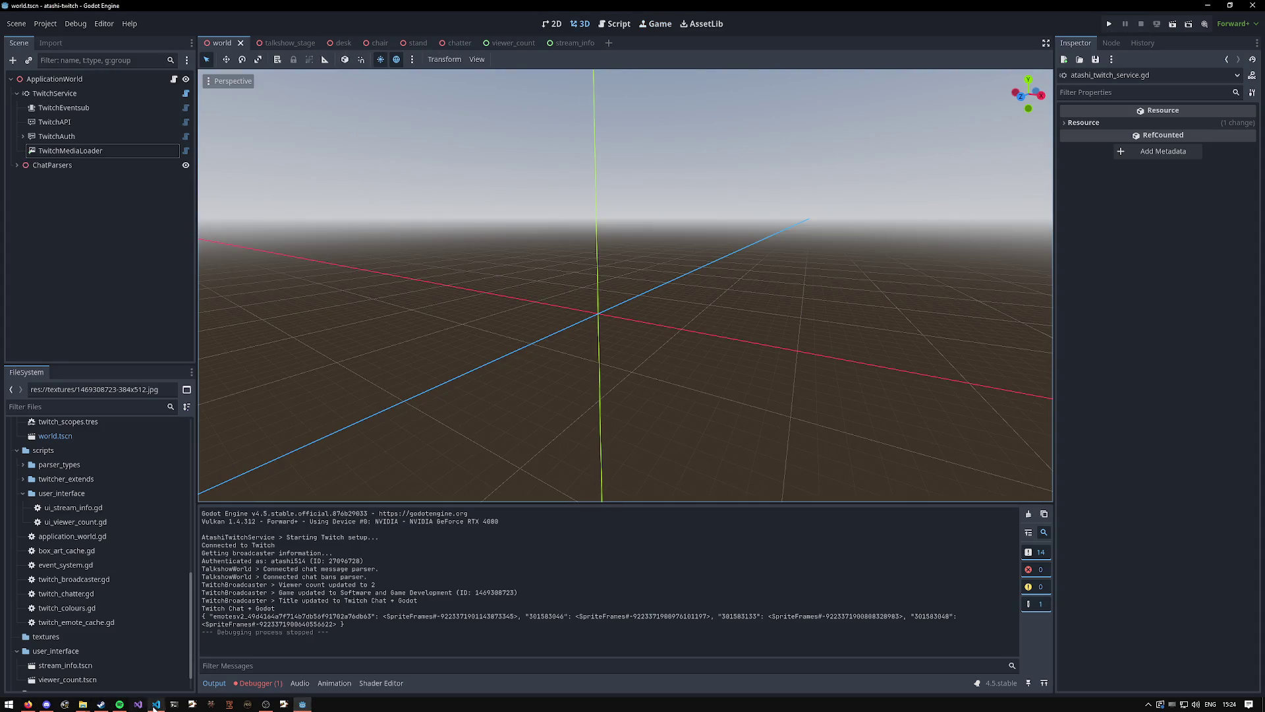
left_click(156, 704)
left_click(484, 295)
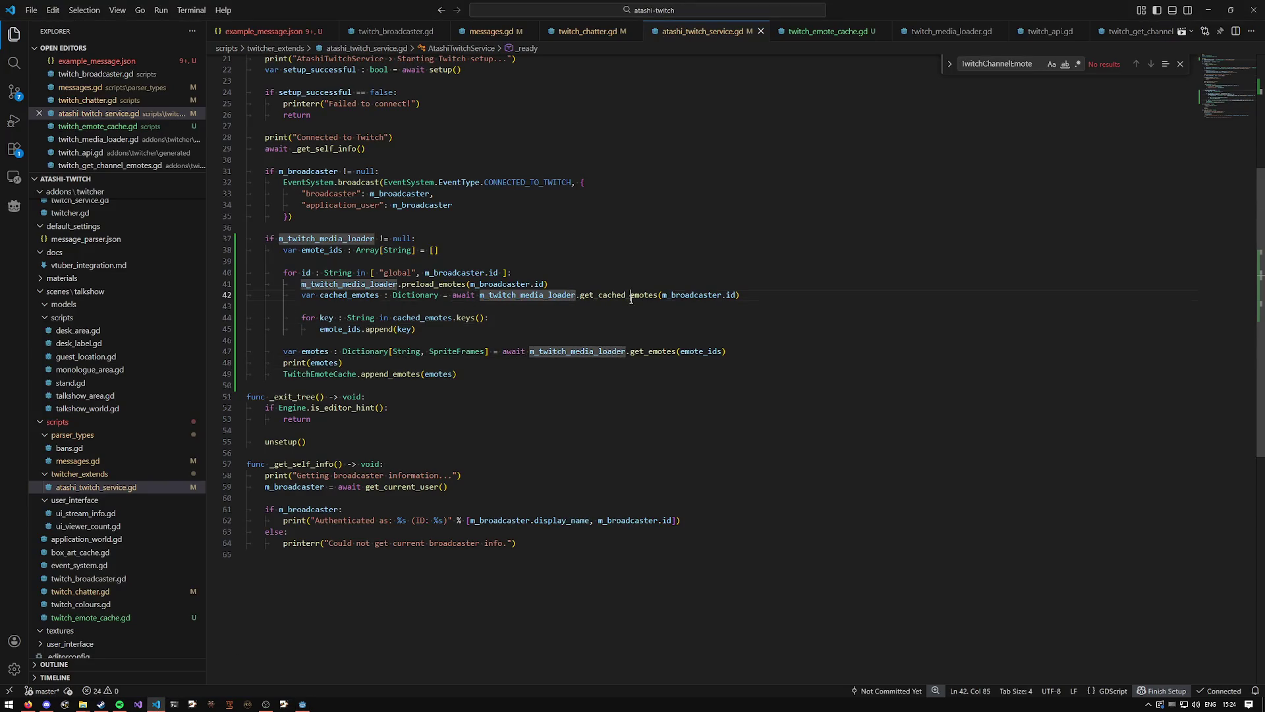
Rename the loop variable id to broadcaster_id with F2.
left_click(630, 295)
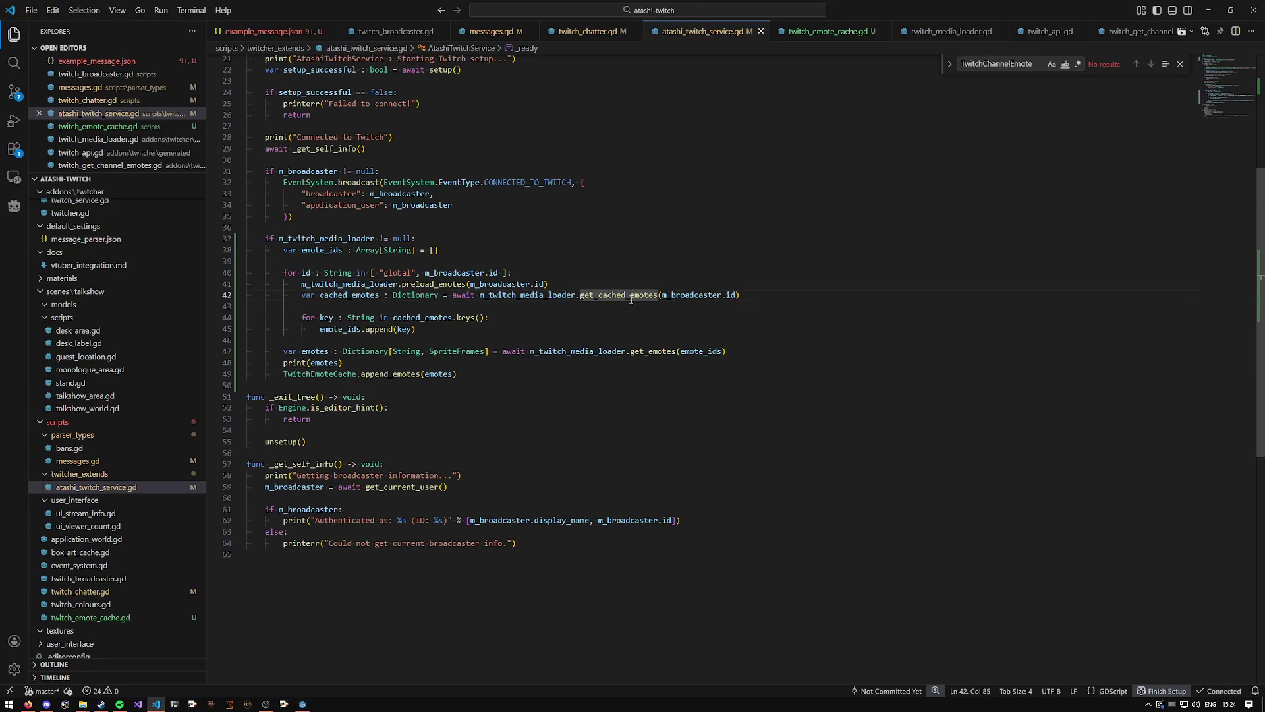
double_click(307, 272)
key("F2")
type("broad")
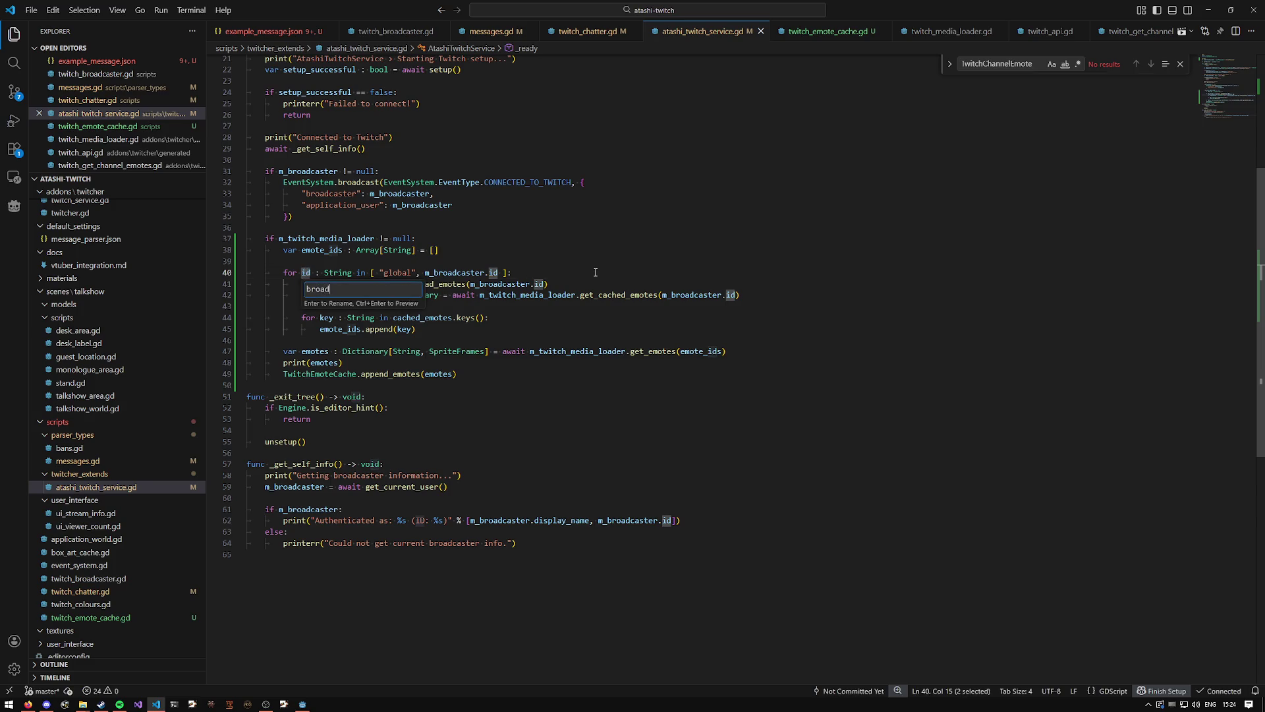
type("caster_id")
key("Return")
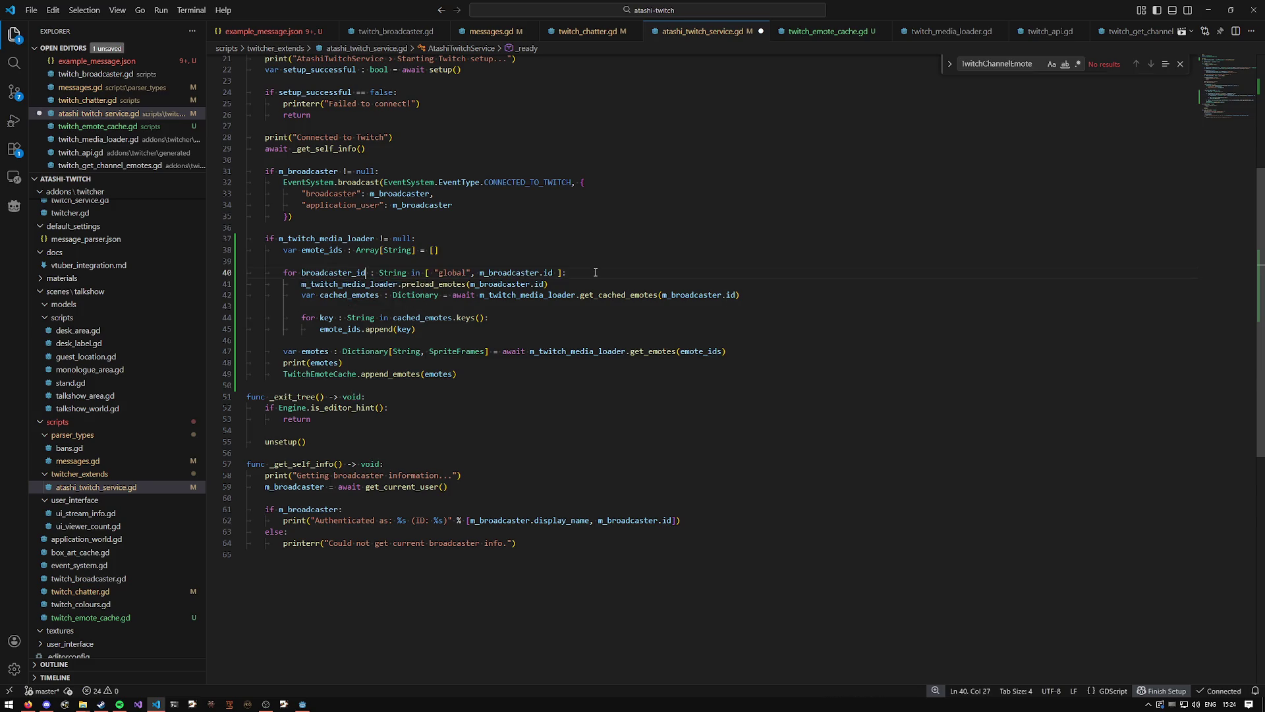
Pass broadcaster_id instead of m_broadcaster.id to both emote calls on lines 41–42.
double_click(322, 274)
key("ctrl+c")
left_click_drag(661, 294, 738, 295)
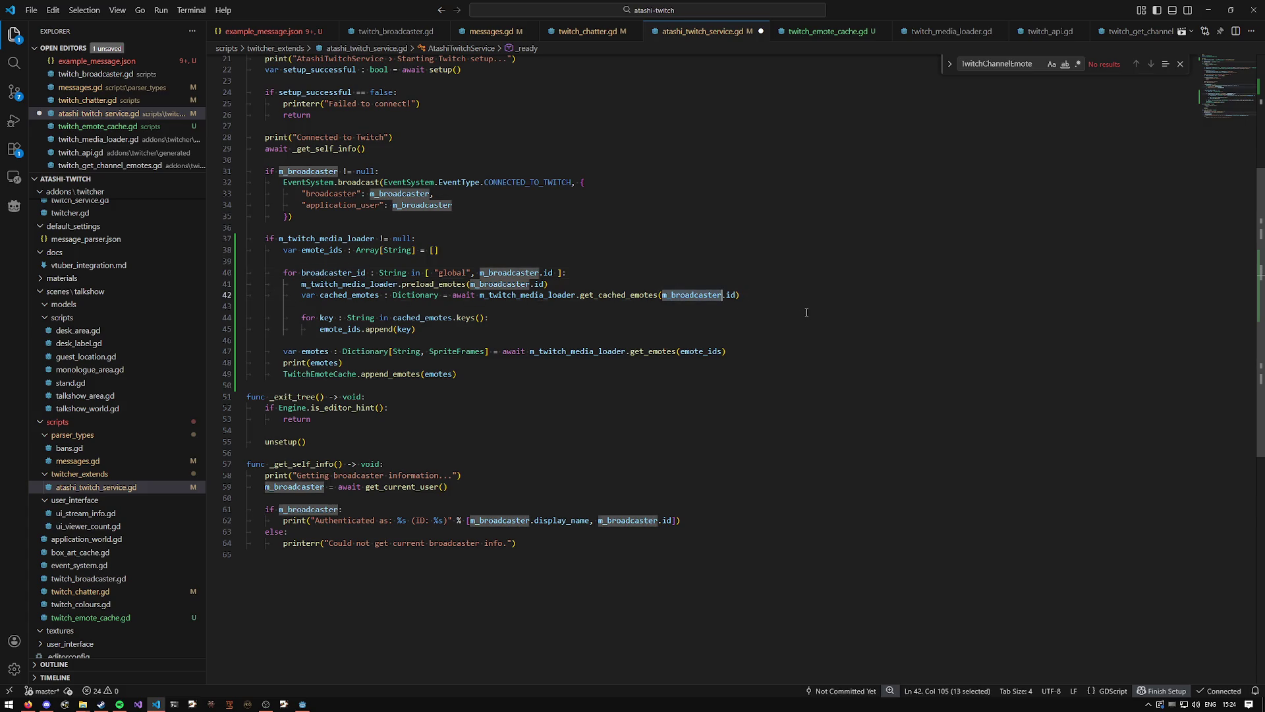
key("ctrl+v")
key("Delete")
key("Delete")
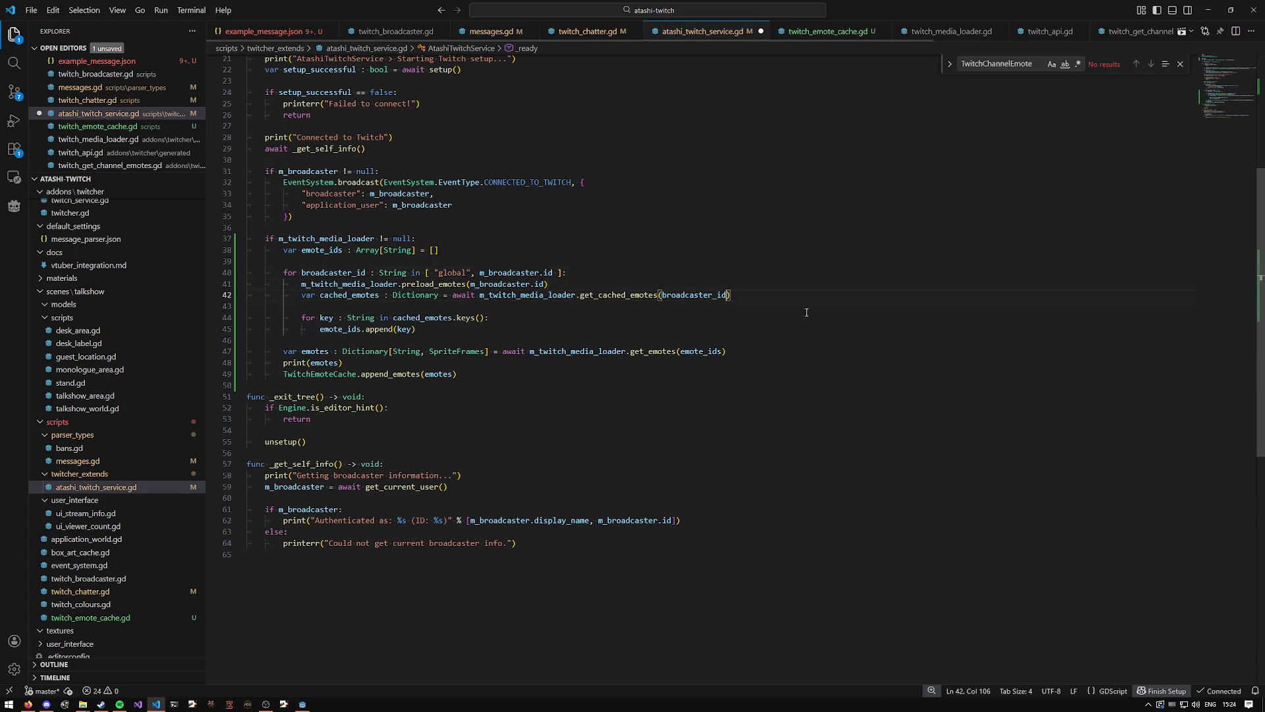
key("Up")
key("Left")
key("ctrl+shift+Left")
key("ctrl+shift+Left")
key("ctrl+v")
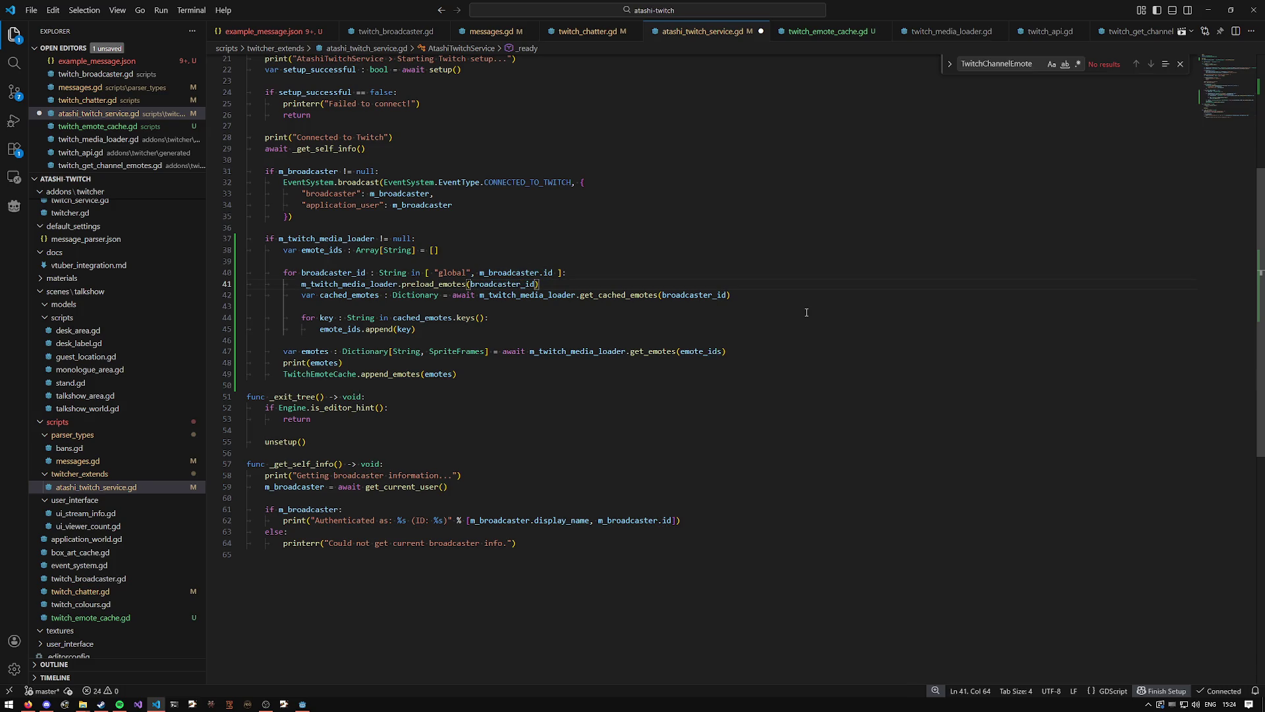
Save the script and run the project in Godot.
key("ctrl+s")
key("alt+Tab")
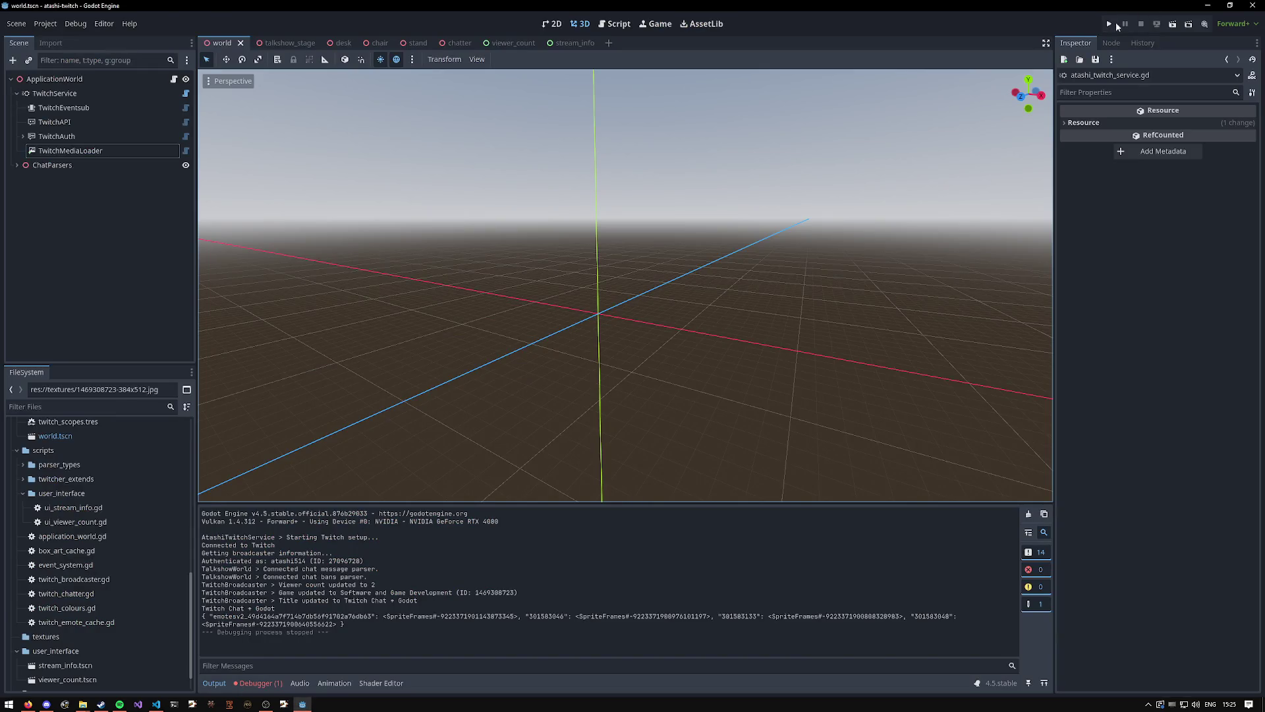
left_click(1111, 23)
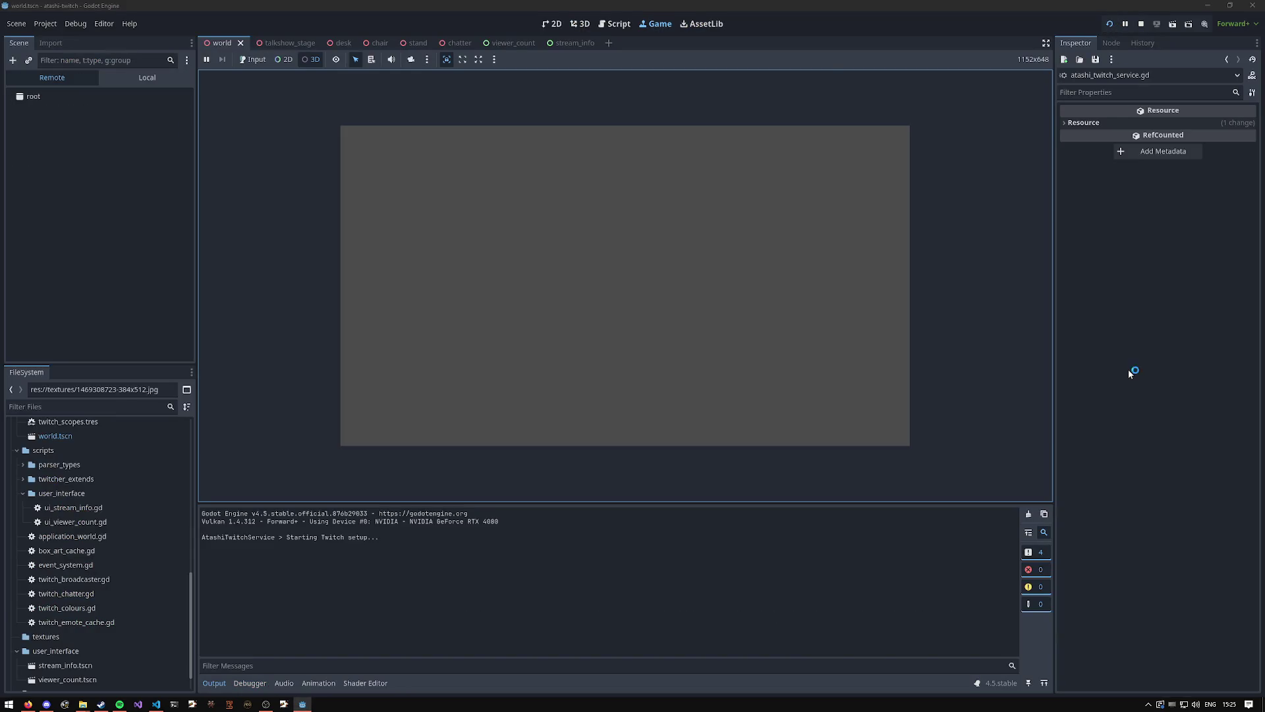
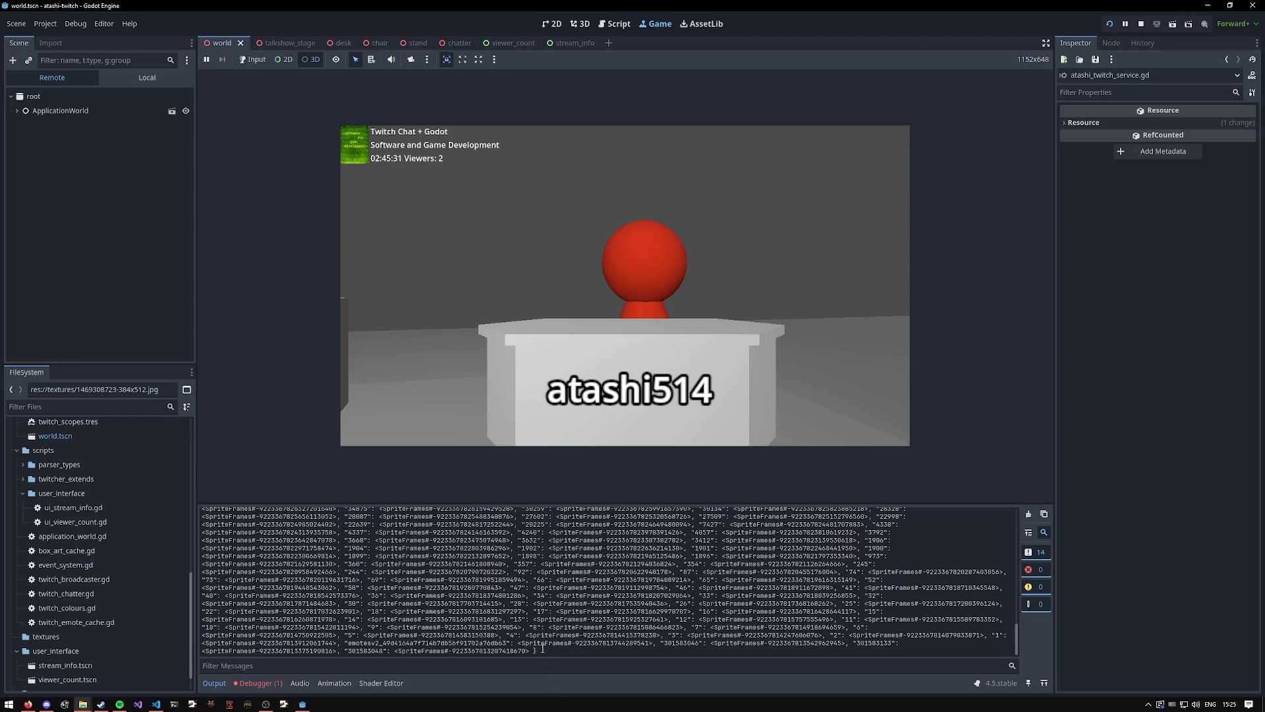
Review the printed emote SpriteFrames dump in Godot's Output, then bring VS Code to the front.
mouse_move(542, 642)
left_mouse_down()
mouse_move(412, 555)
mouse_move(204, 616)
left_mouse_up()
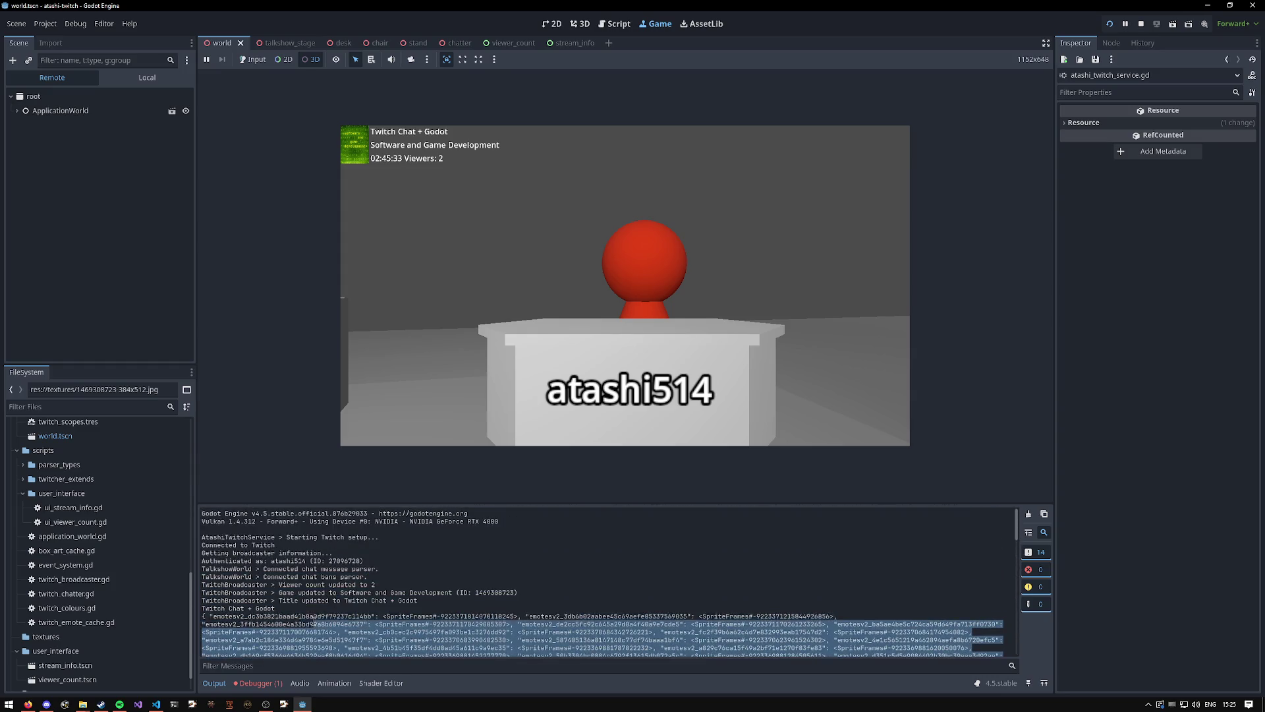
left_click(477, 601)
scroll(484, 608, "down", 5)
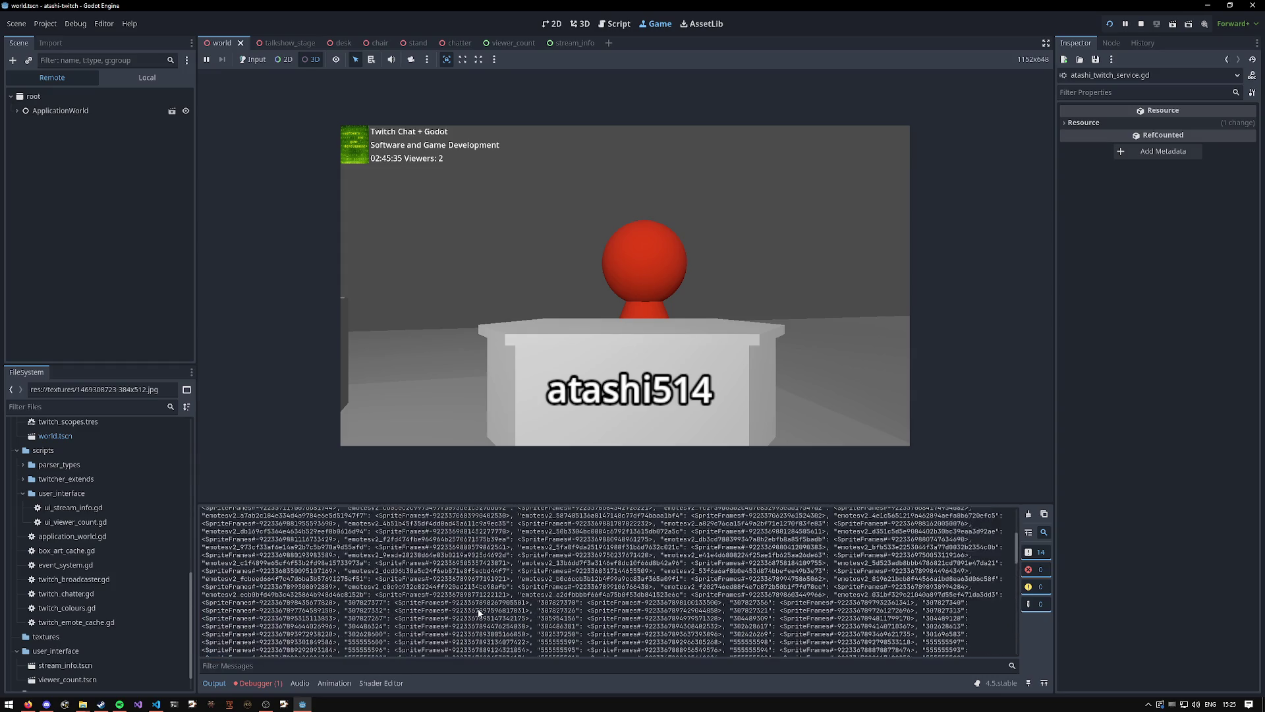
scroll(498, 609, "down", 10)
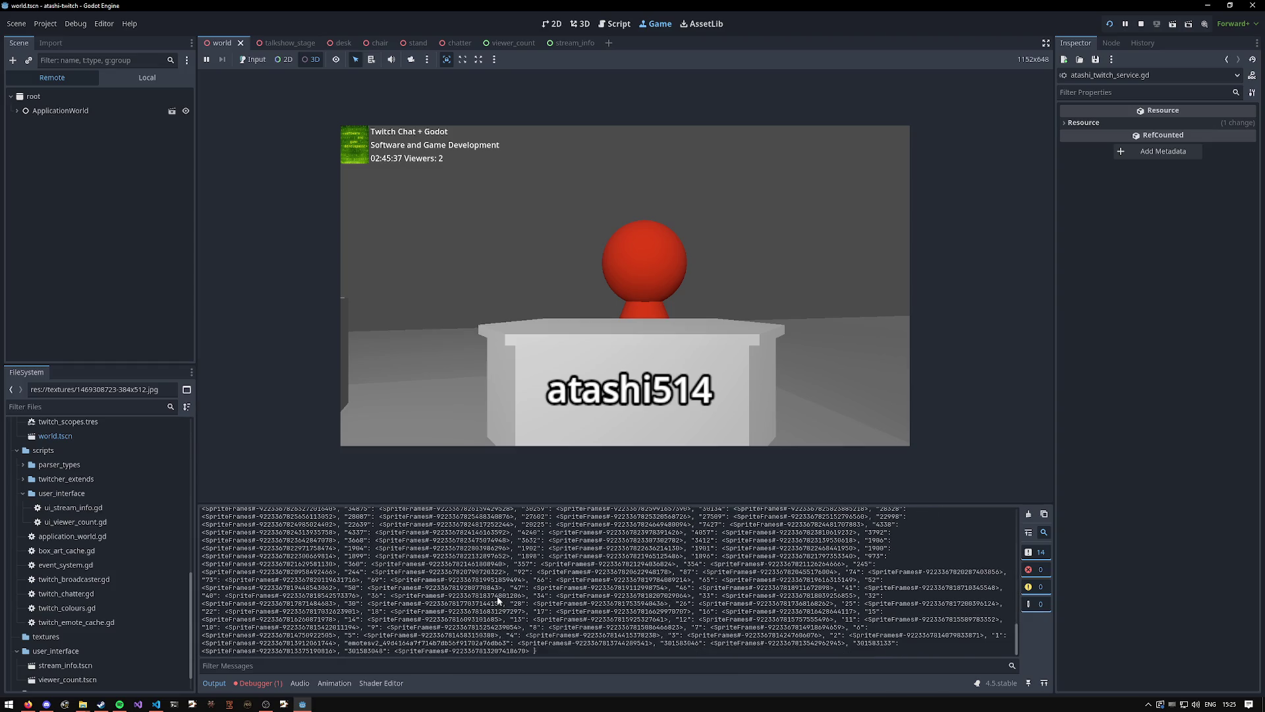
scroll(498, 598, "up", 5)
scroll(499, 598, "up", 5)
scroll(502, 598, "up", 5)
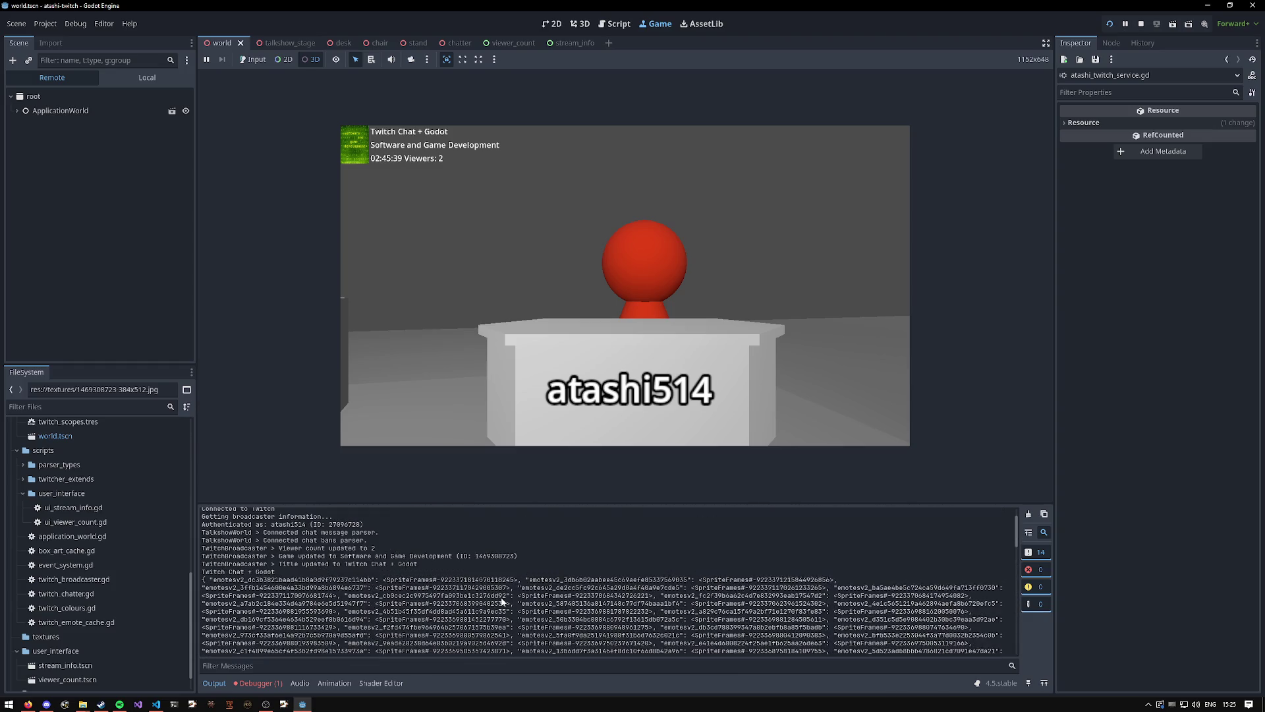
scroll(501, 599, "down", 5)
scroll(501, 601, "down", 10)
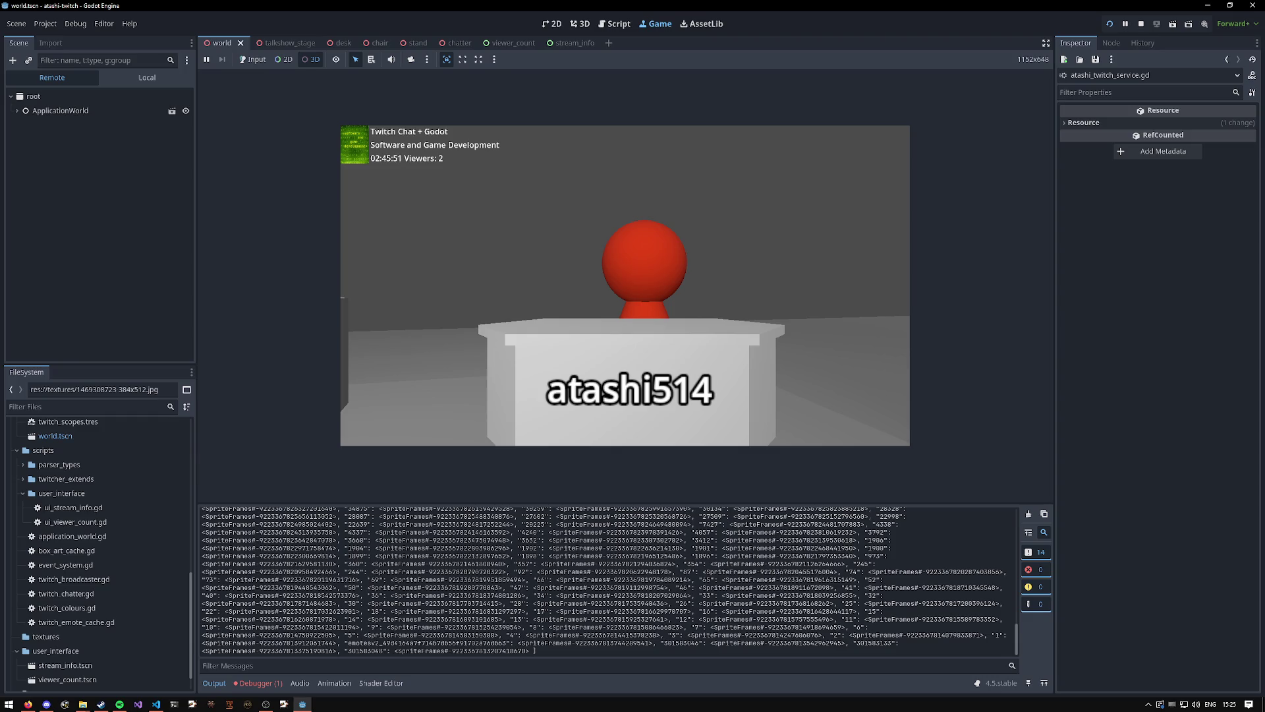
left_click(156, 703)
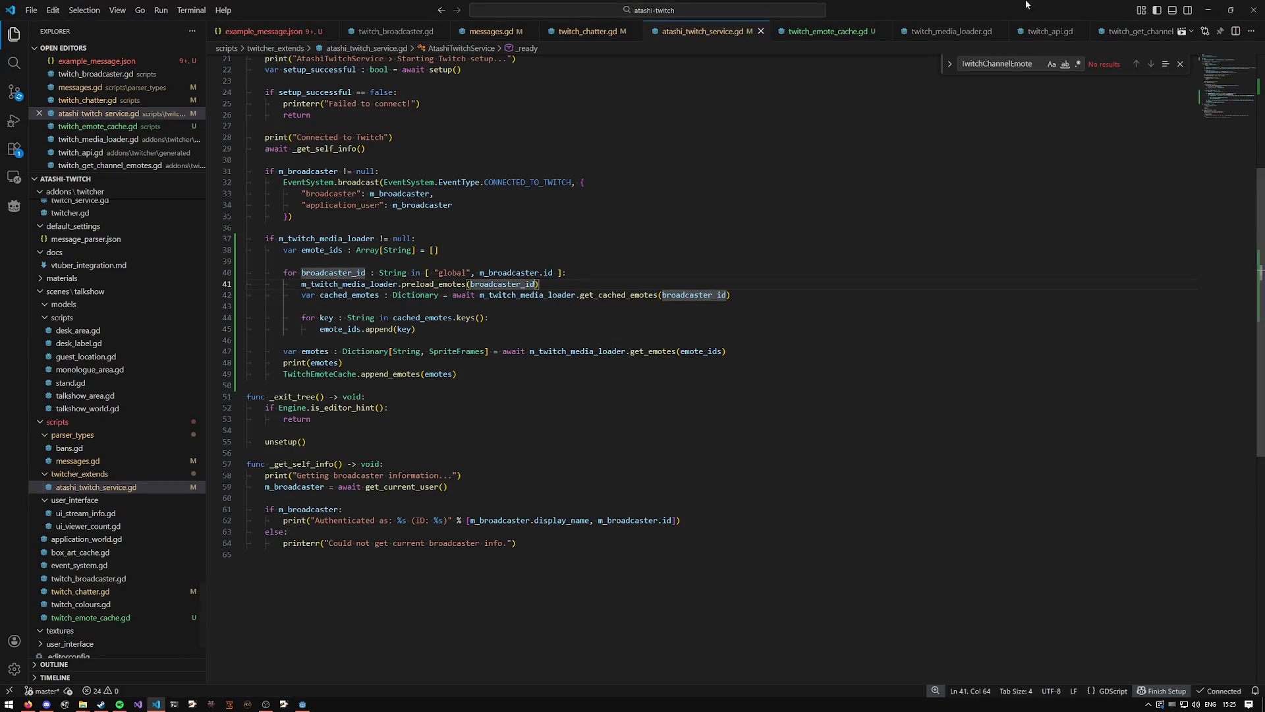
Look over the cached emotes and append lines in the _ready code without changing them.
left_click_drag(805, 8, 806, 101)
left_click(1251, 465)
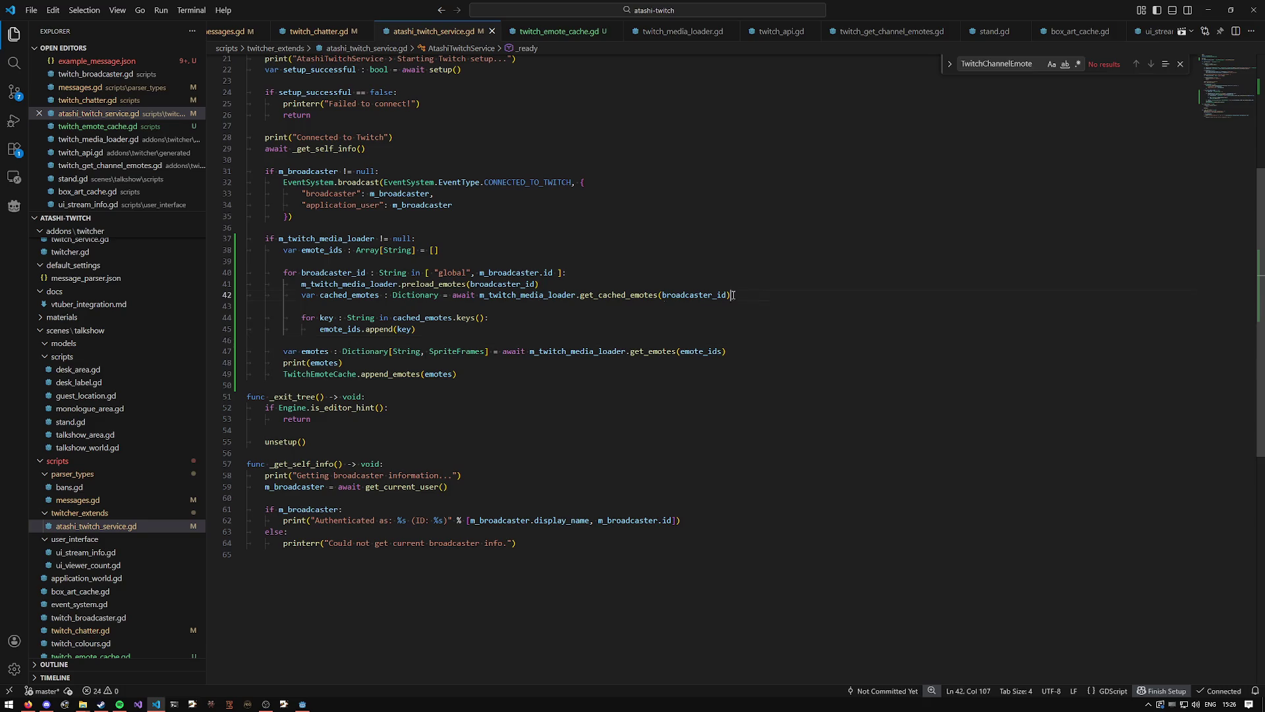
left_click_drag(328, 294, 731, 295)
left_click(858, 401)
left_click(538, 376)
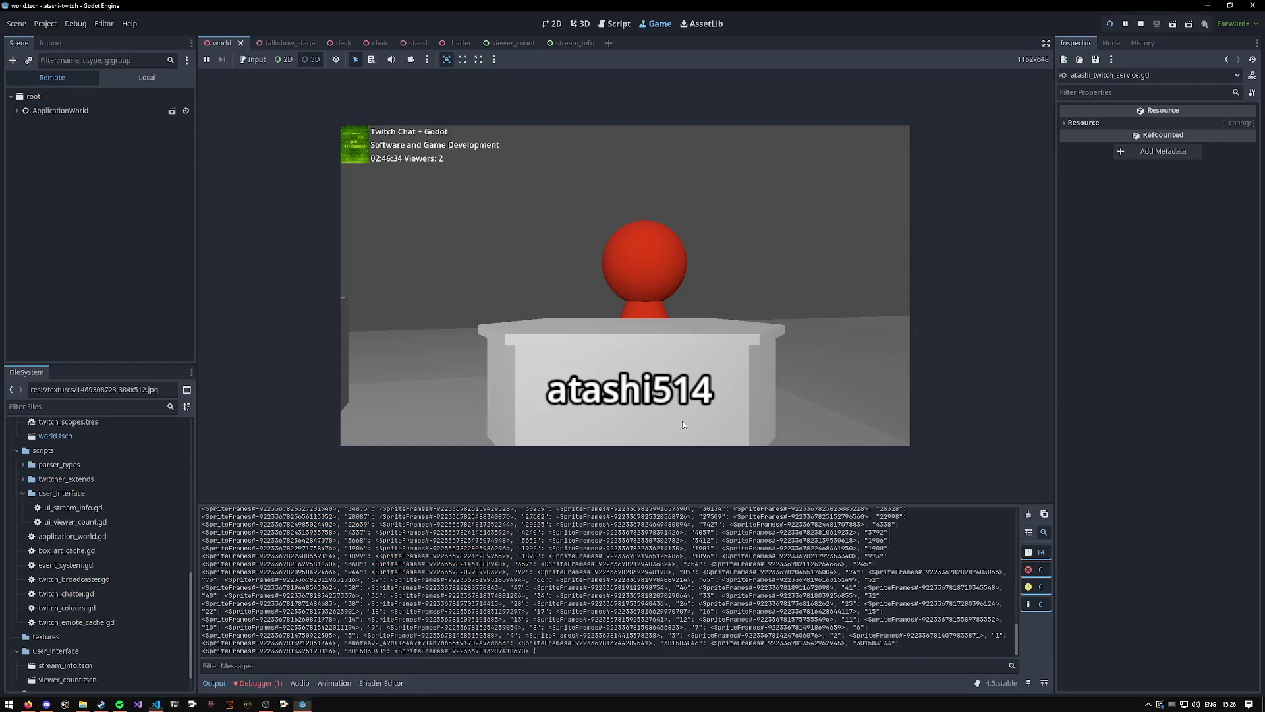
Switch to Godot and restart the running game.
left_click(302, 704)
left_click(1111, 24)
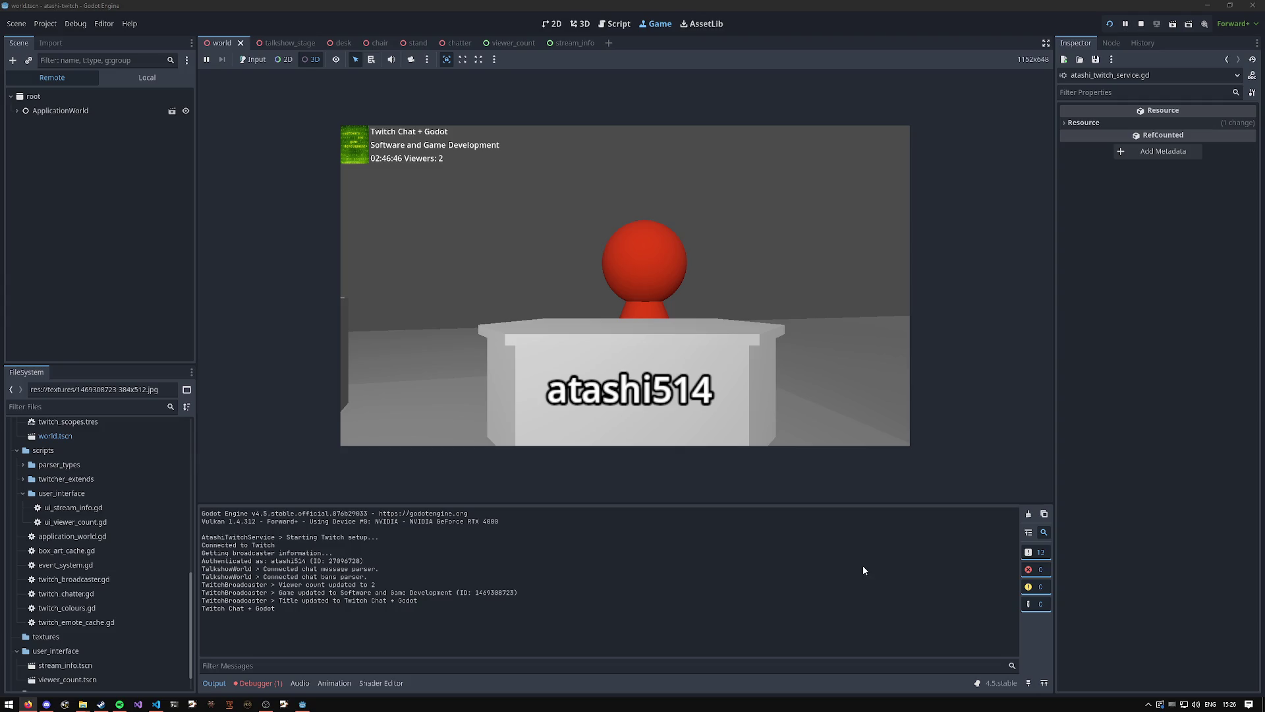
Stop the game, remove the print(emotes) line in VS Code, and run the project again.
left_click(1141, 23)
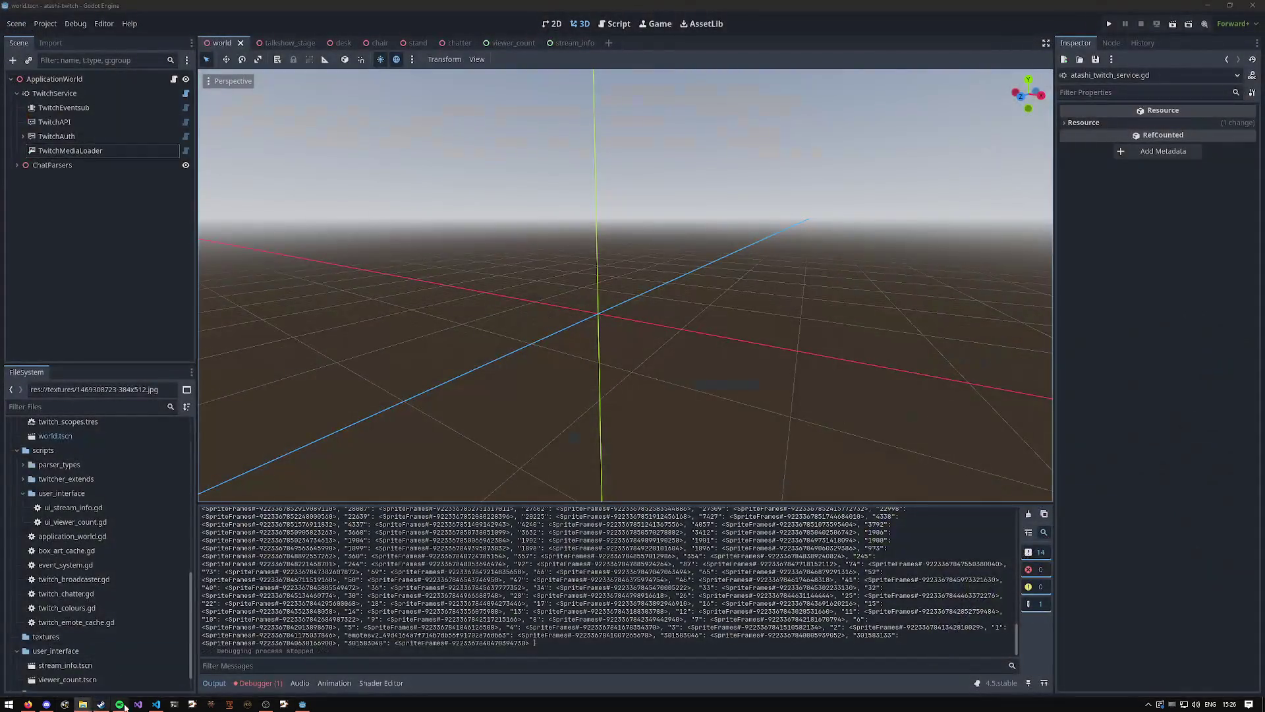
left_click(155, 704)
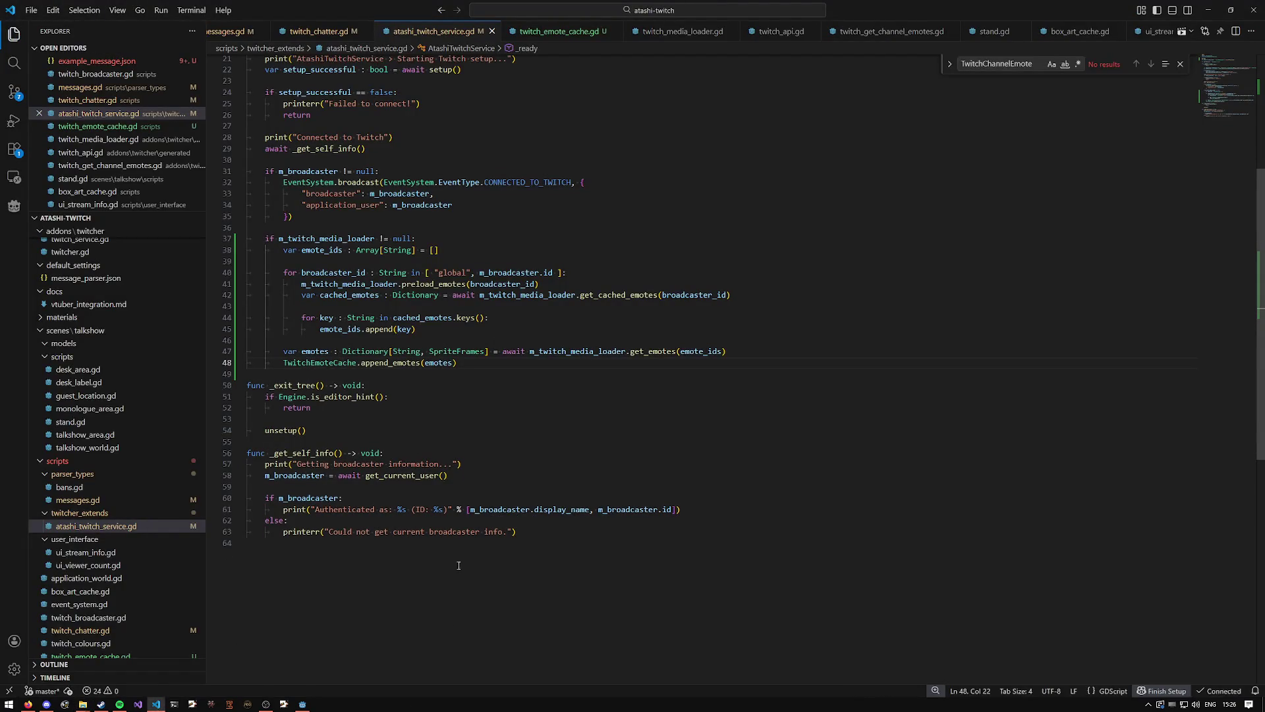
left_click(303, 704)
left_click(1109, 23)
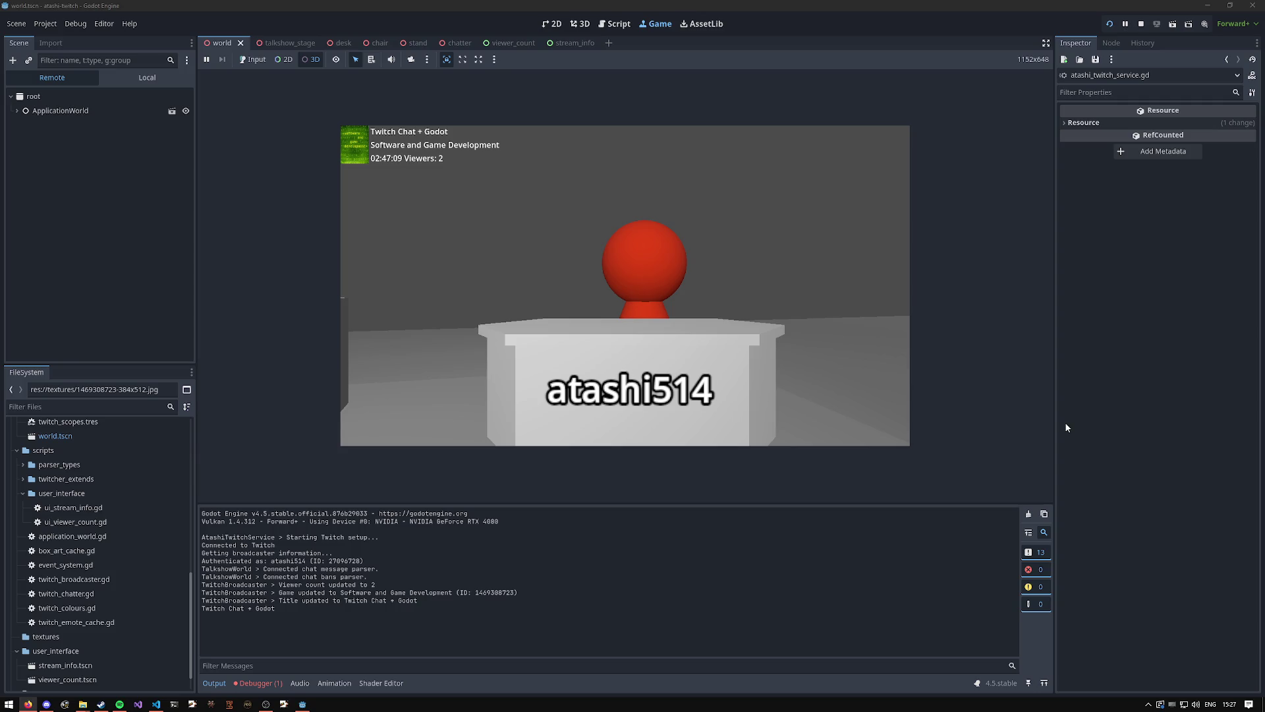
left_click(1077, 487)
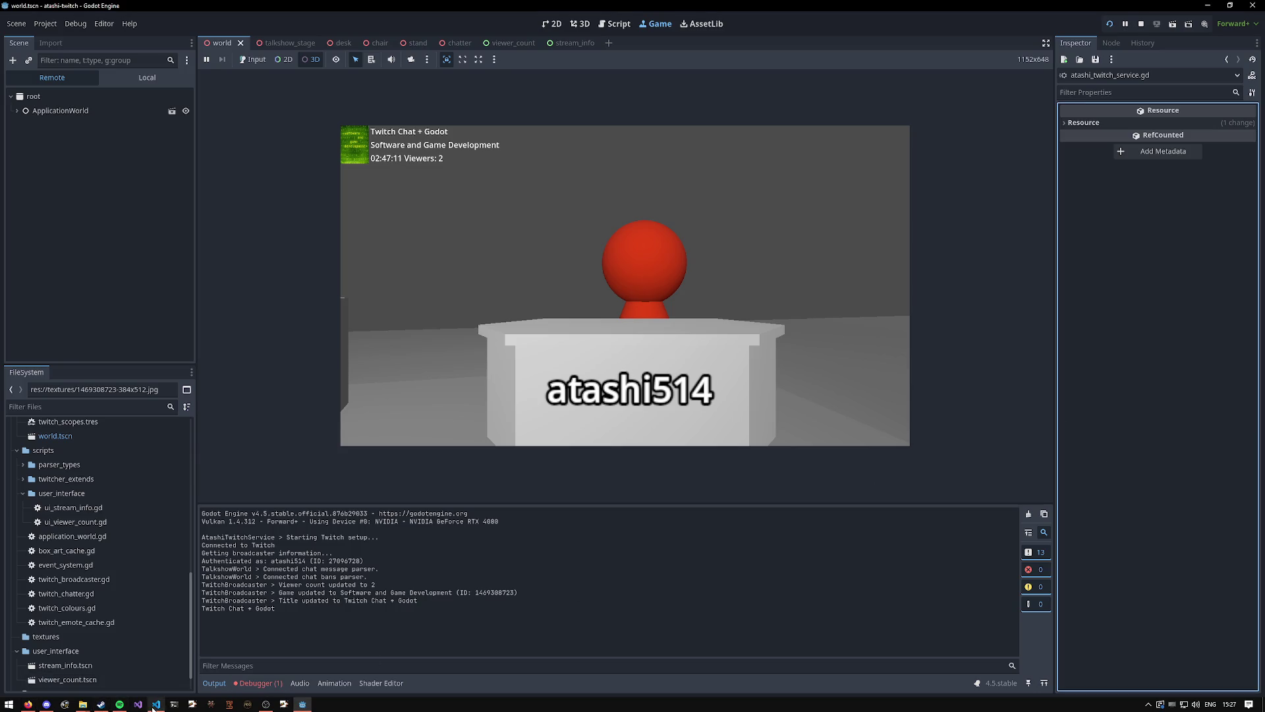
Launch Task Manager from the taskbar jump list.
right_click(302, 704)
left_click(492, 665)
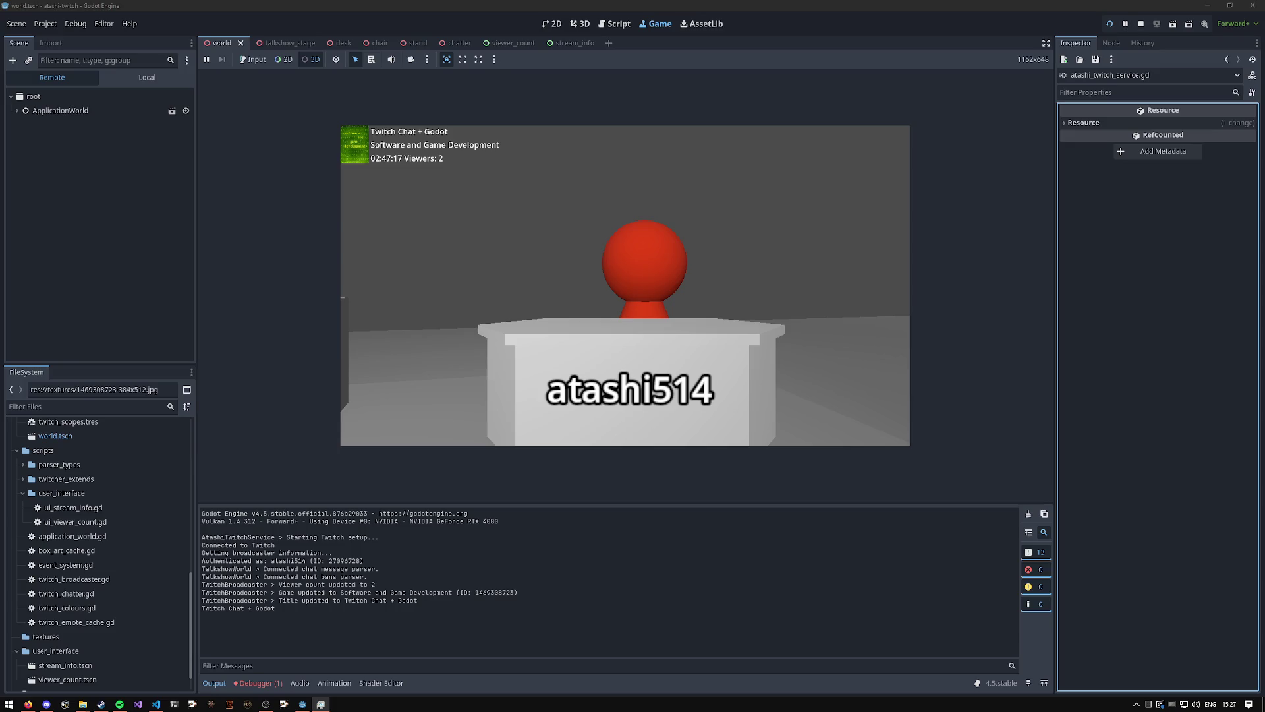
Check the Godot Engine process's CPU usage in Task Manager, then close Task Manager.
left_click(1109, 24)
key("alt+Tab")
key("alt+Tab")
key("alt+Tab")
key("alt+Tab")
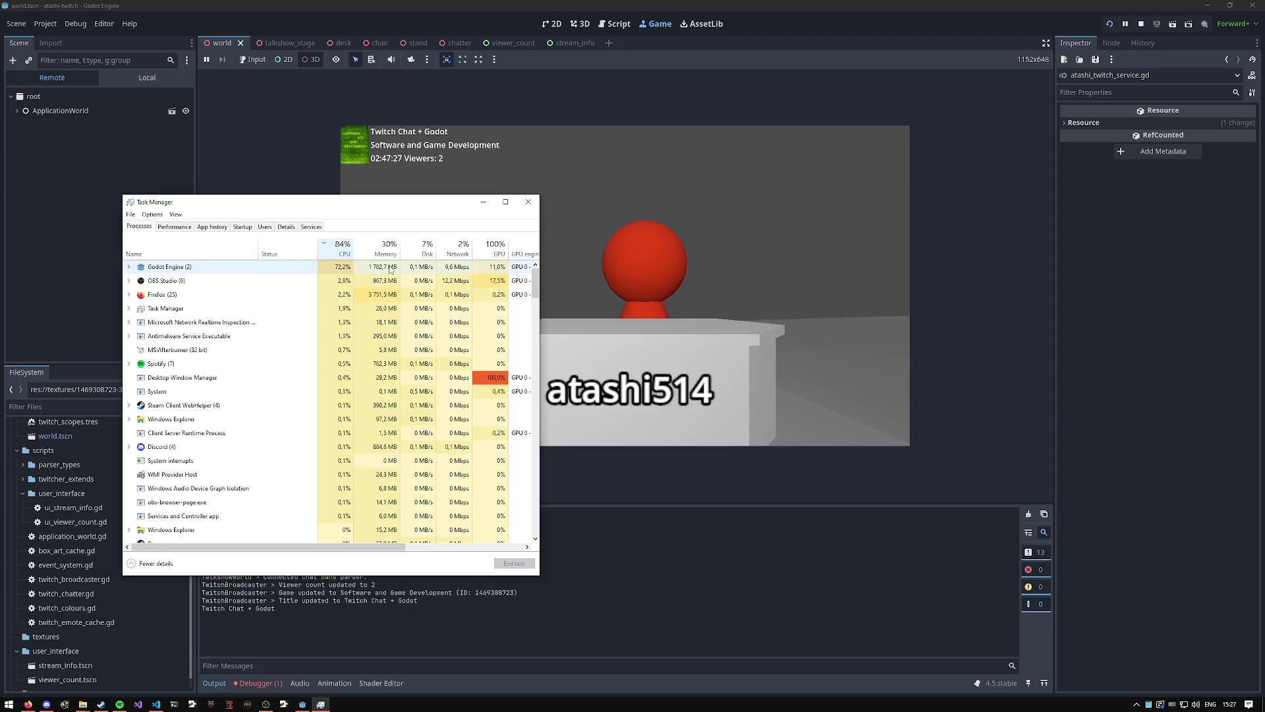
left_click(390, 267)
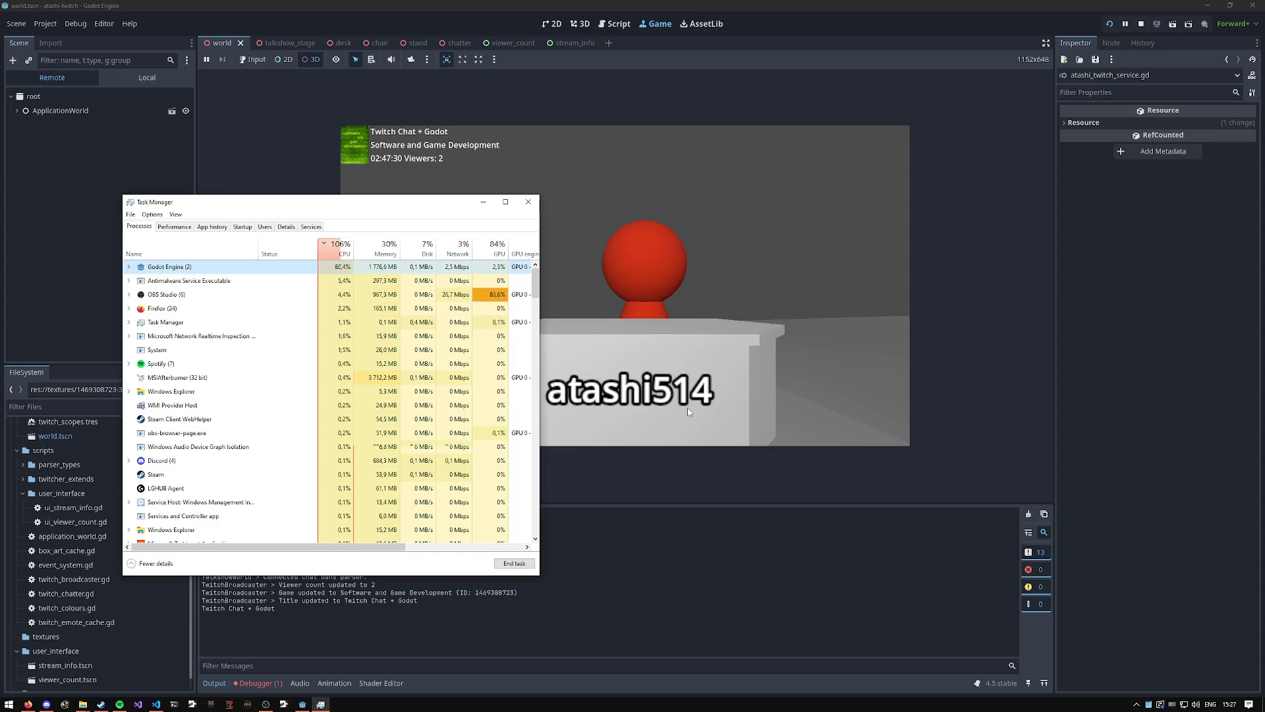
left_click(534, 203)
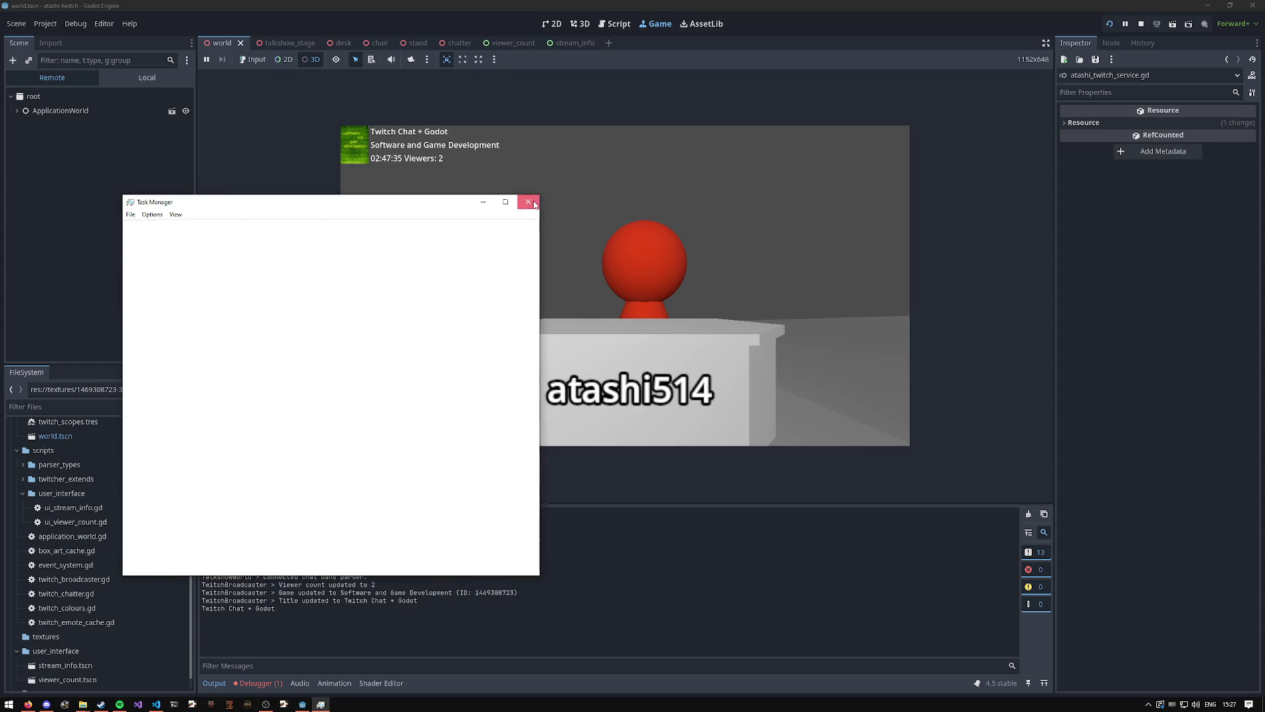
Stop the running game and return to the service script in VS Code.
left_click(1141, 25)
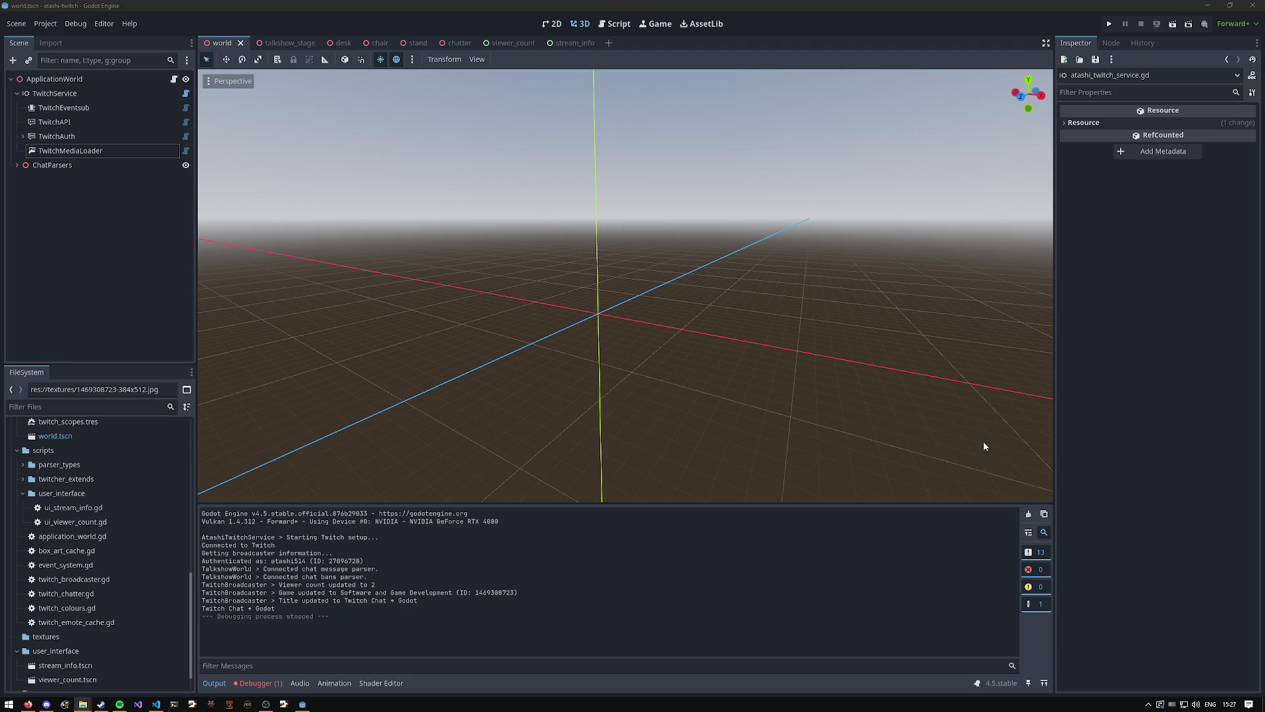
left_click(155, 705)
left_click(628, 438)
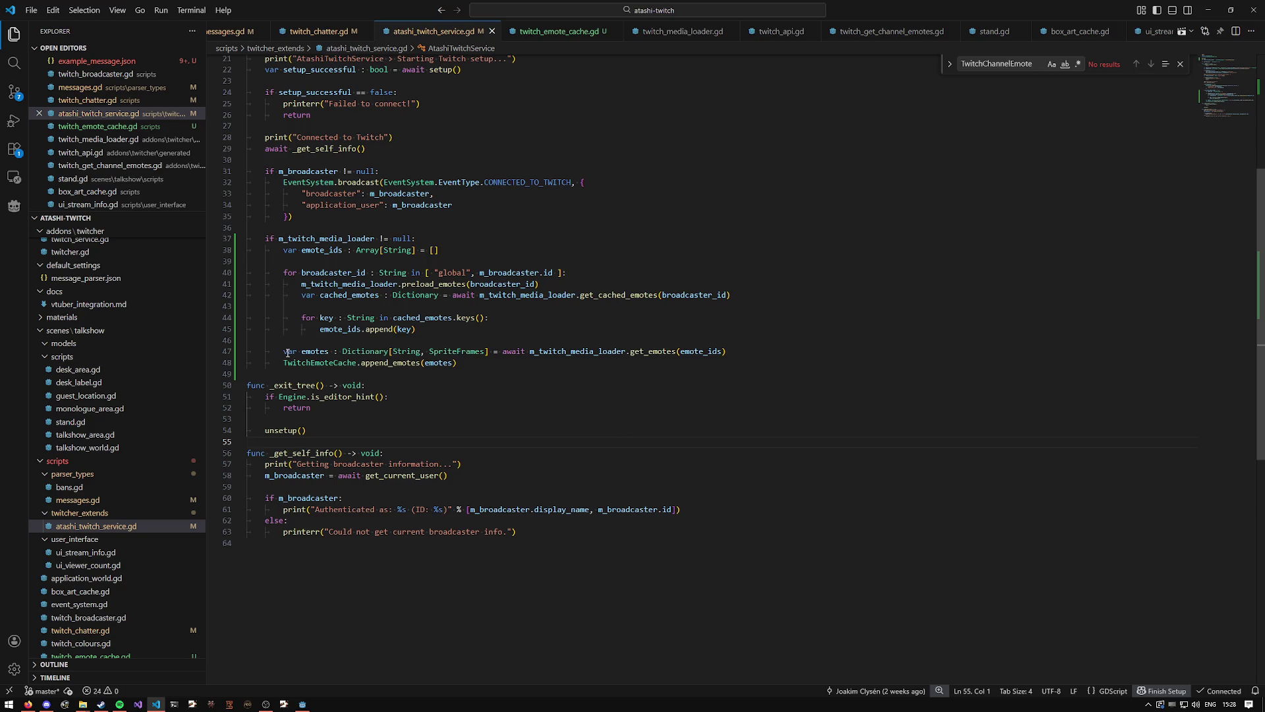
Comment out the emote fetch and append lines (47–48) and run the game without them.
left_click(671, 352)
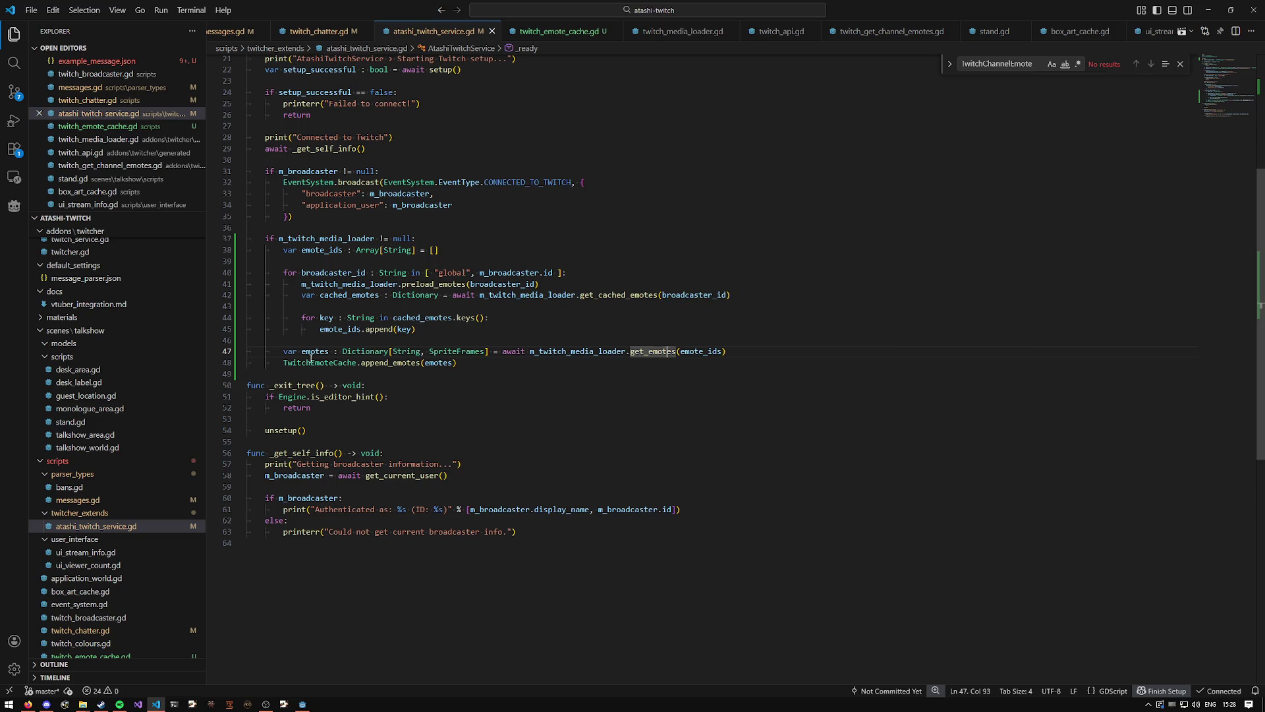
left_click_drag(284, 351, 284, 363)
key("ctrl+slash")
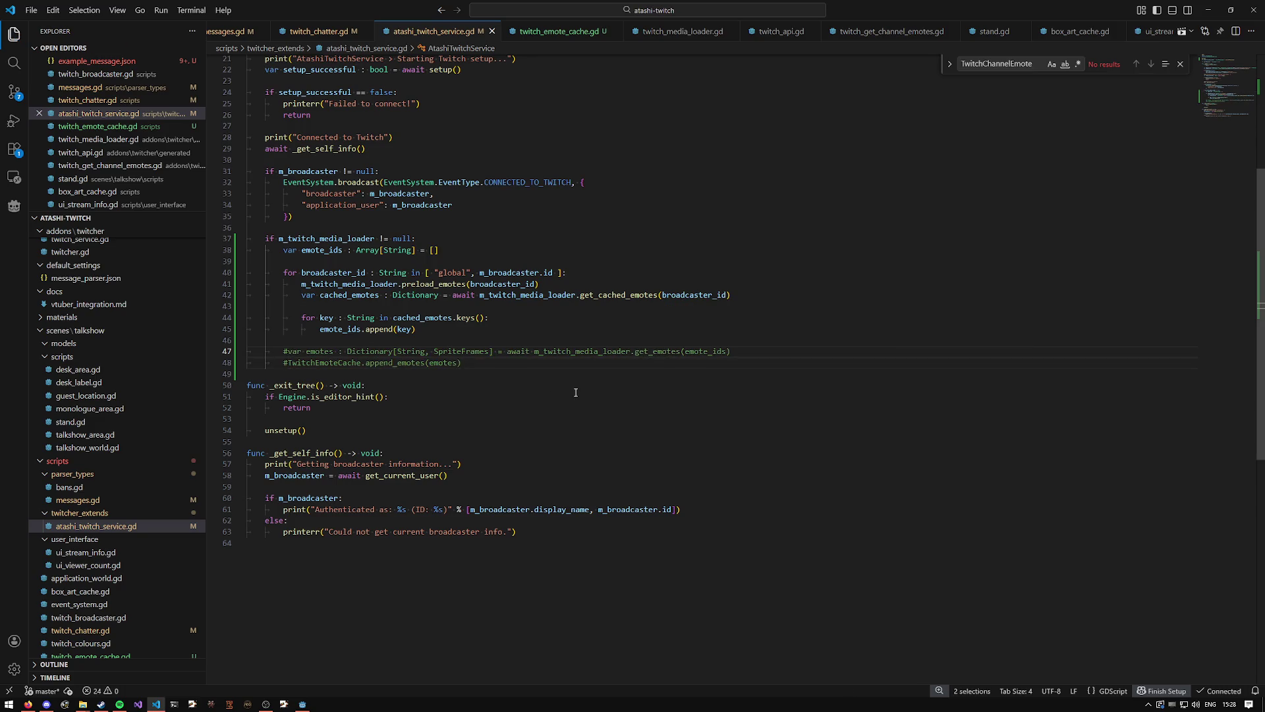
key("alt+Tab")
key("alt+Tab")
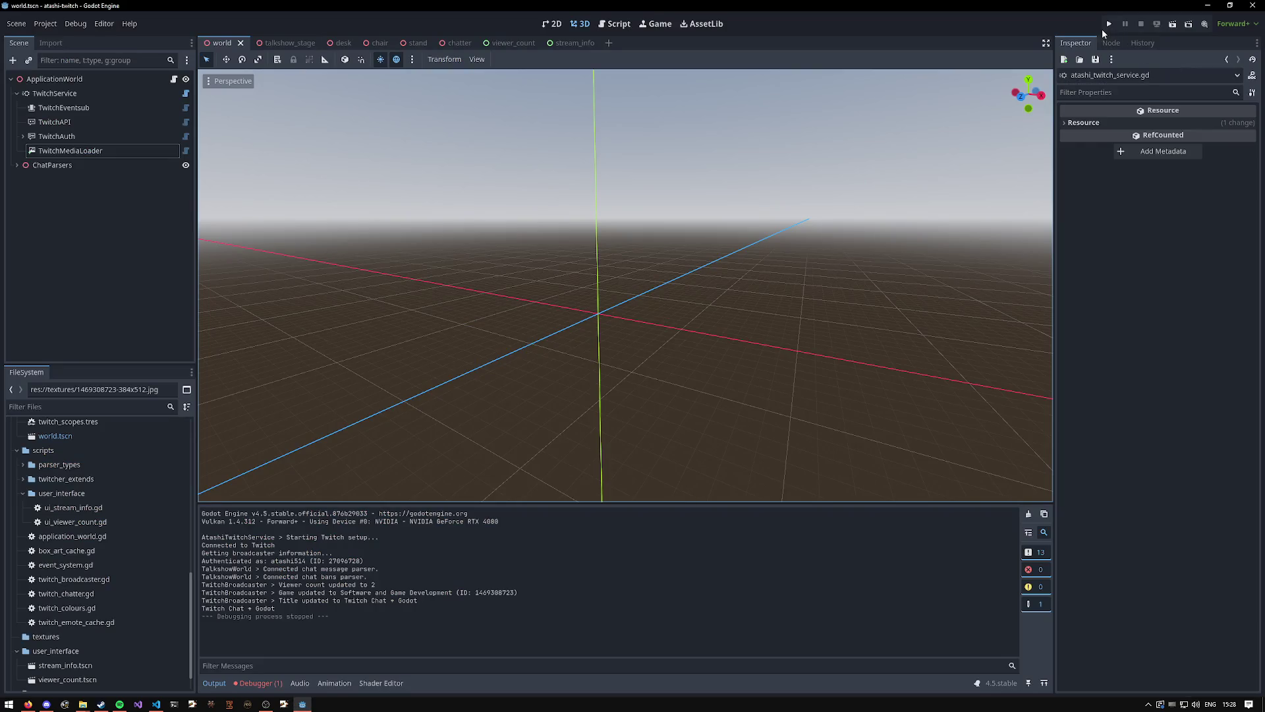
left_click(1106, 25)
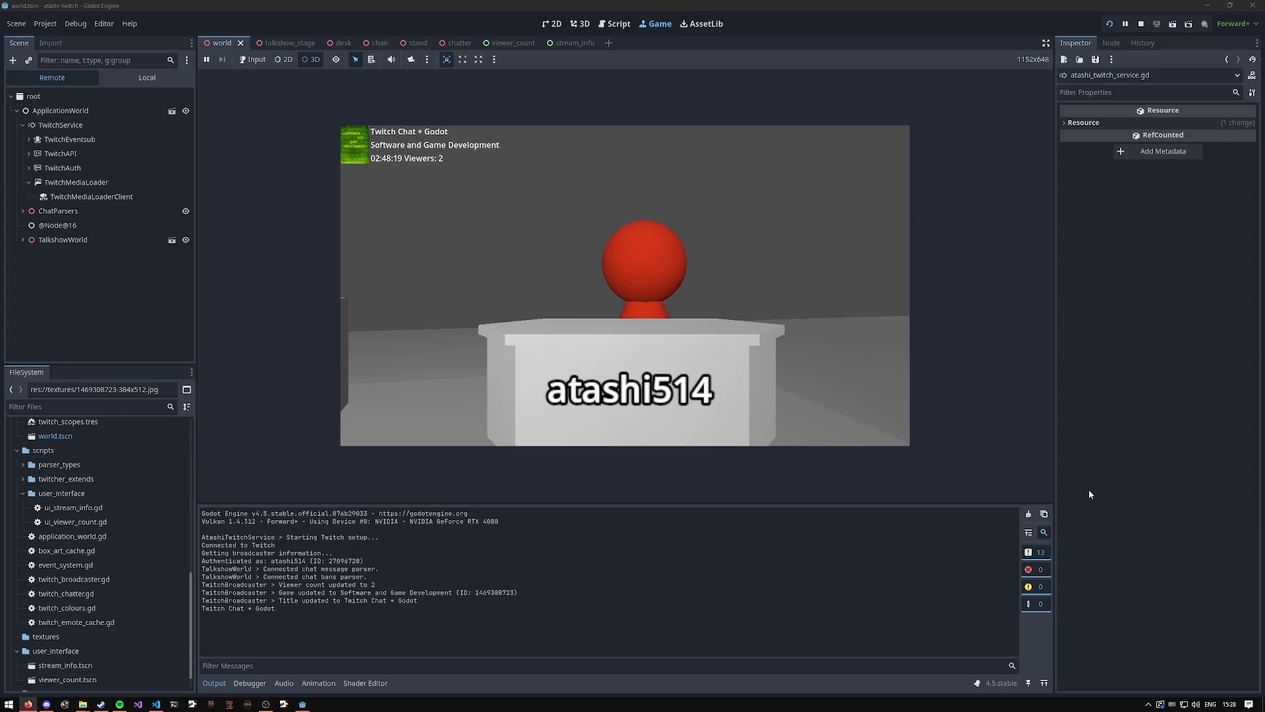
Stop the game and uncomment the two emote lines again in VS Code.
left_click(1141, 23)
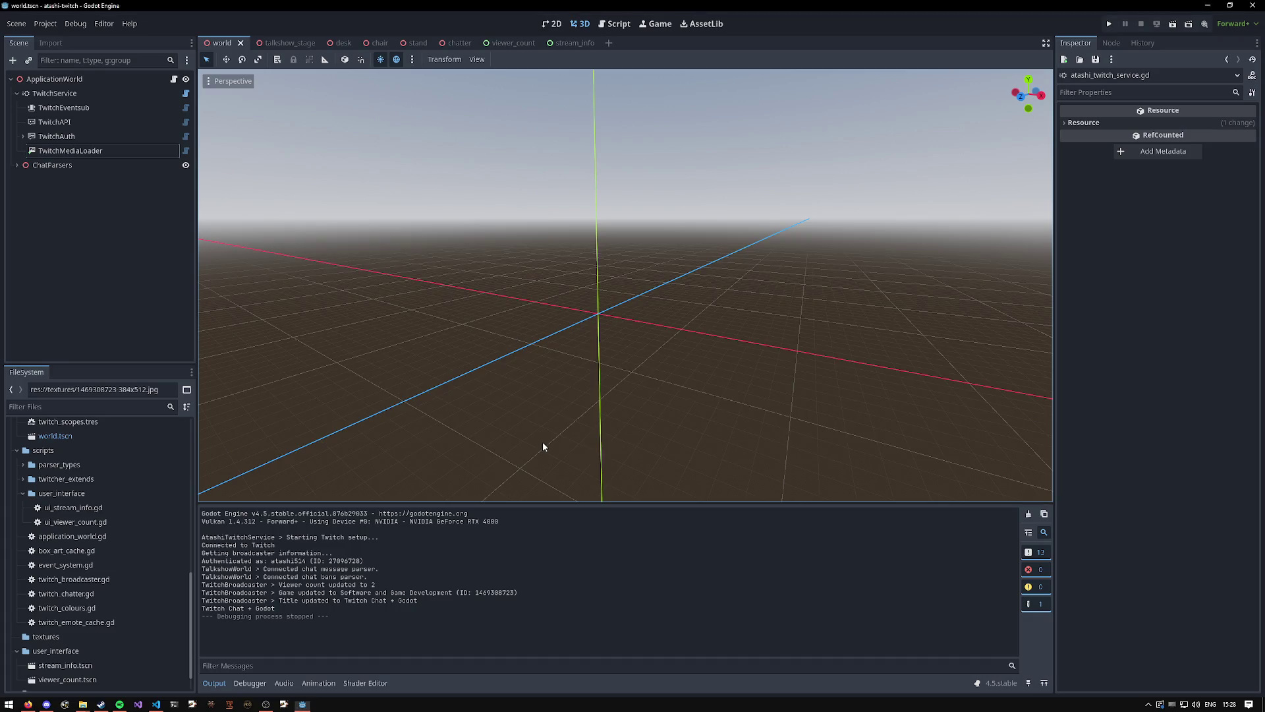
key("alt+Tab")
key("Tab")
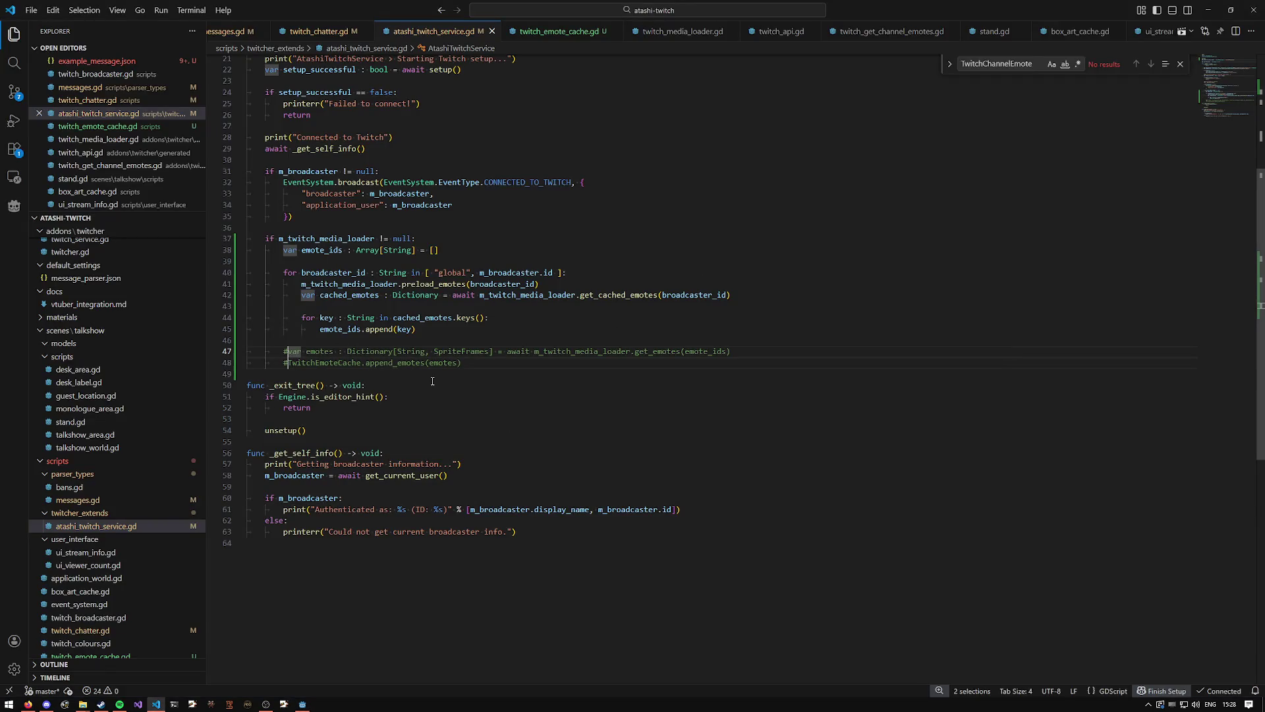
key("BackSpace")
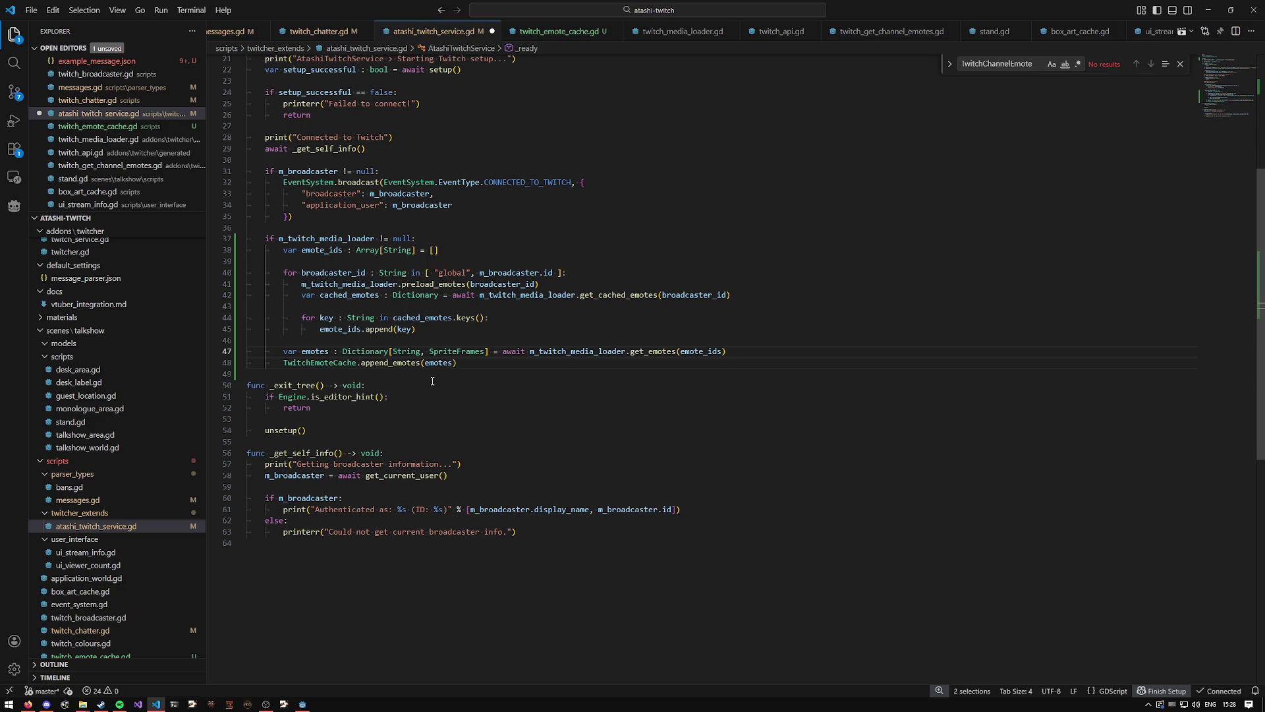
Declare emotes_processed_per_call = 10 and start a while line above the emote fetch.
left_click(481, 338)
key("Return")
type("for")
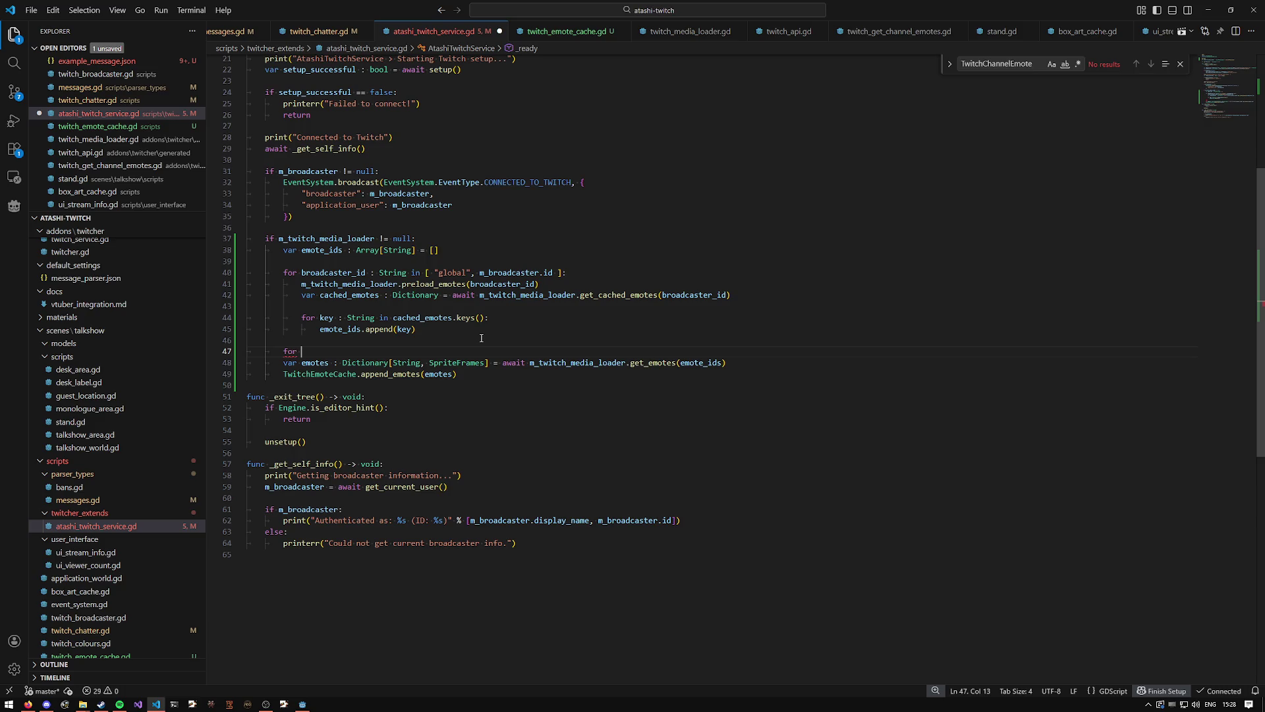
key("BackSpace")
key("BackSpace")
key("BackSpace")
key("BackSpace")
type("var")
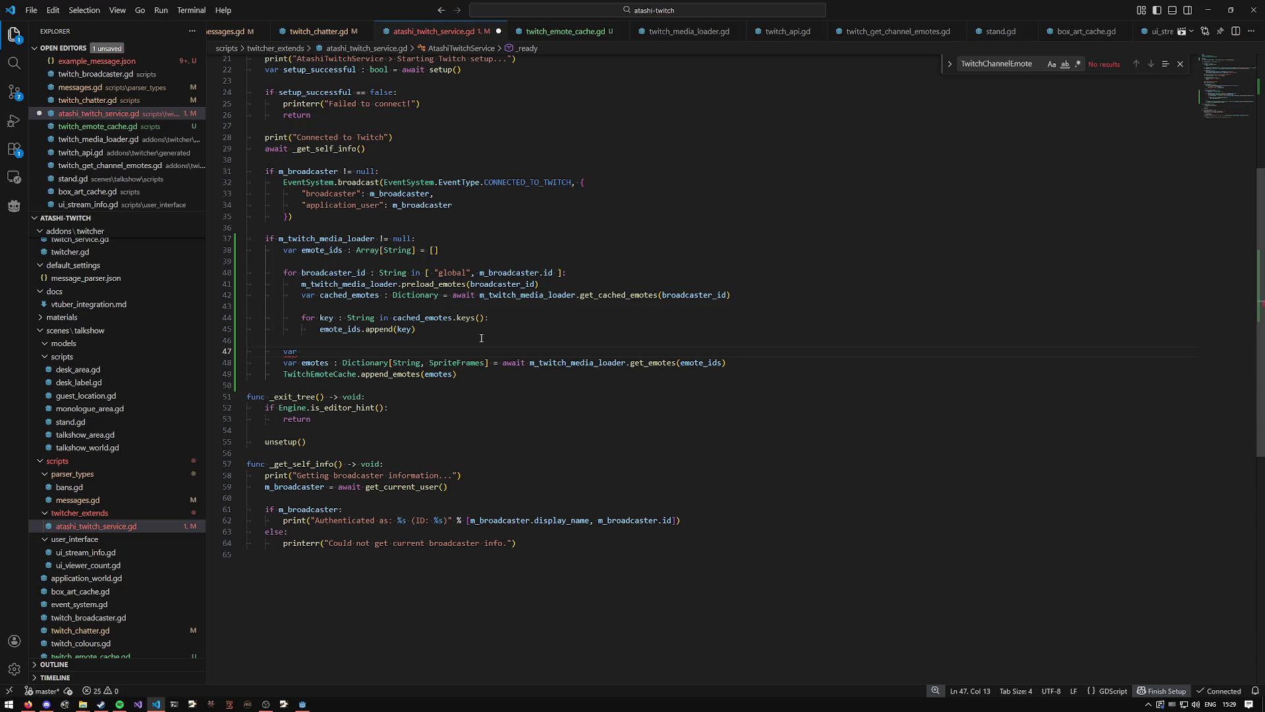
type("emotes_processed_per_call : int = 10")
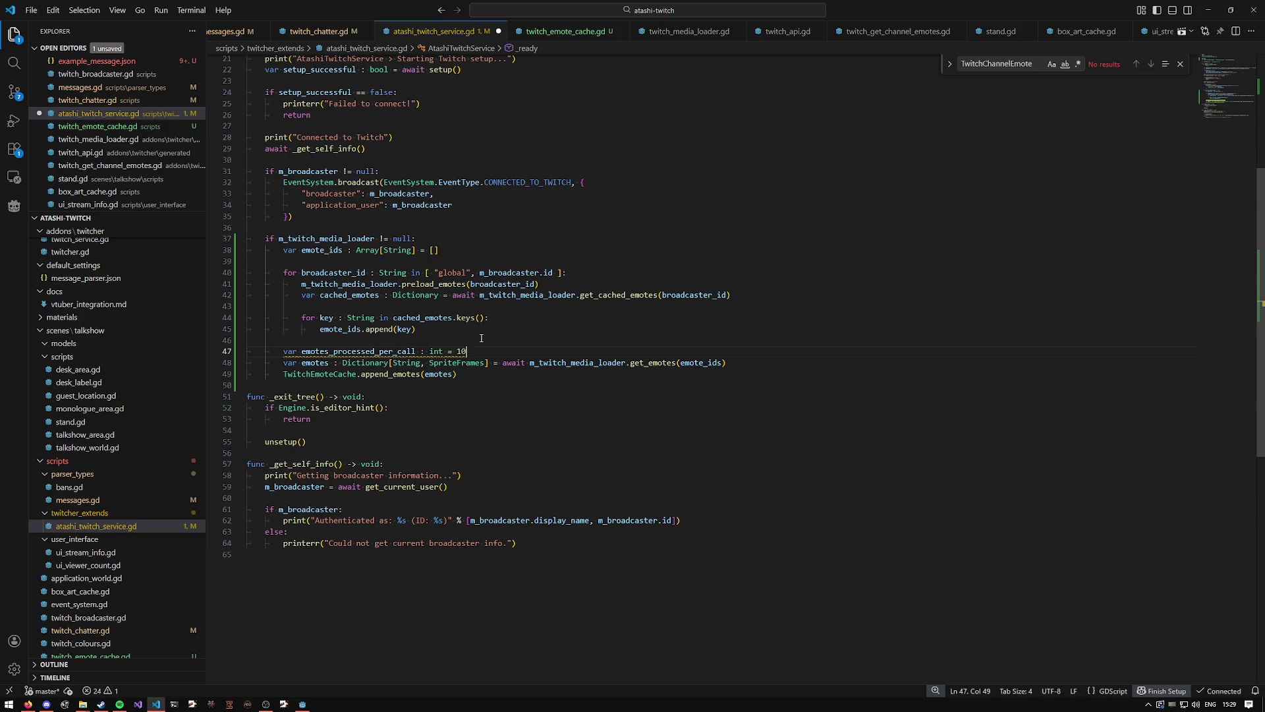
key("Return")
key("Return")
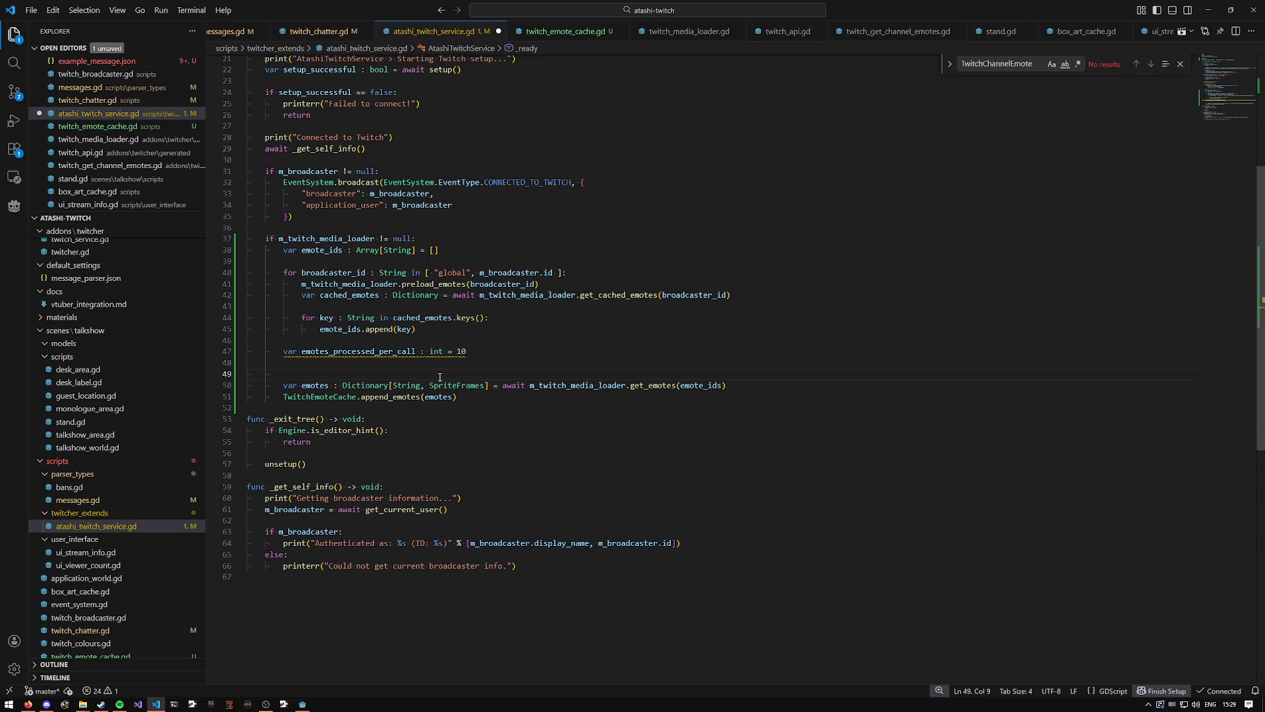
type("for")
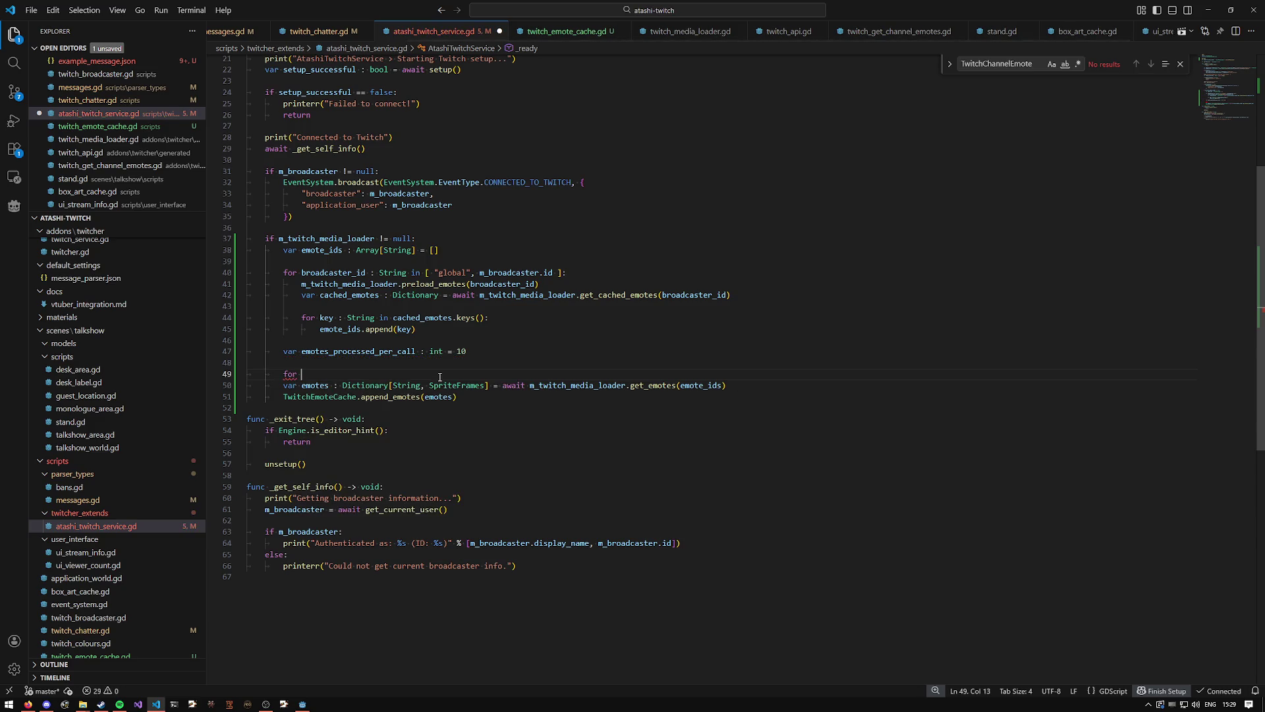
key("BackSpace")
key("BackSpace")
key("BackSpace")
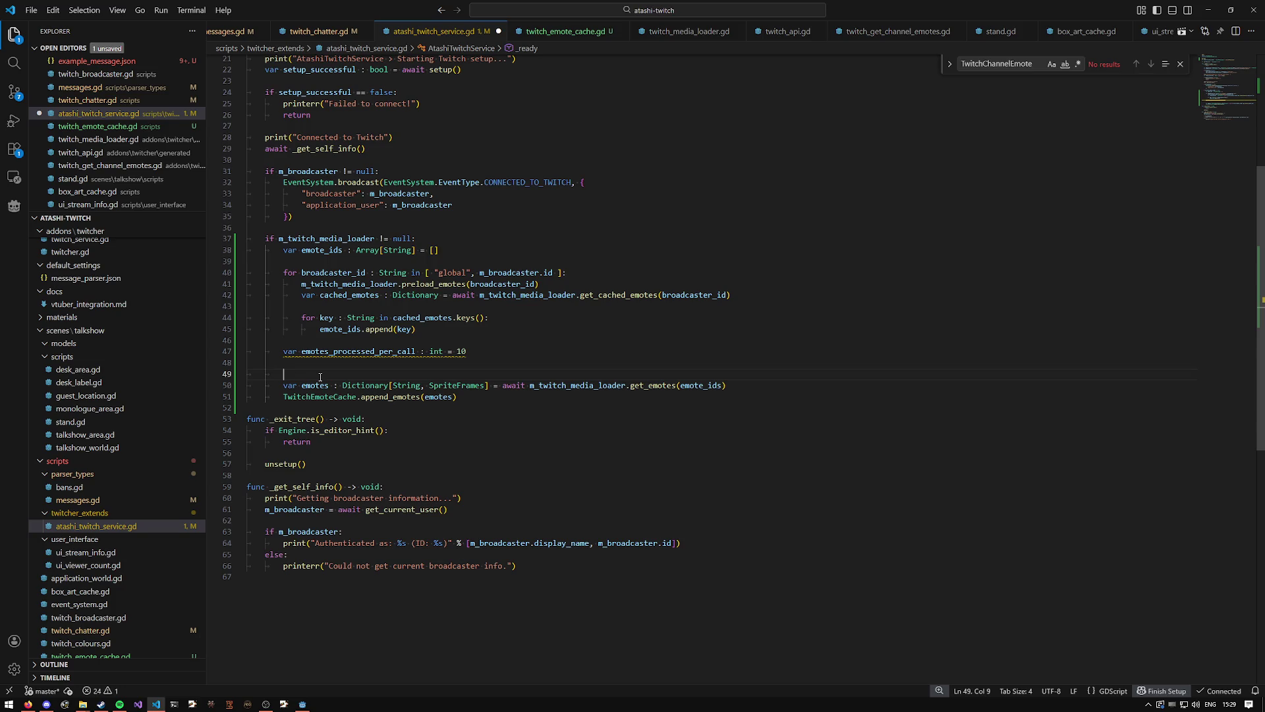
type("while")
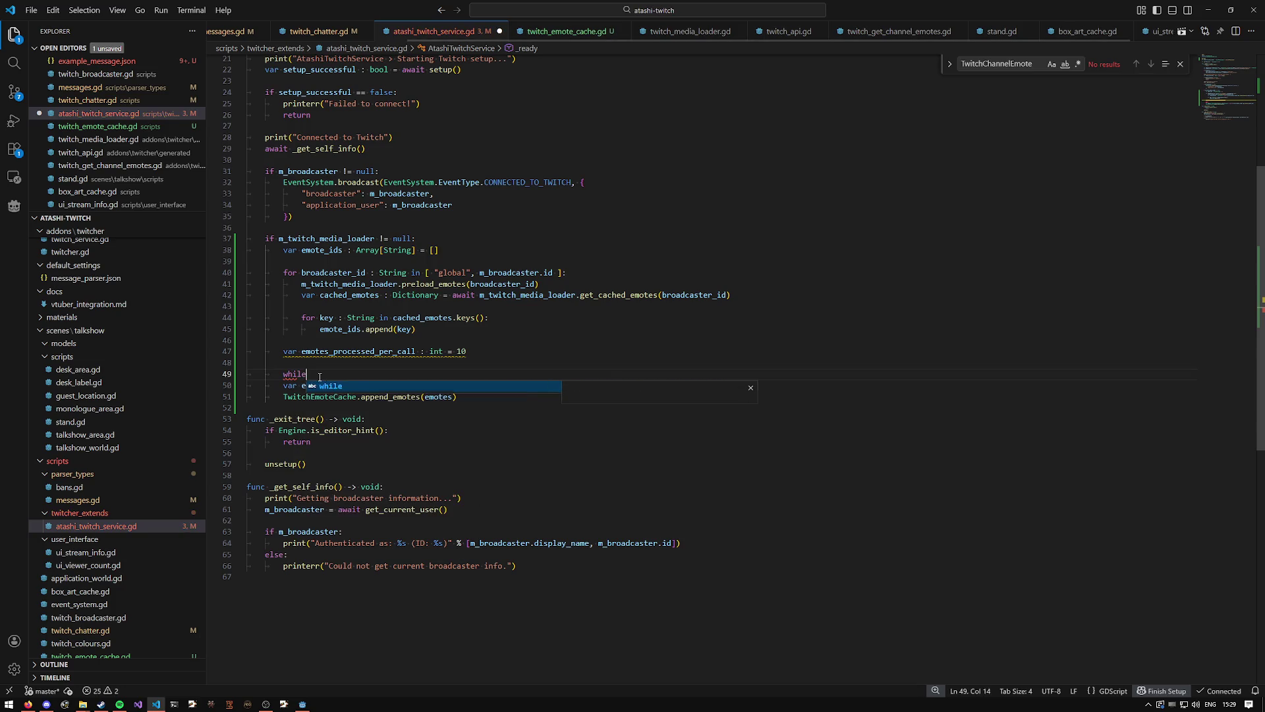
Add 'var index : int = 0' and complete 'while index < emote_ids.size():'.
key("Up")
key("Up")
key("End")
key("Return")
type("var index")
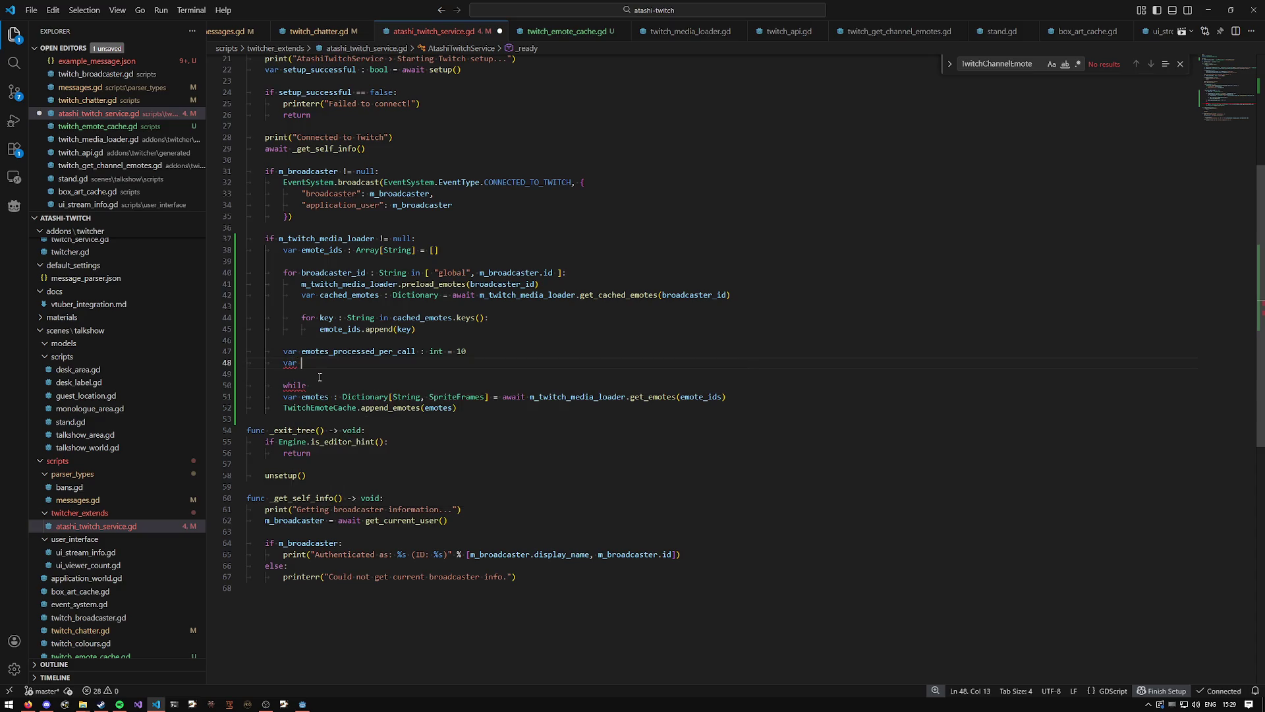
key("BackSpace")
key("BackSpace")
key("BackSpace")
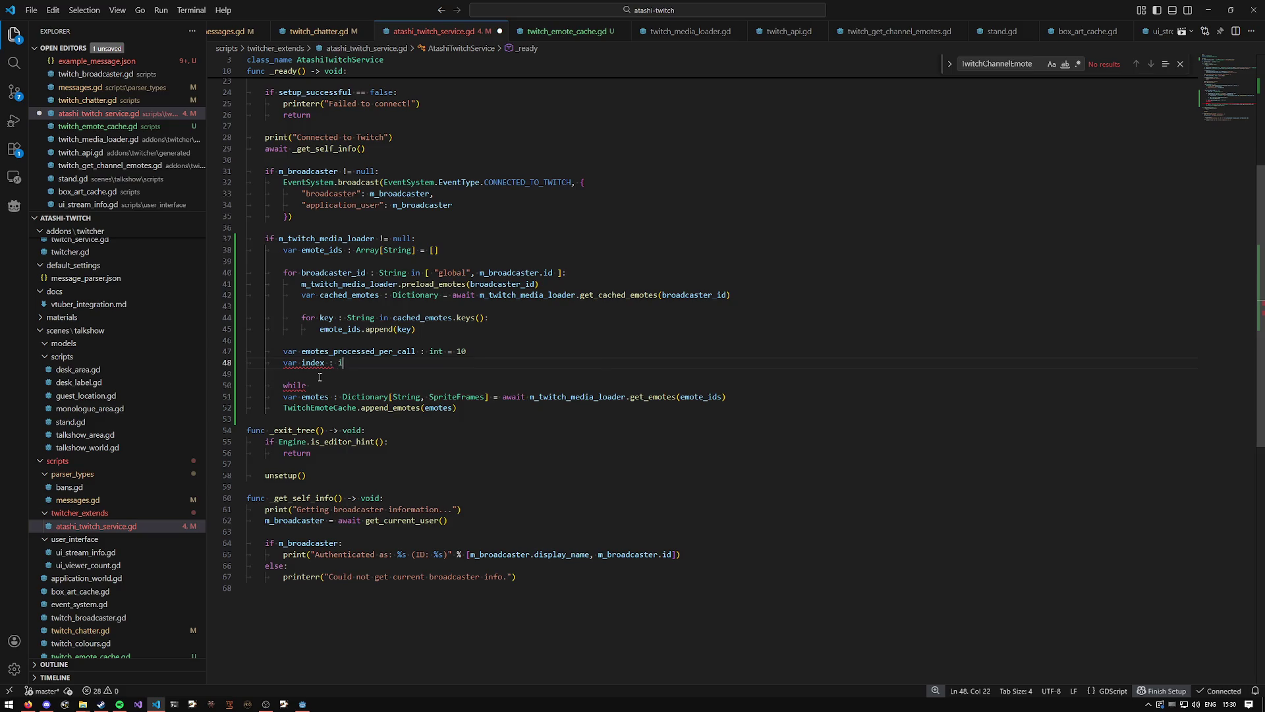
type("int = 0")
key("Down")
key("Down")
key("End")
type("index < ")
type("emote_ids.size():")
key("Return")
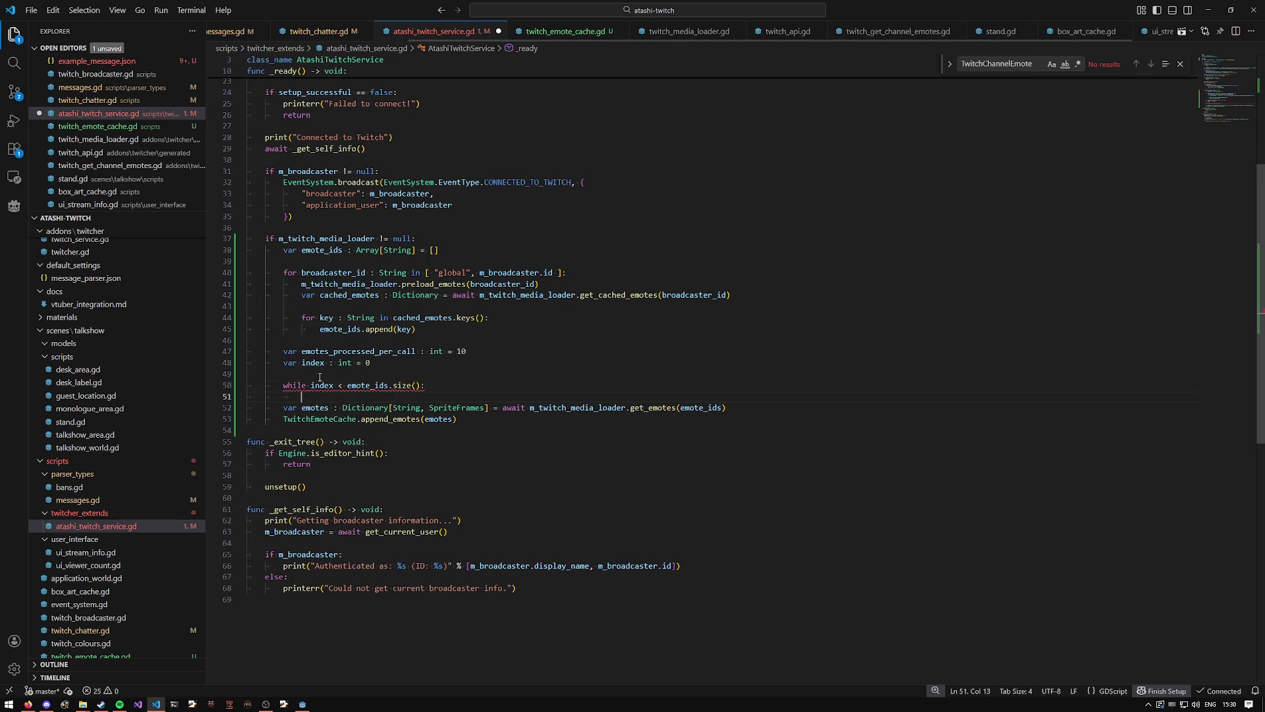
mouse_move(293, 386)
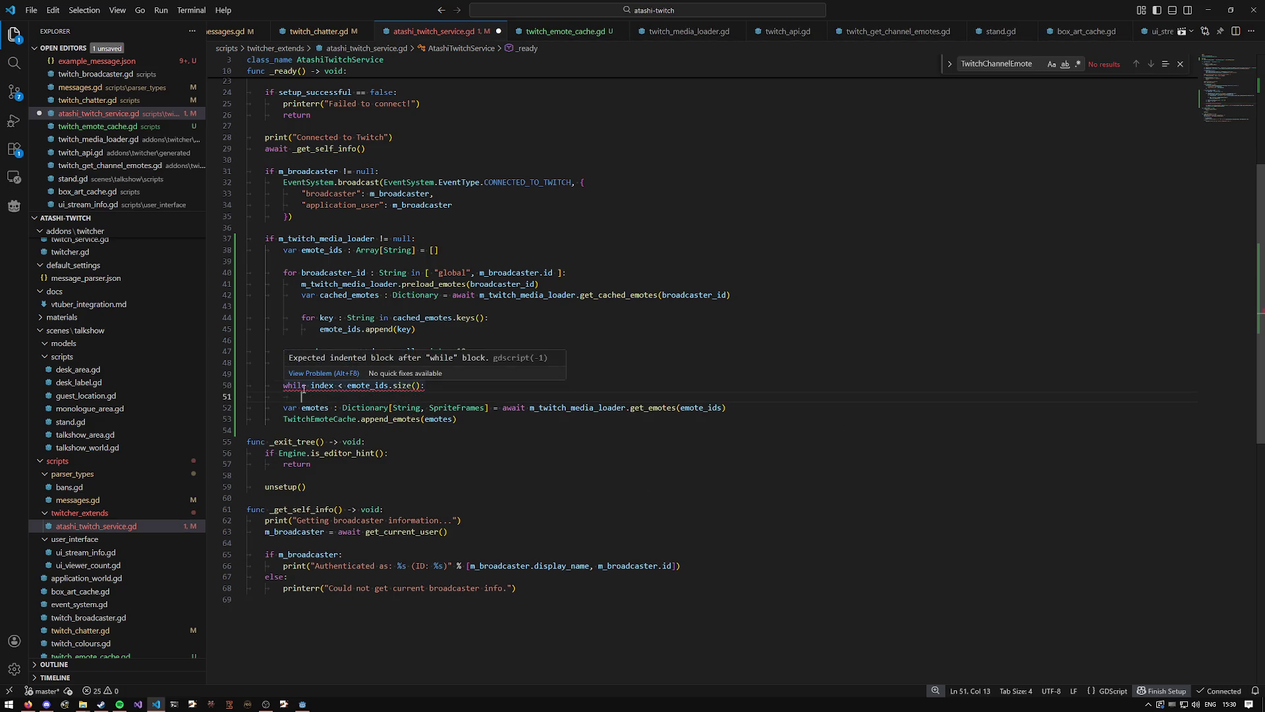
Indent the emote fetch and append lines into the while loop.
left_click_drag(465, 419, 279, 407)
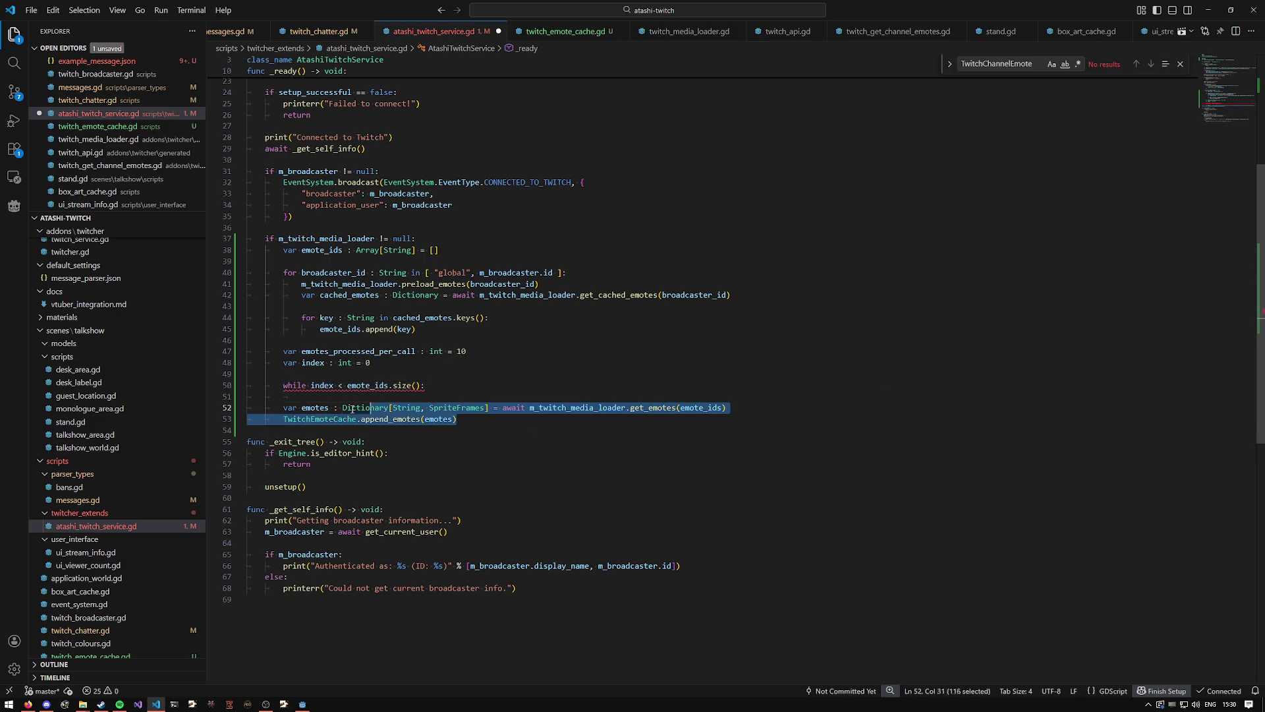
key("Tab")
left_click(409, 399)
key("BackSpace")
key("Up")
double_click(313, 363)
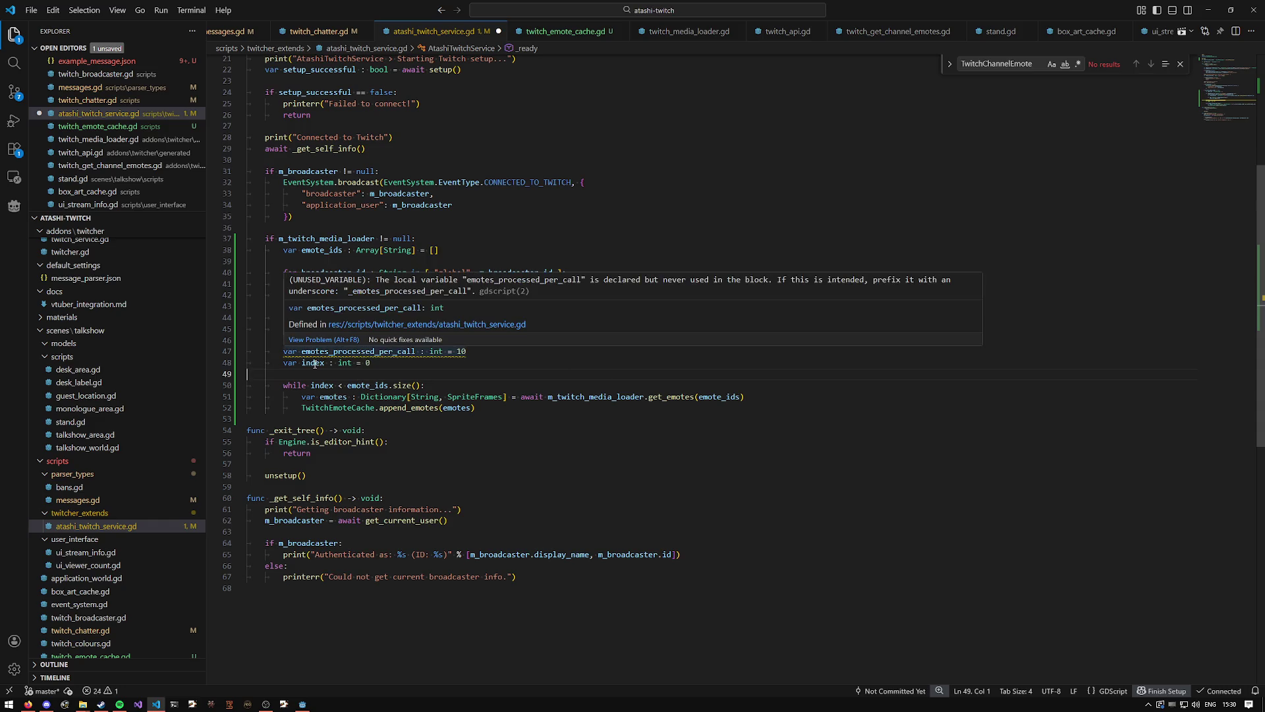
left_click(473, 386)
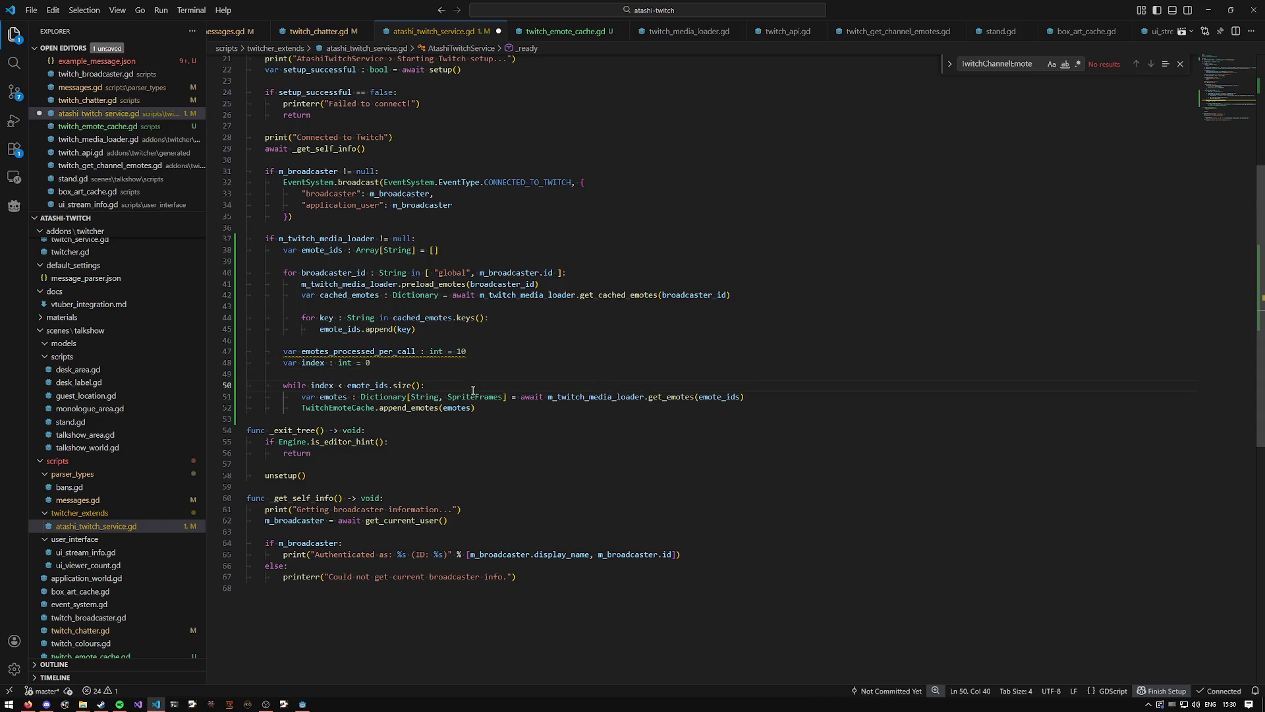
key("Return")
type("var end_in")
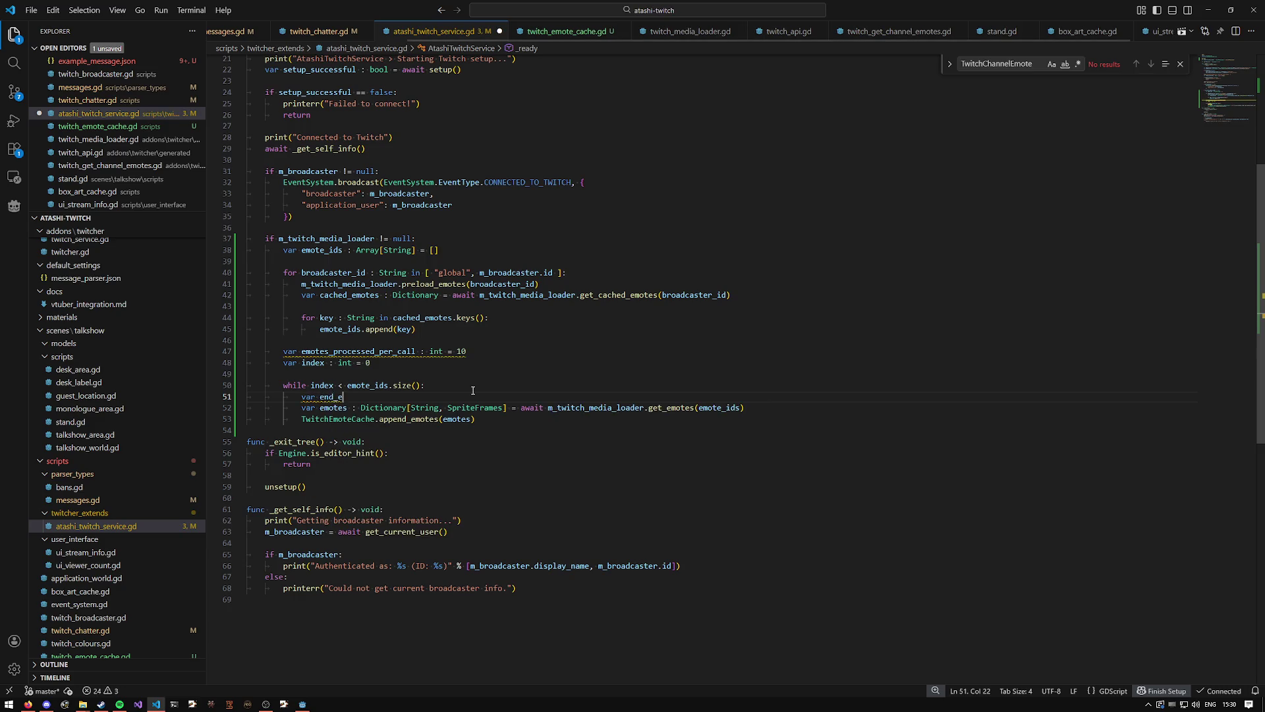
type("dex = ")
type("index")
Add the end_index line computed with min of index plus emotes_processed_per_call and size.
key("BackSpace")
key("BackSpace")
key("BackSpace")
scroll(473, 391, "down", 1)
type(": int = ")
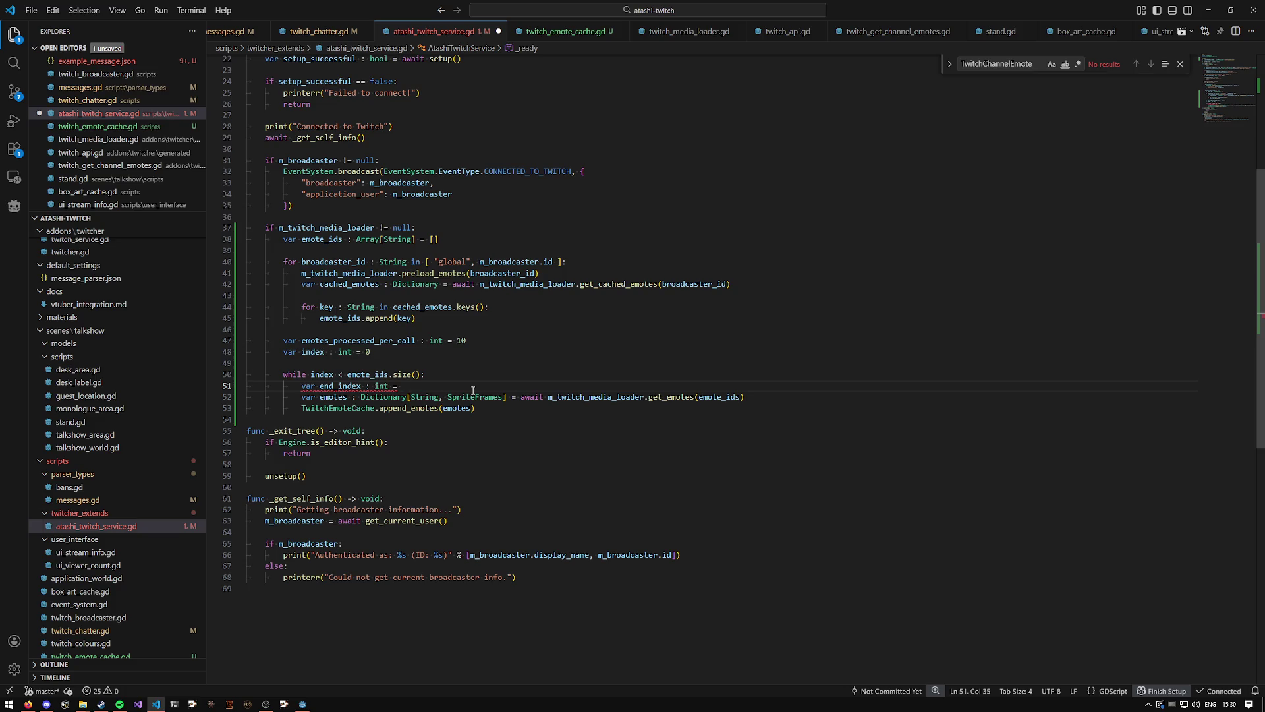
type("index + ")
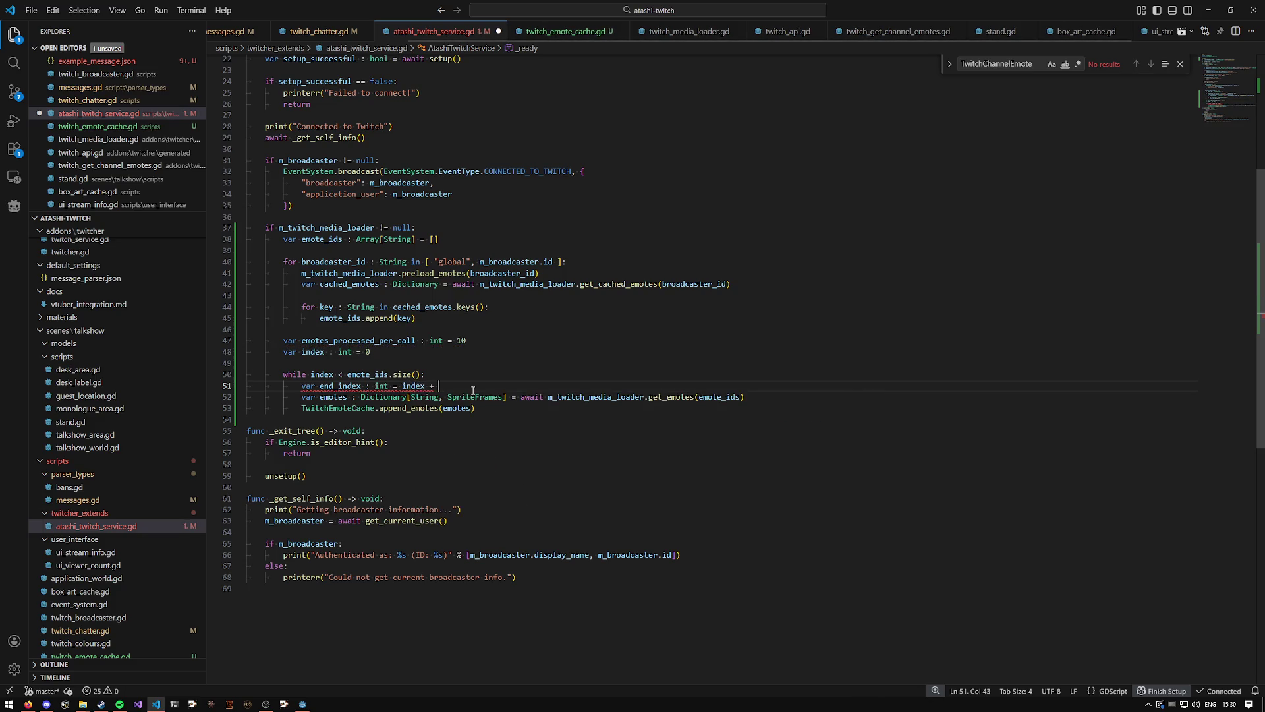
type("emotes_p")
key("Tab")
key("ctrl+Left")
key("ctrl+Left")
type("min(")
key("End")
type(", ")
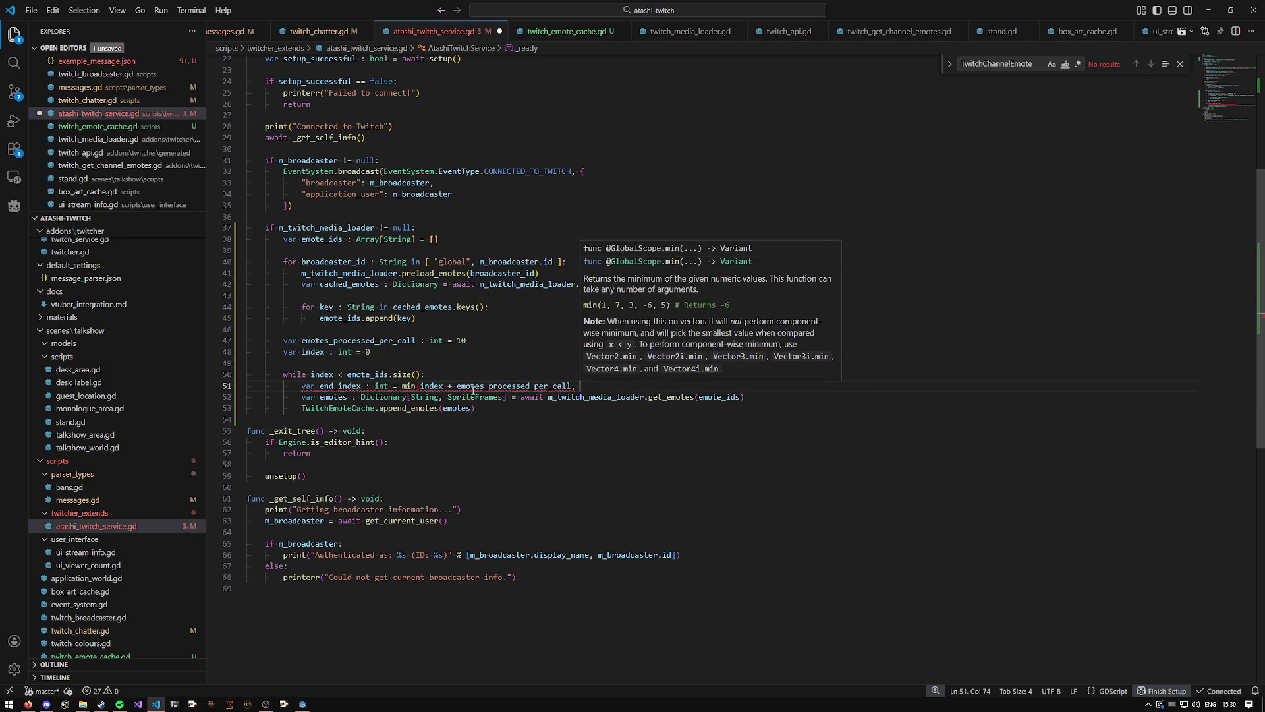
type("emote_ids.size() -1")
key("BackSpace")
type("1)")
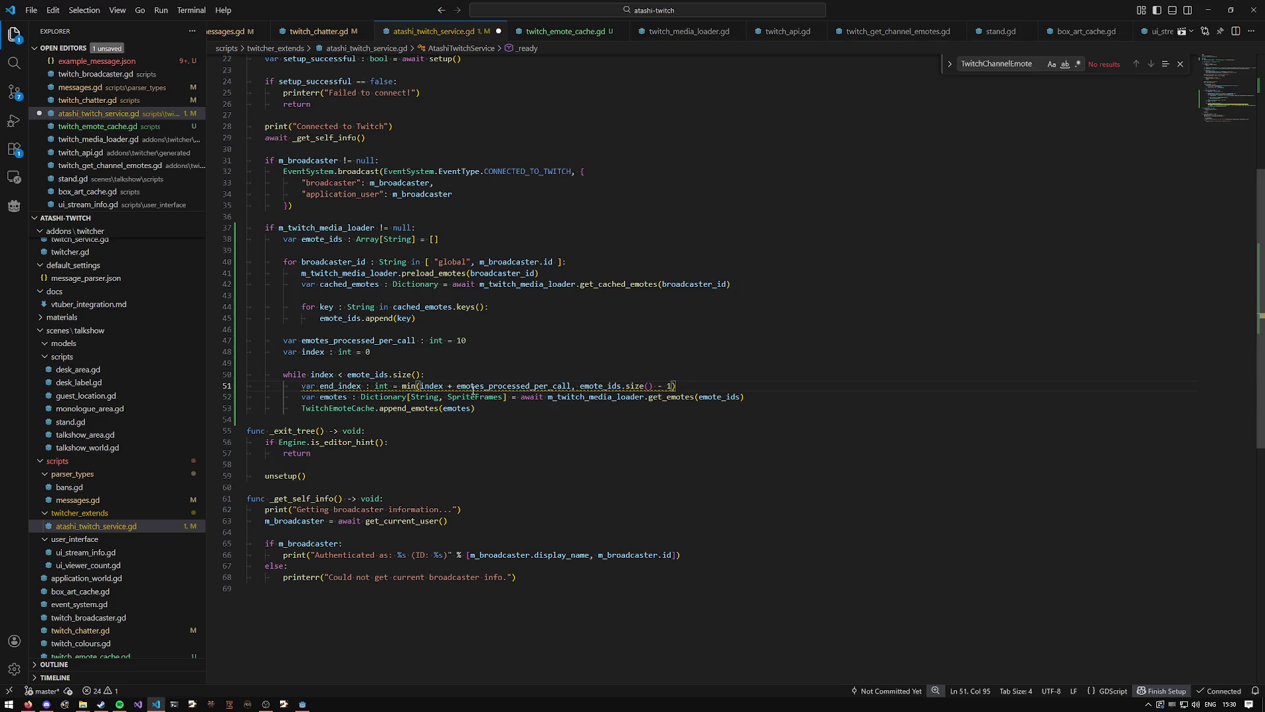
mouse_move(672, 397)
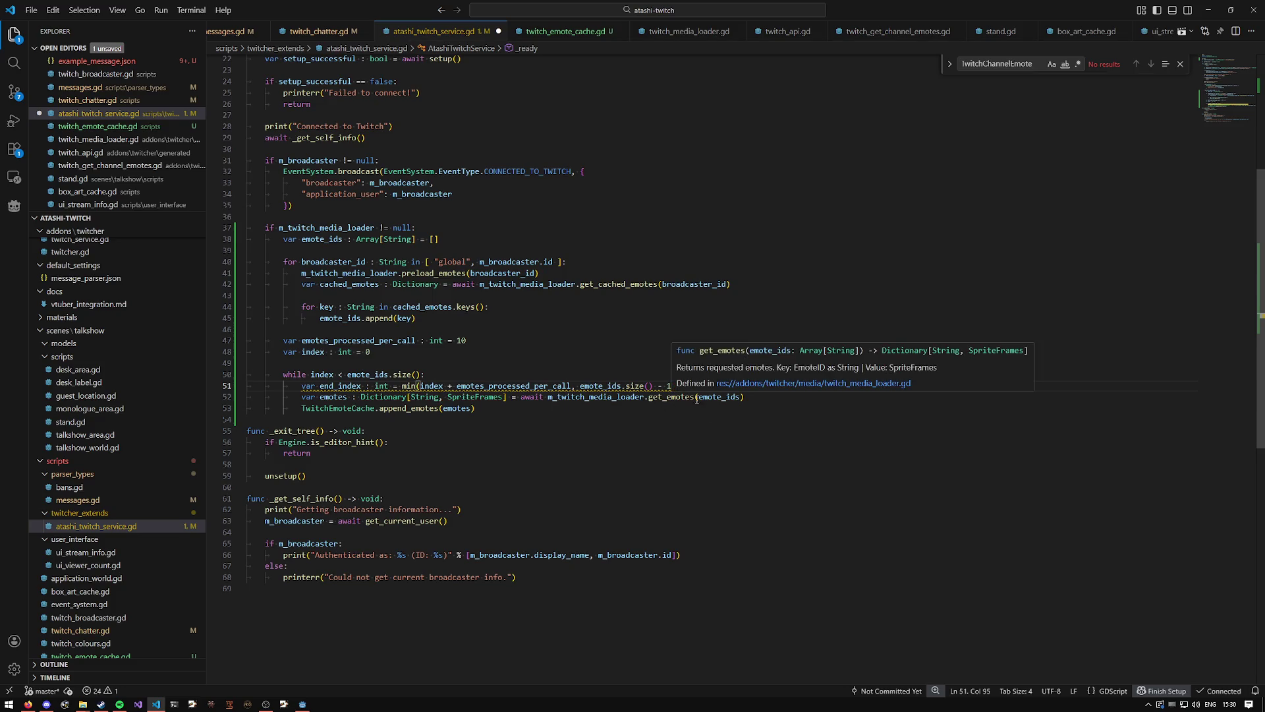
Try range/filter calls after emote_ids in the fetch call and remove them again.
left_click(728, 397)
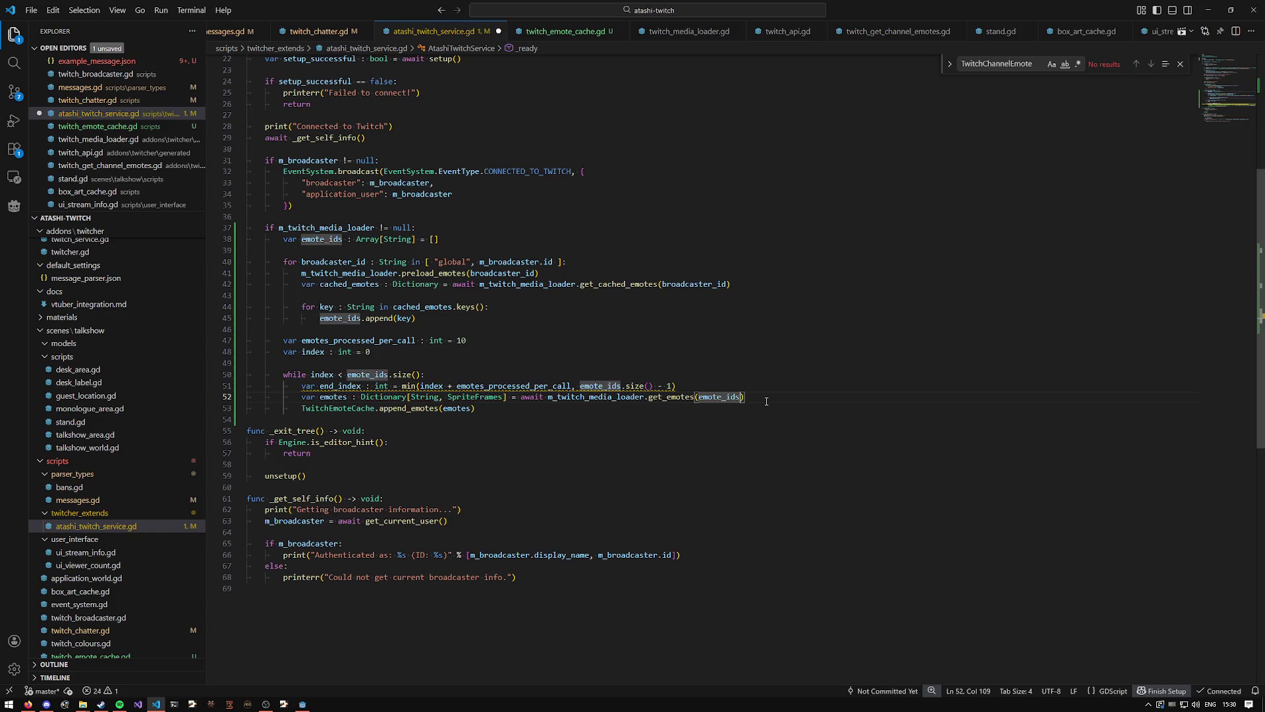
type(".")
key("BackSpace")
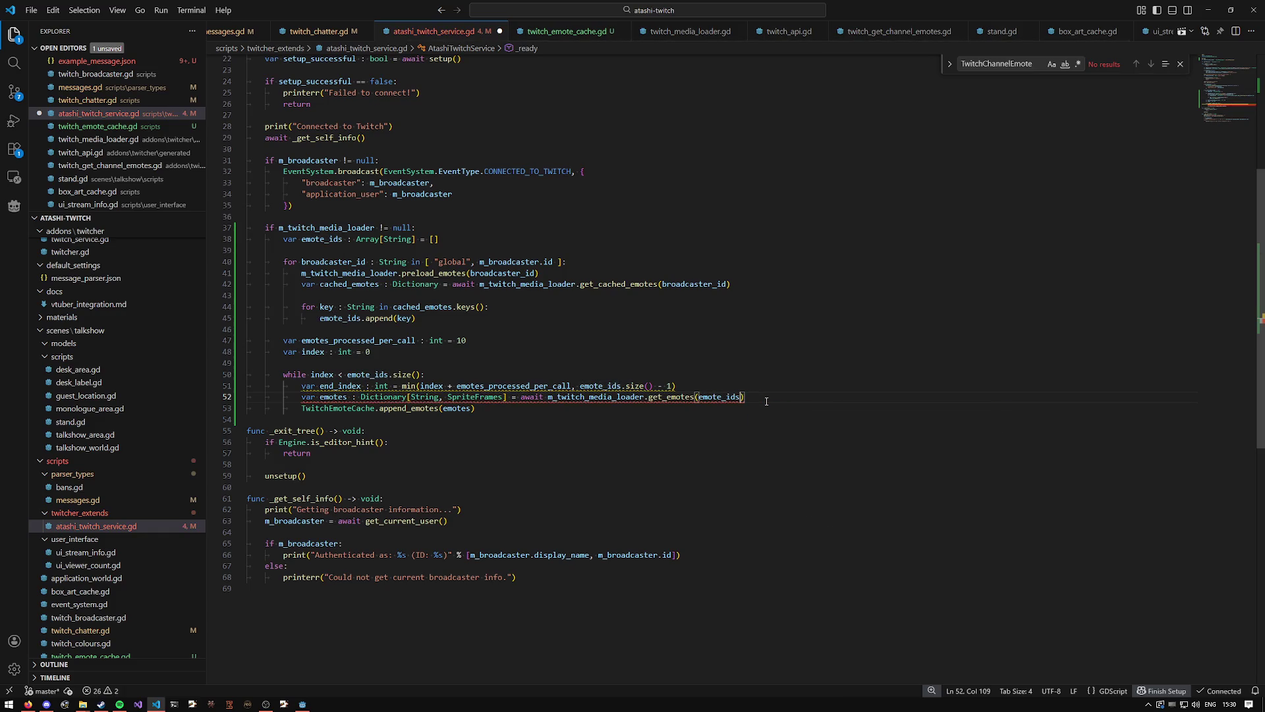
type(".range")
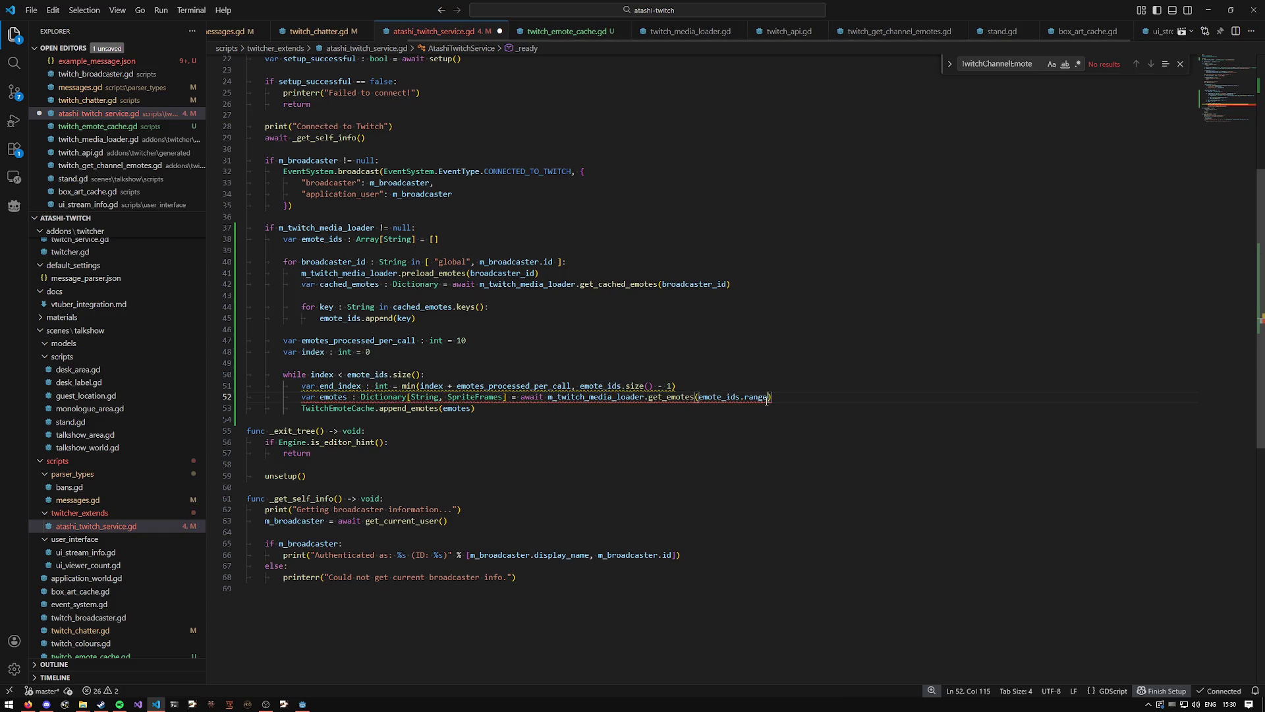
key("BackSpace")
key("BackSpace")
key("BackSpace")
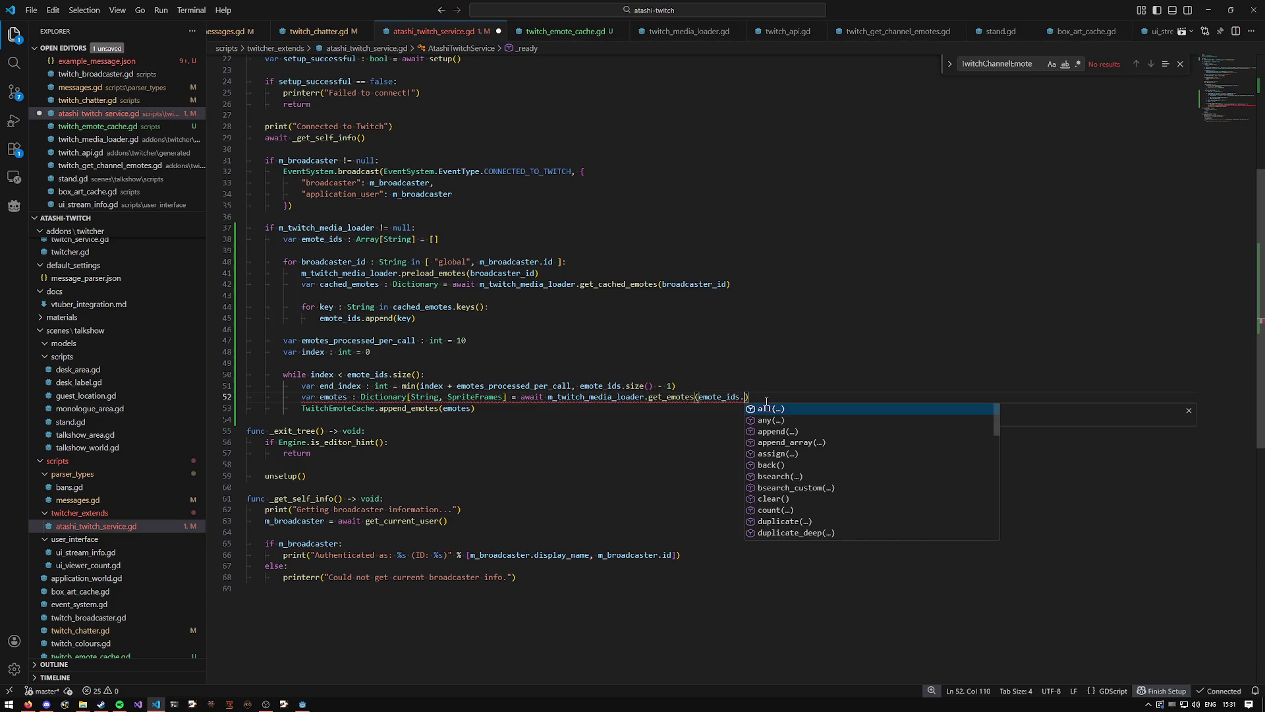
type("filter(")
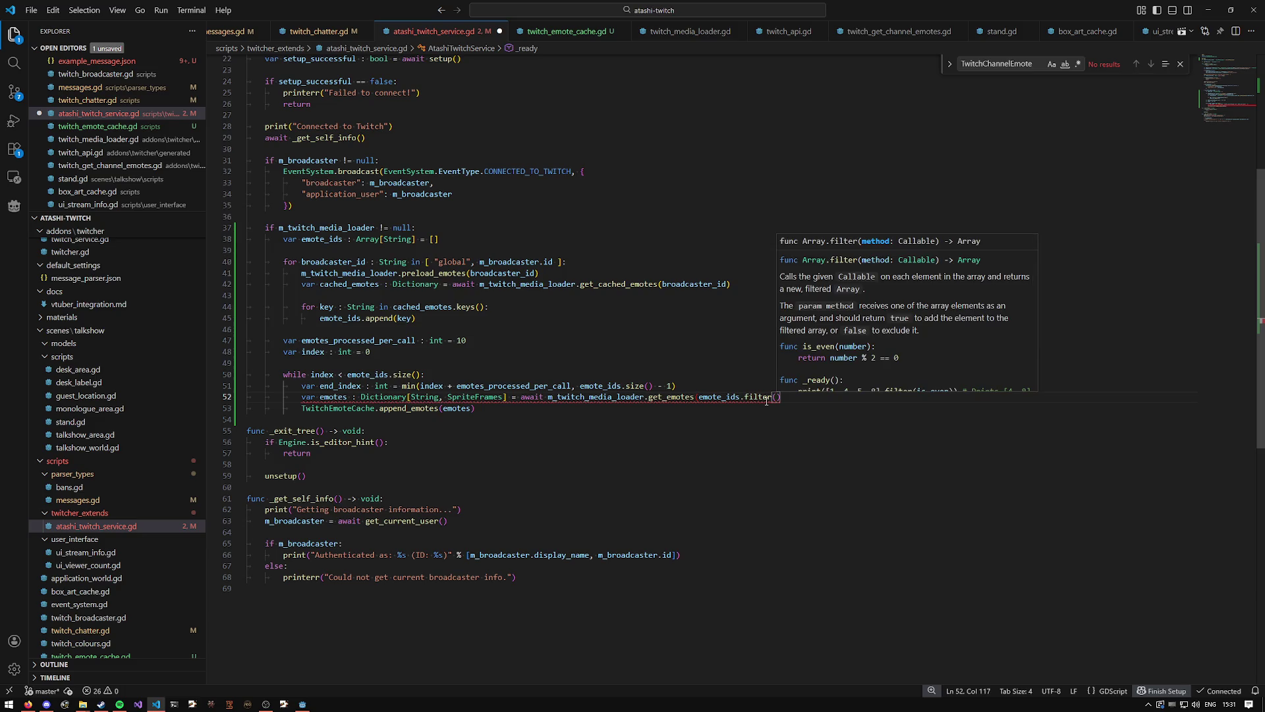
key("BackSpace")
key("BackSpace")
key("BackSpace")
key("BackSpace")
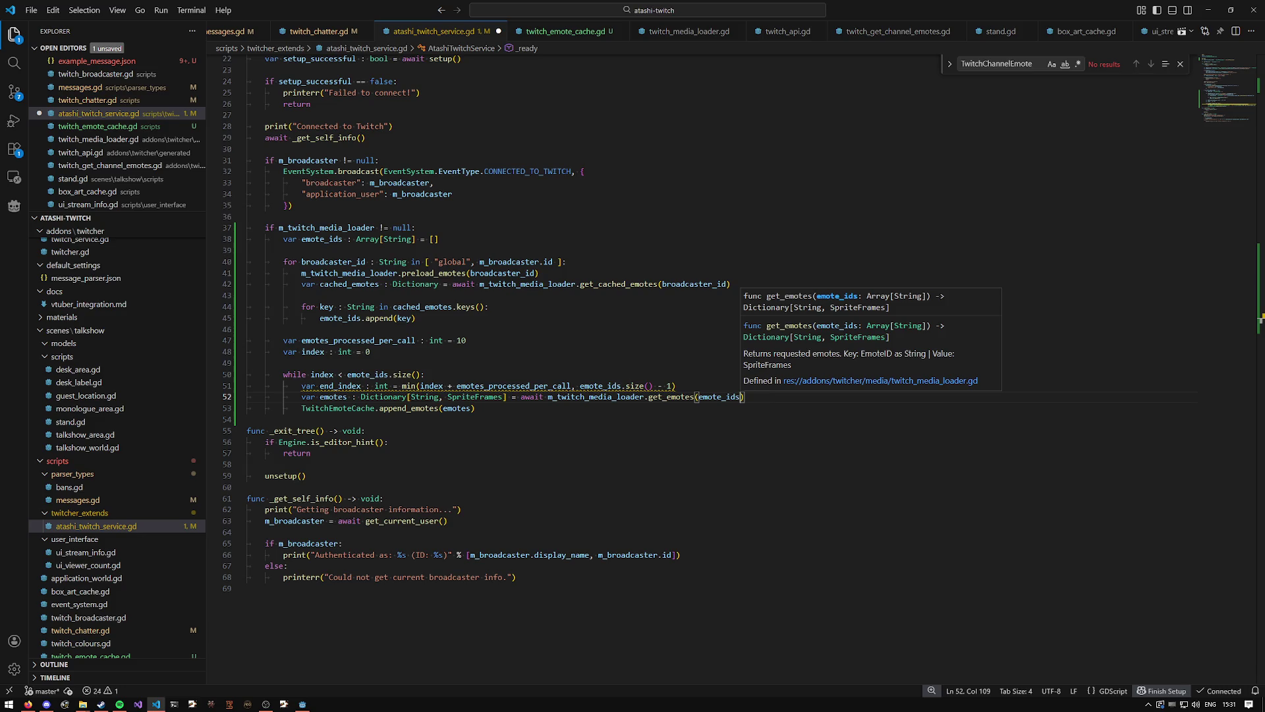
left_click(689, 386)
key("Return")
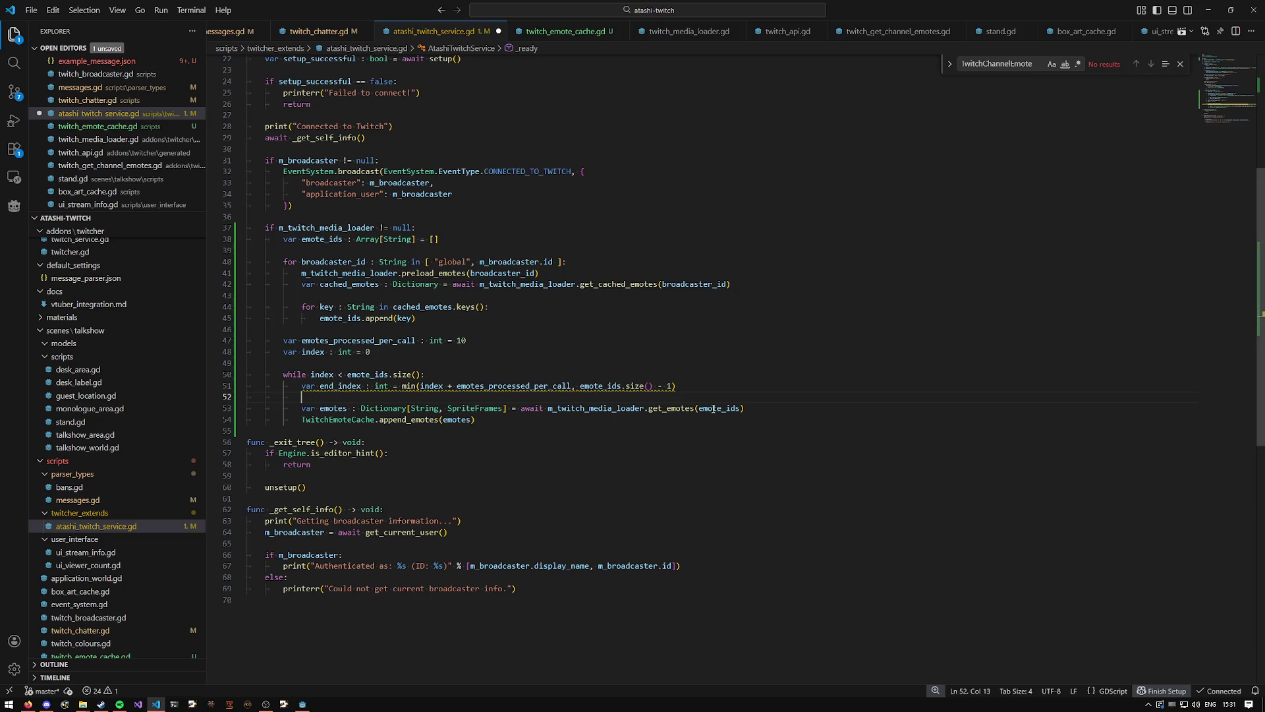
Browse the array method suggestions after emote_ids, undoing an accidental line break.
left_click(741, 408)
type(".")
key("Down")
key("Down")
key("Down")
key("Down")
key("Down")
key("Down")
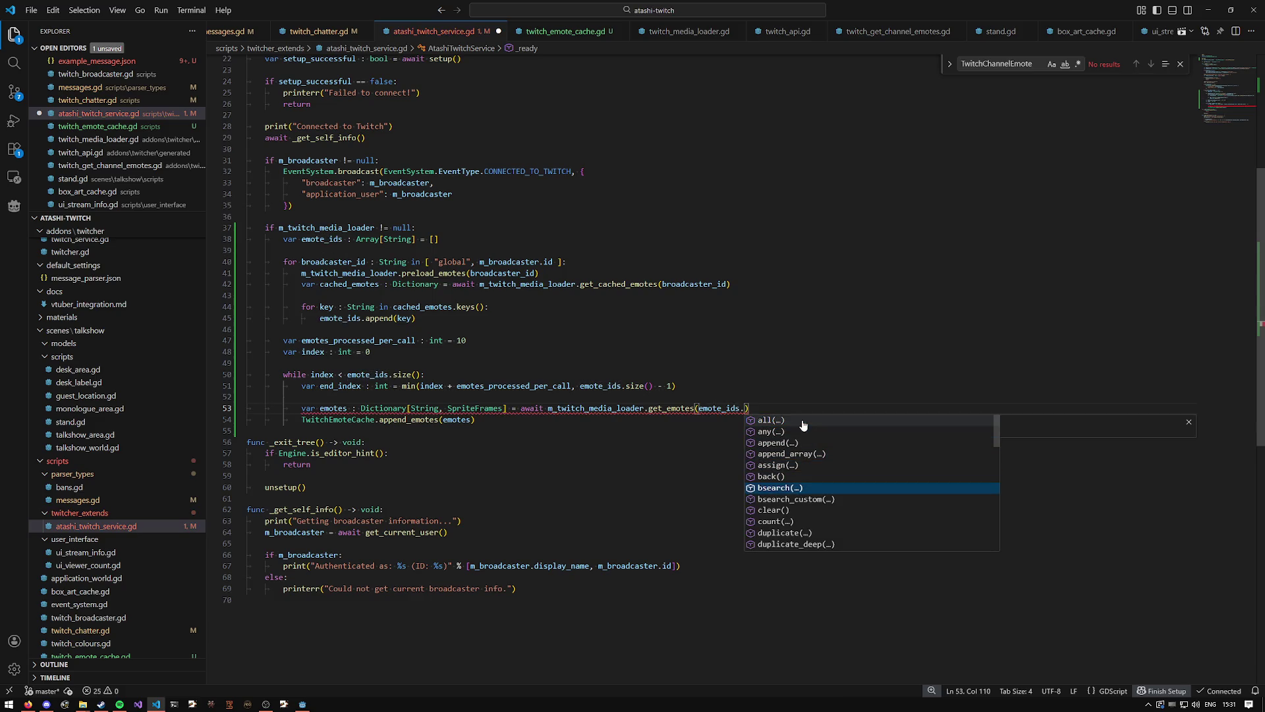
key("Down")
key("Down")
key("Down")
key("Down")
key("Down")
key("Down")
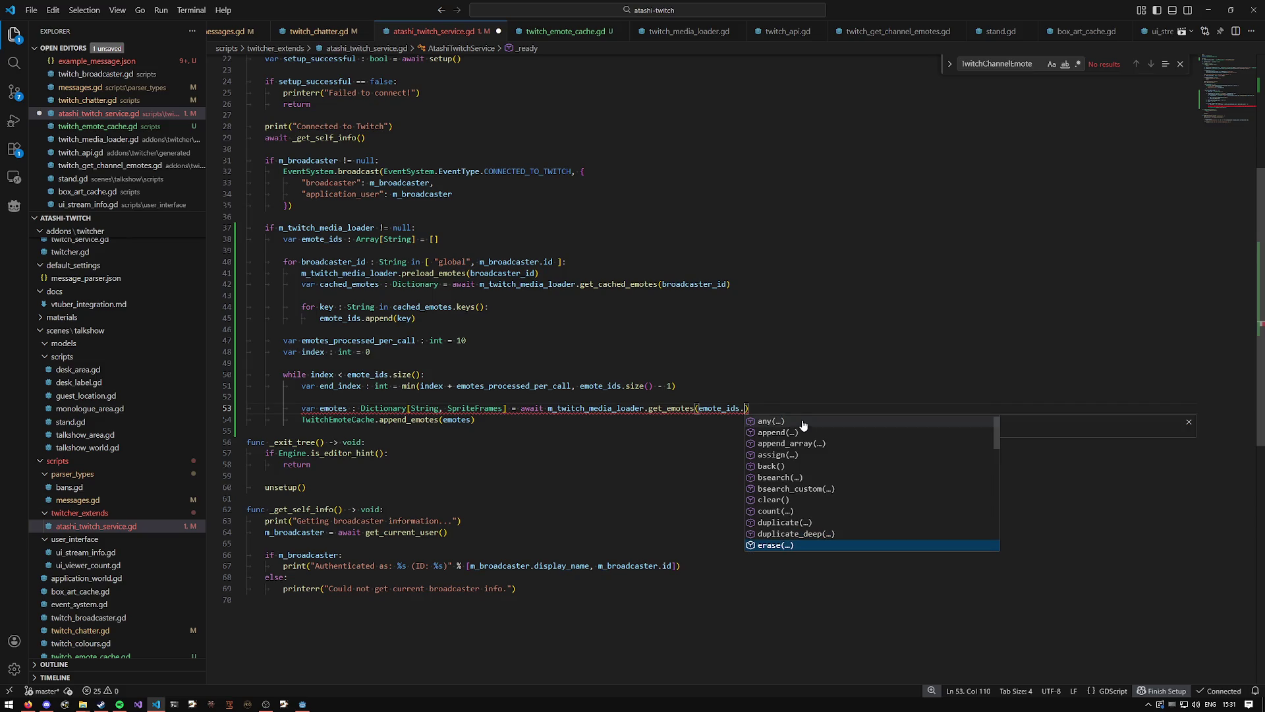
key("Down")
key("Down")
key("Down")
key("Down")
scroll(803, 425, "down", 1)
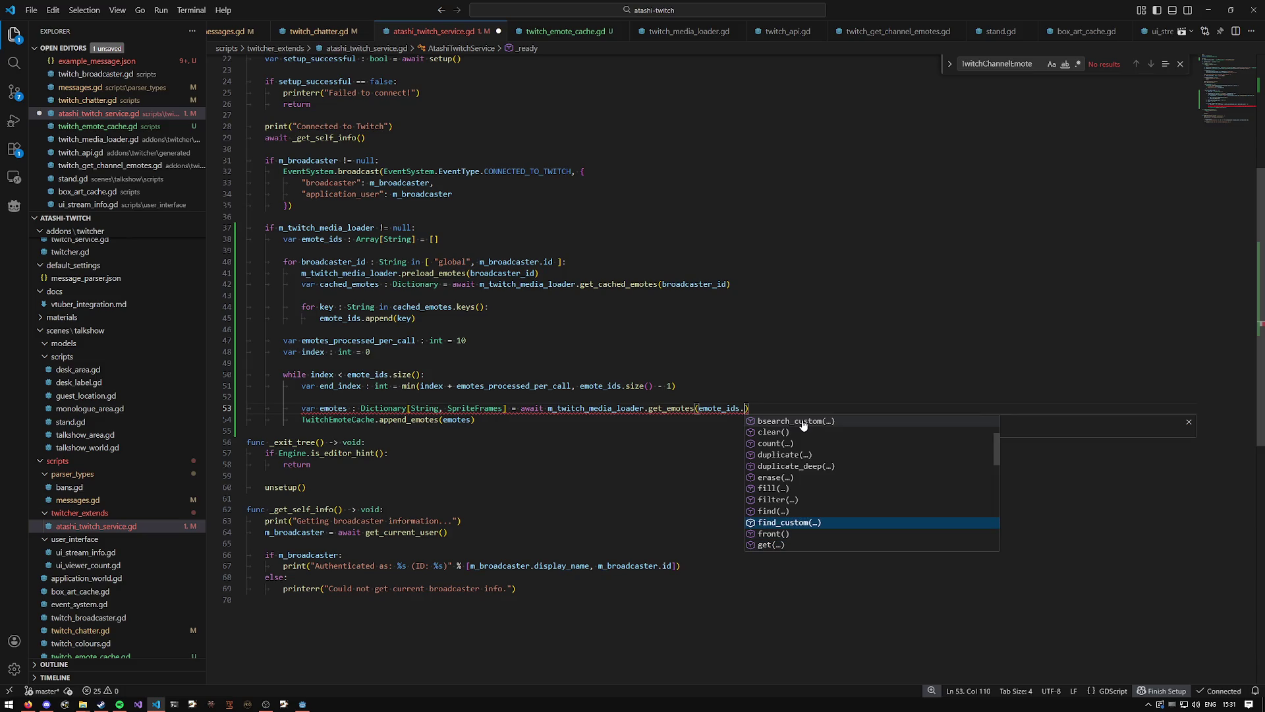
key("Down")
key("Down")
key("Down")
key("Down")
key("Down")
key("Down")
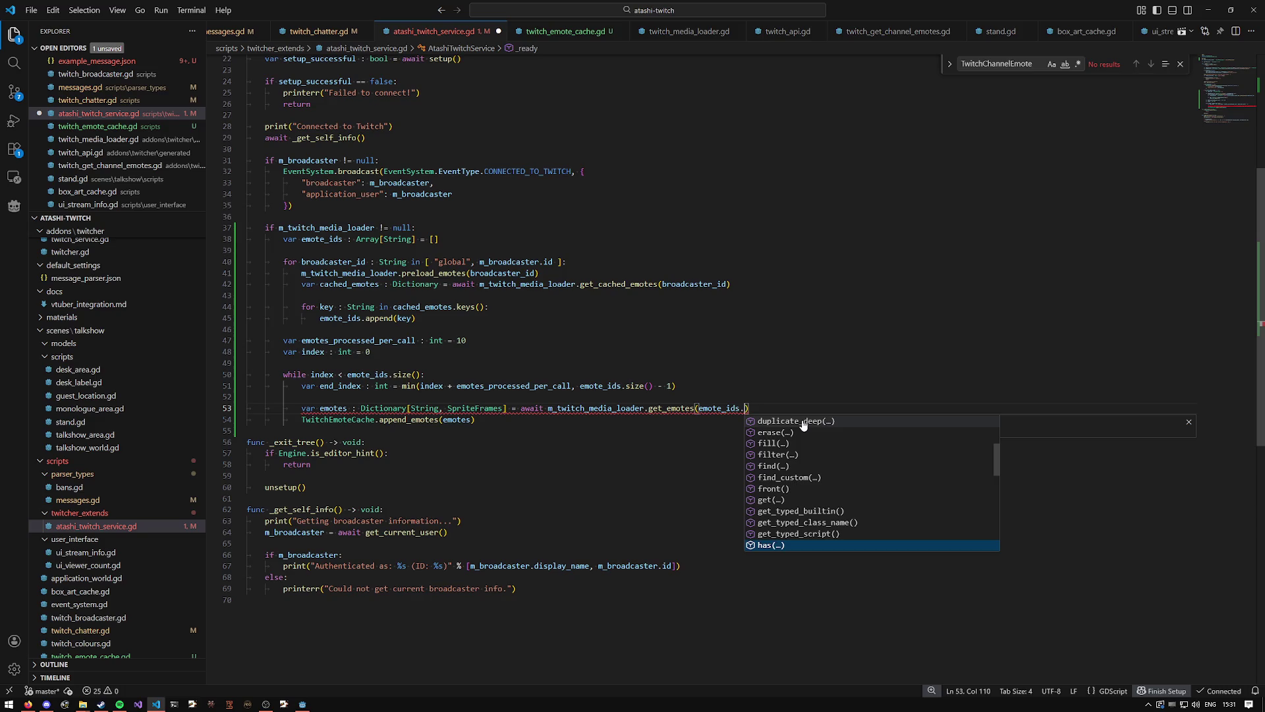
key("Down")
key("Down")
key("Down")
key("Down")
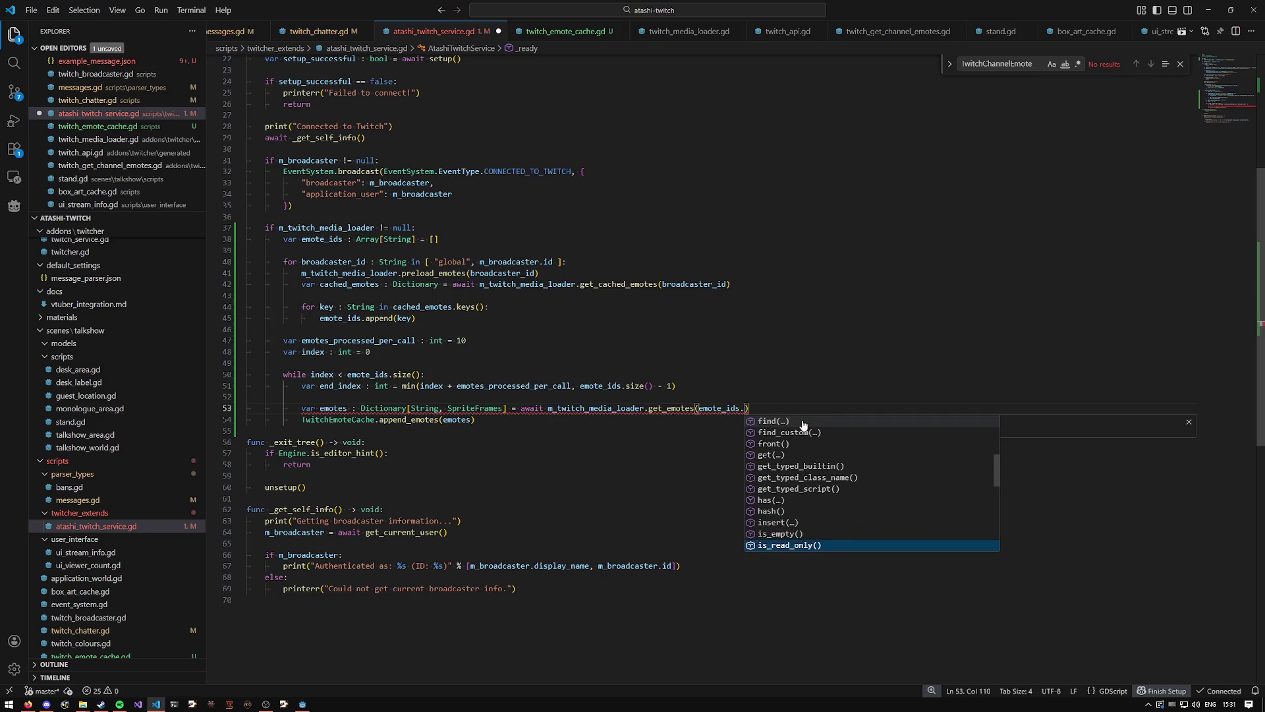
key("Down")
key("Down")
key("Down")
key("Down")
key("Down")
key("Down")
key("Down")
key("Down")
key("Down")
key("Down")
key("Down")
key("Down")
key("Down")
key("Down")
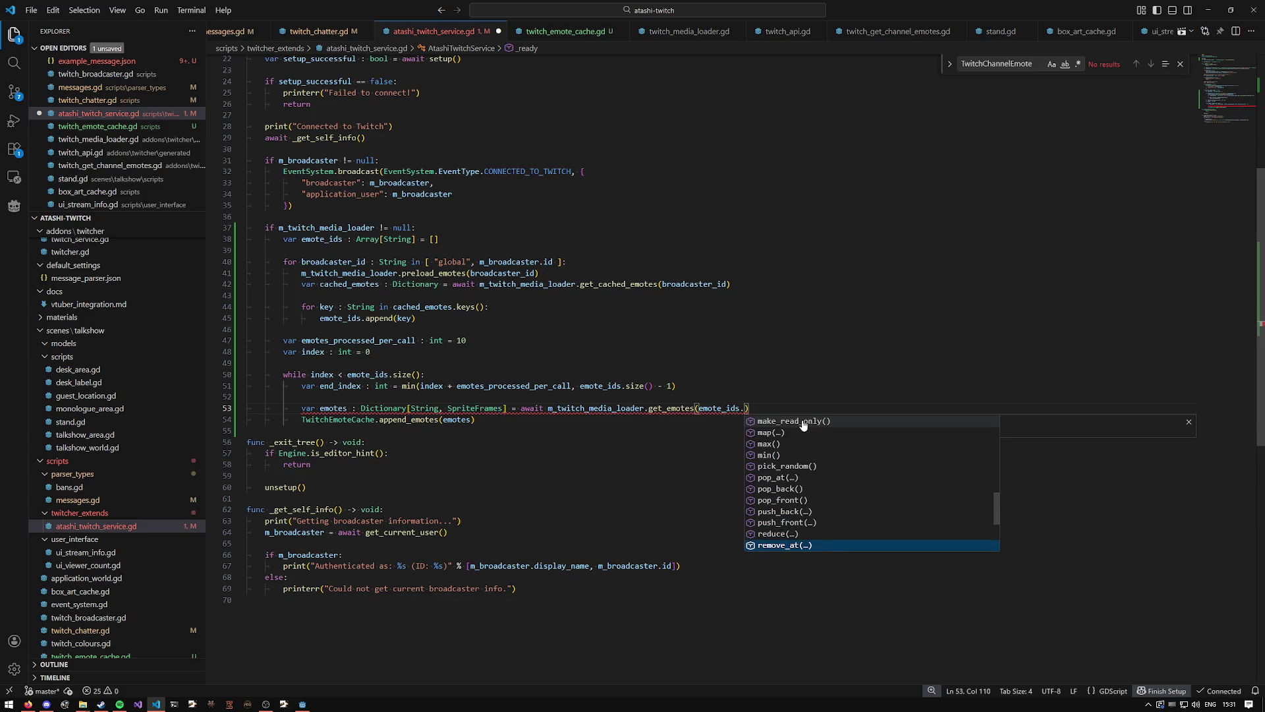
key("Down")
key("Up")
key("Up")
key("Up")
key("Up")
key("Up")
key("Up")
key("Escape")
key("Return")
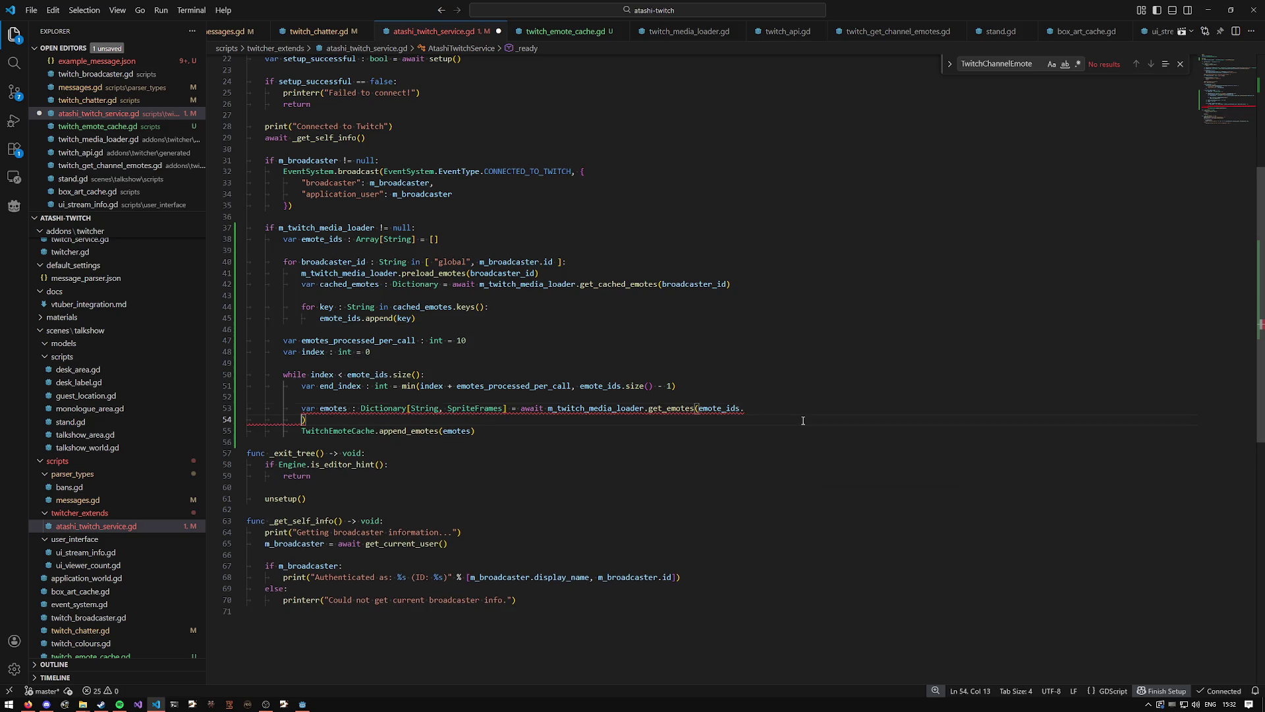
key("ctrl+z")
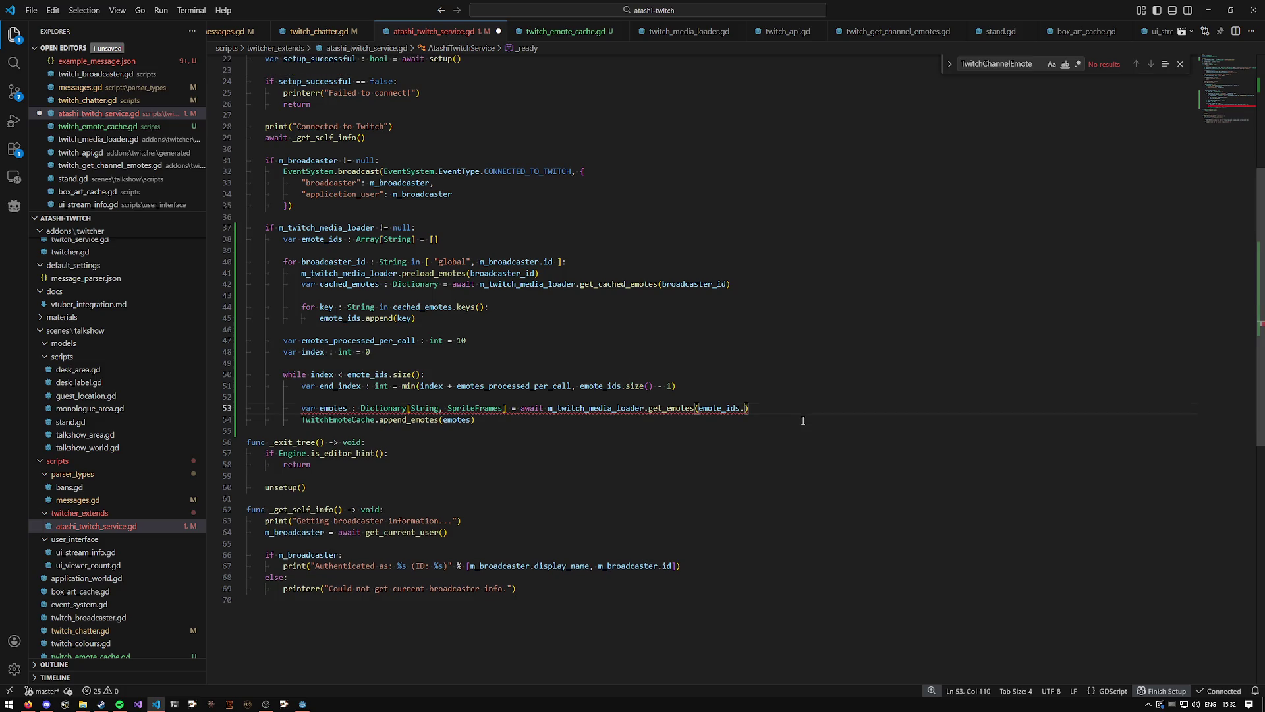
key("ctrl+space")
Make the fetch call use emote_ids.slice(index, end_index).
key("Down")
key("Down")
key("Down")
key("Down")
key("Down")
key("Down")
key("Down")
key("Down")
key("Down")
key("Down")
key("Down")
key("Down")
key("Down")
key("Down")
key("Down")
key("Down")
key("Down")
key("Down")
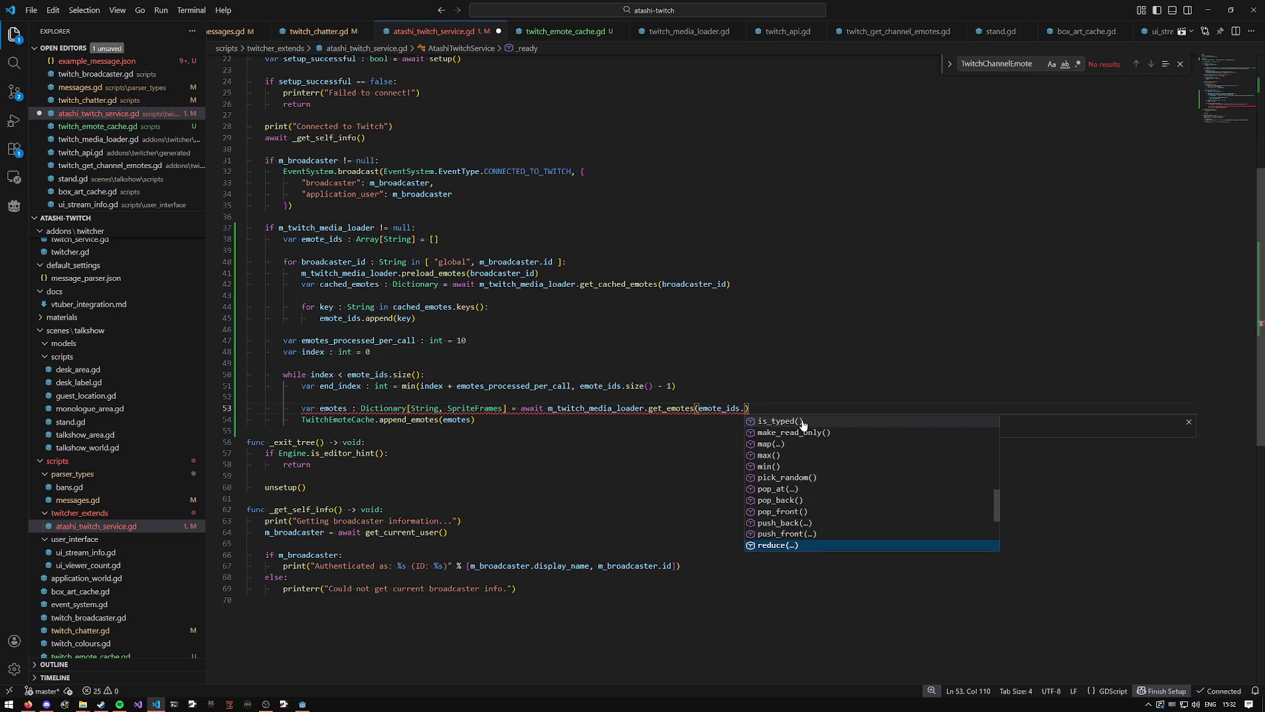
key("Down")
key("Down")
key("Down")
key("Down")
key("Down")
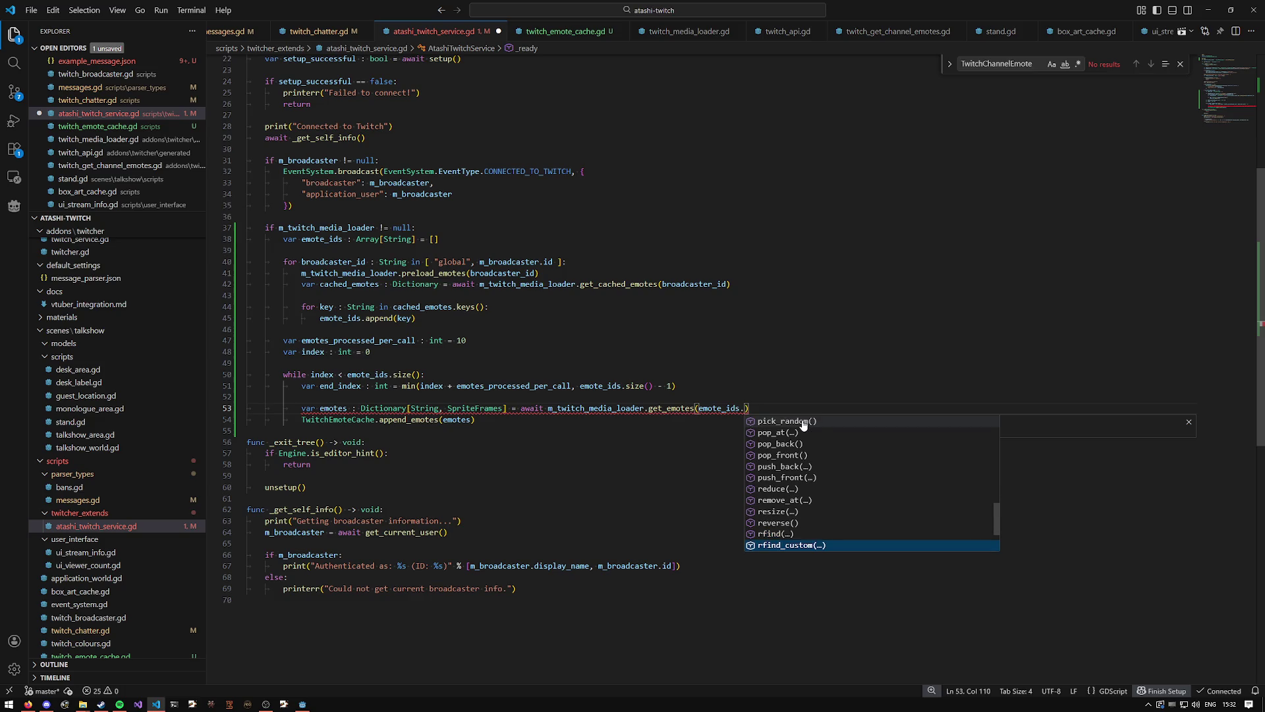
key("Down")
key("Down")
key("Down")
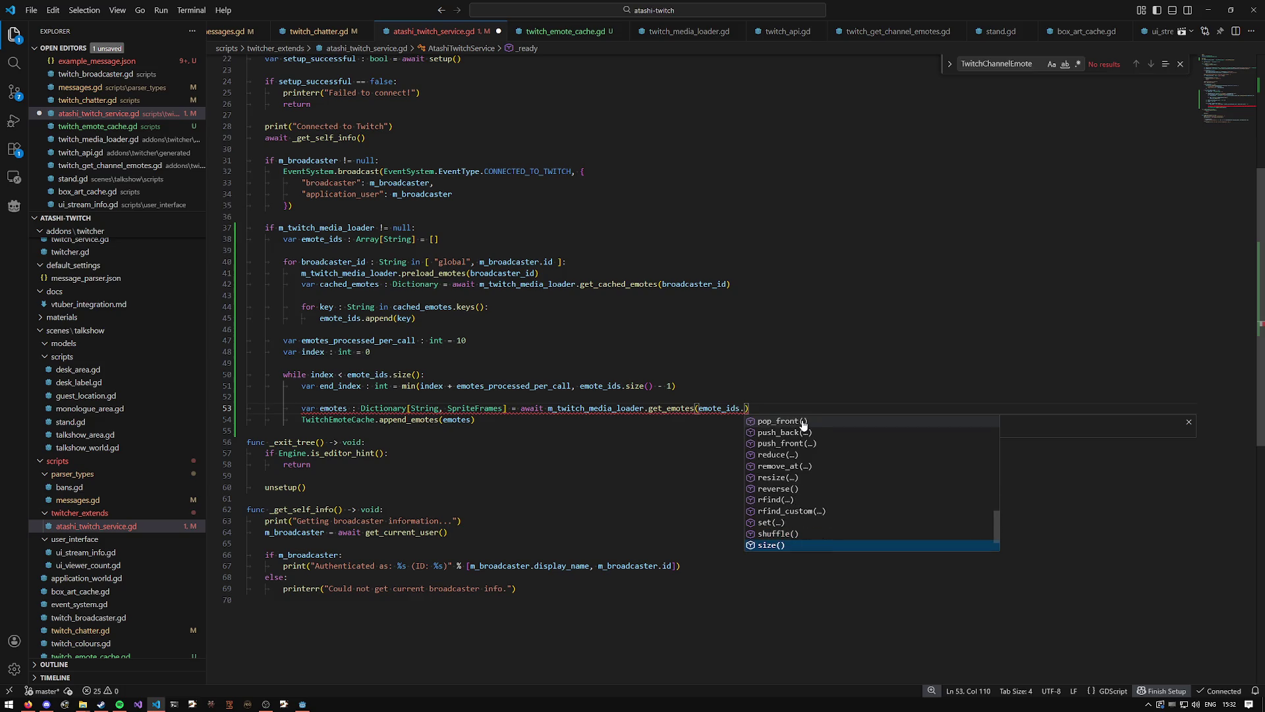
key("Down")
key("Down")
key("Up")
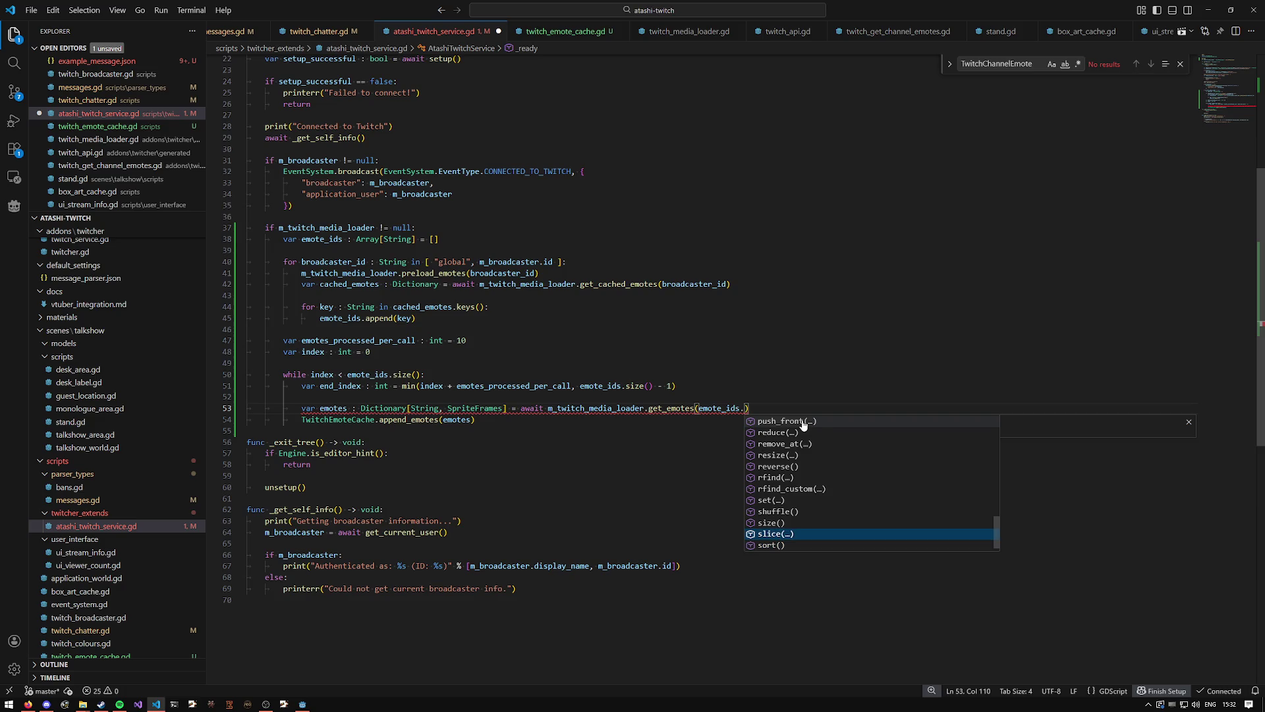
key("Return")
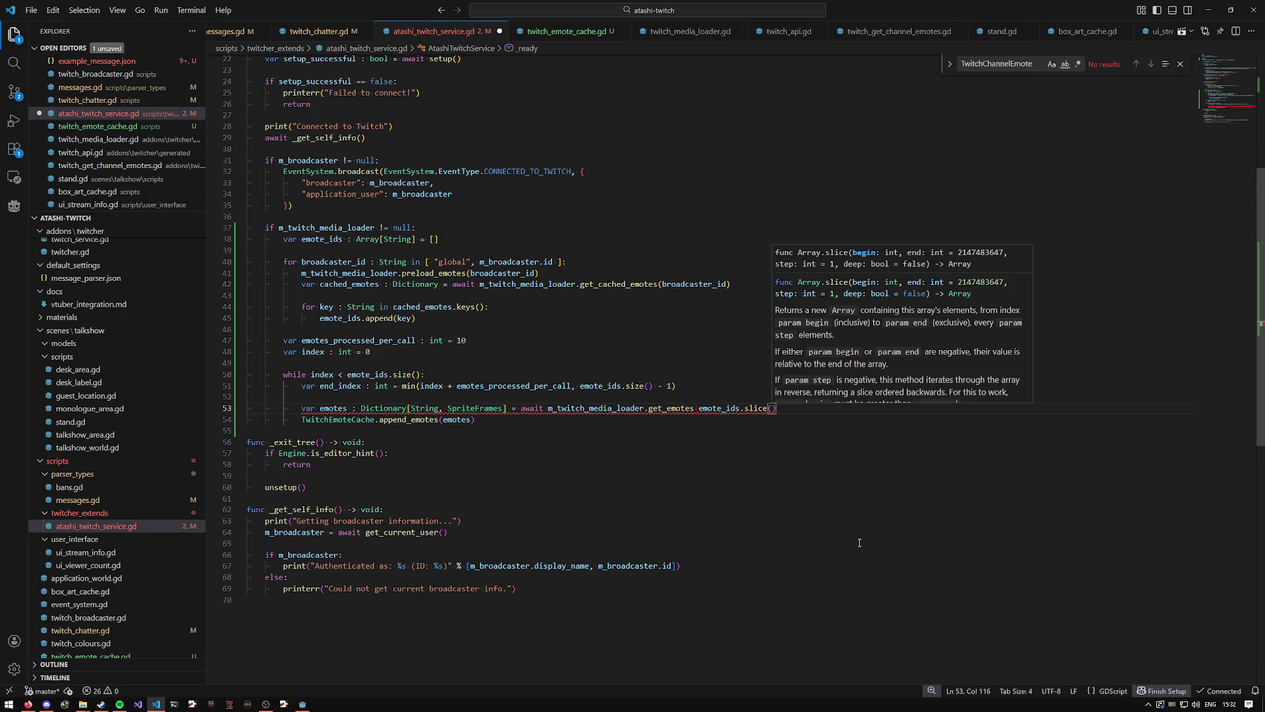
type("index, end")
key("Tab")
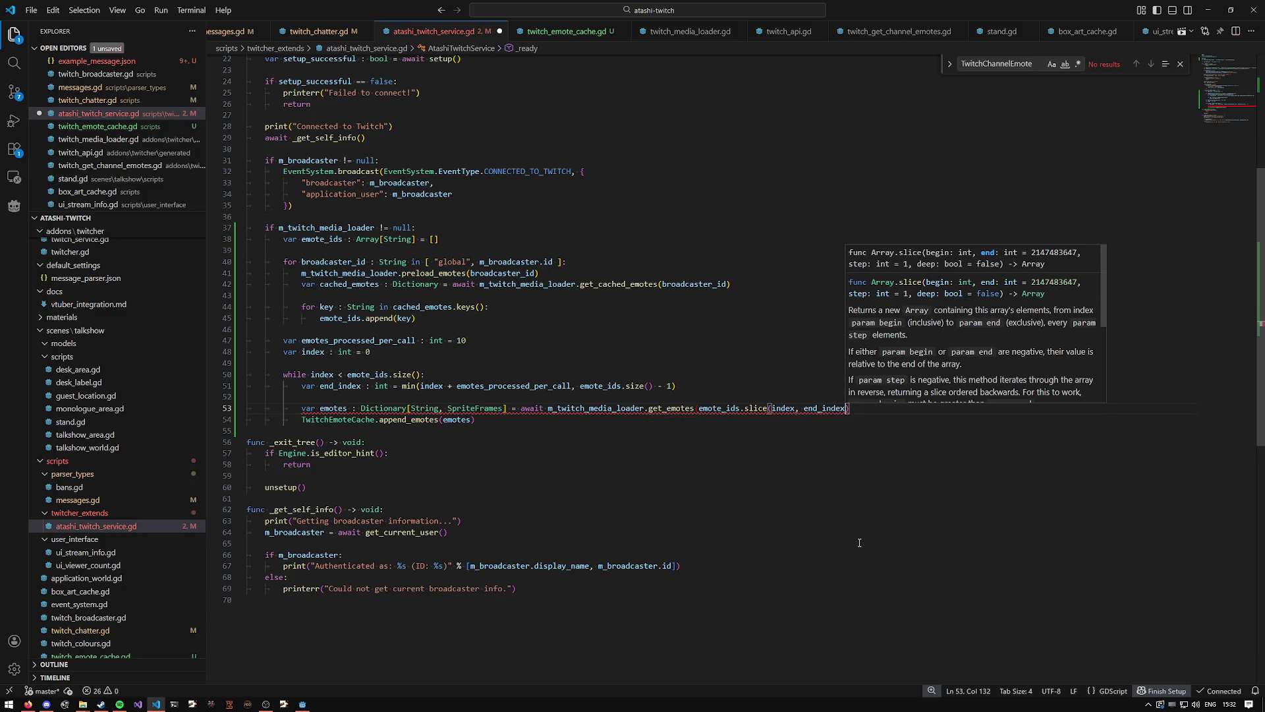
type(")")
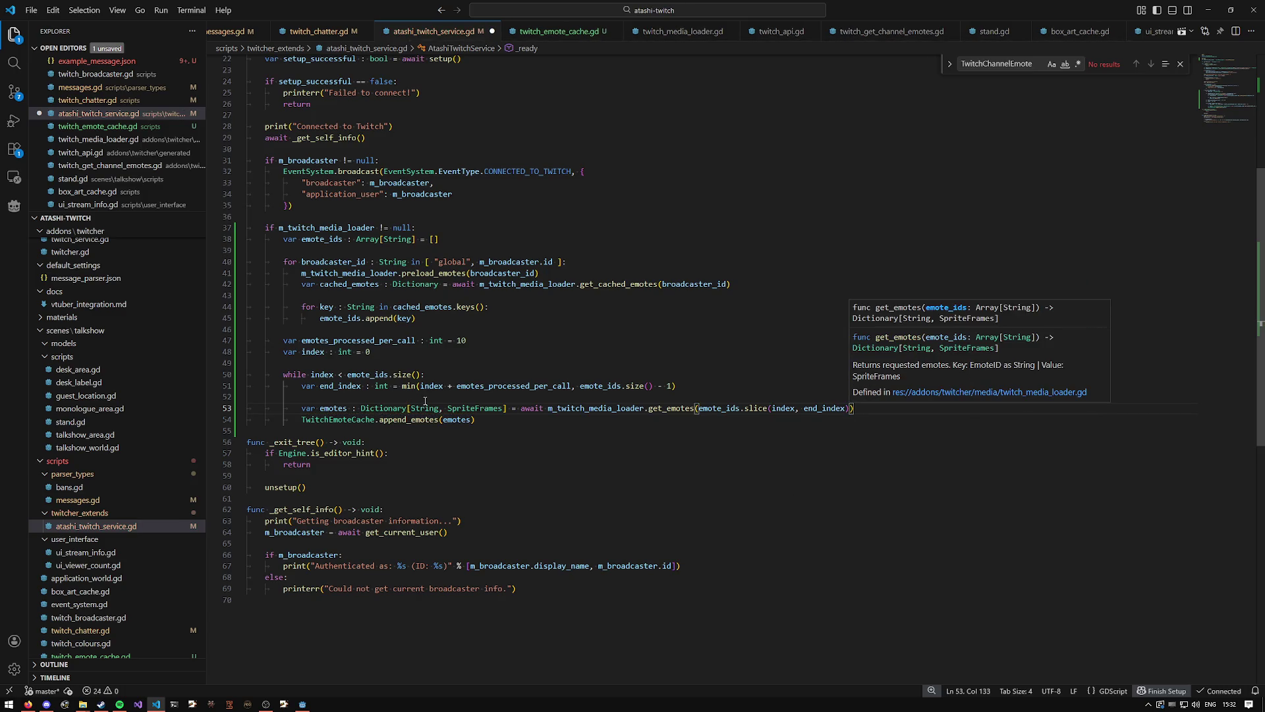
Add 'index = end_index' after append_emotes, save the script, and run the project in Godot.
key("Up")
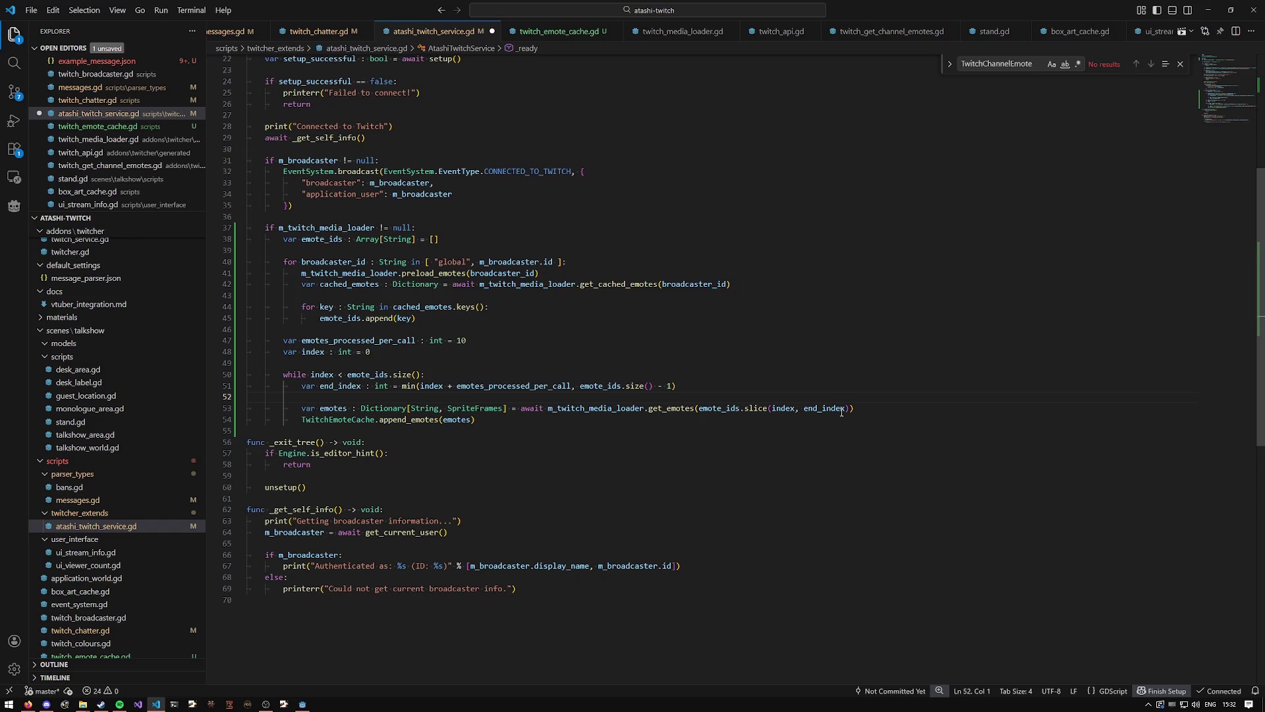
key("Down")
key("Down")
key("End")
key("Return")
type("index = end")
key("Tab")
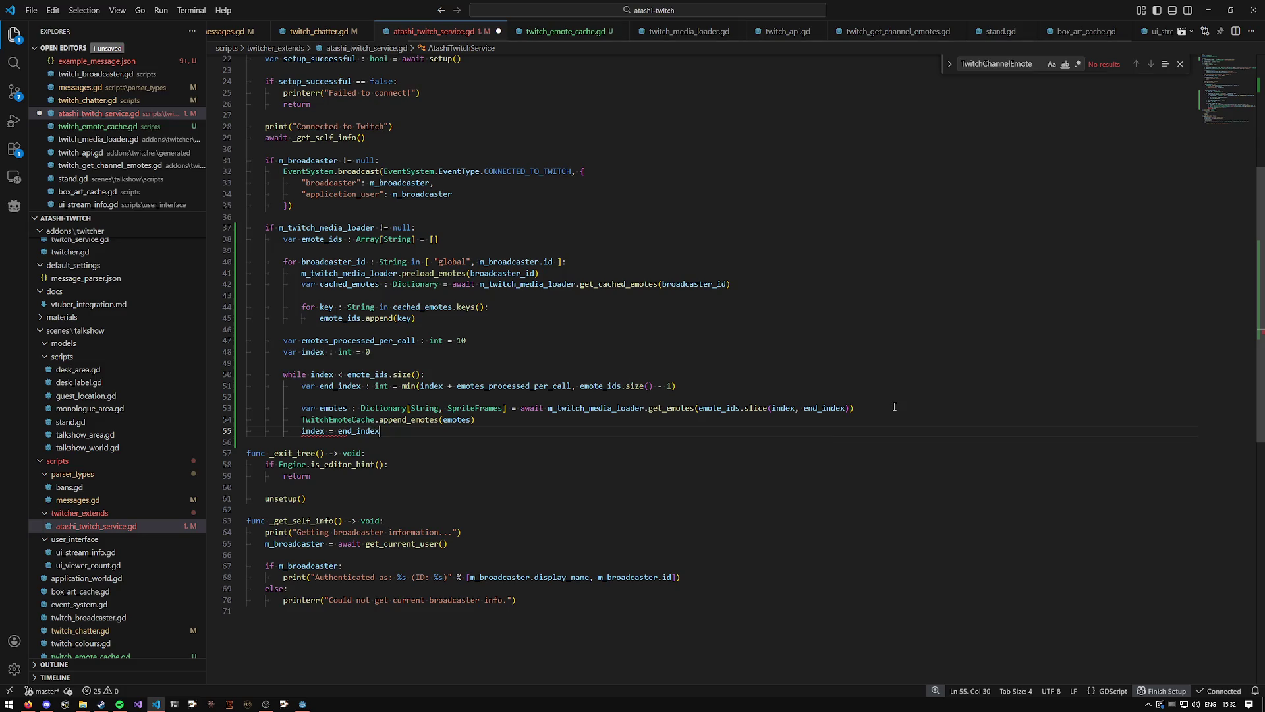
key("ctrl+s")
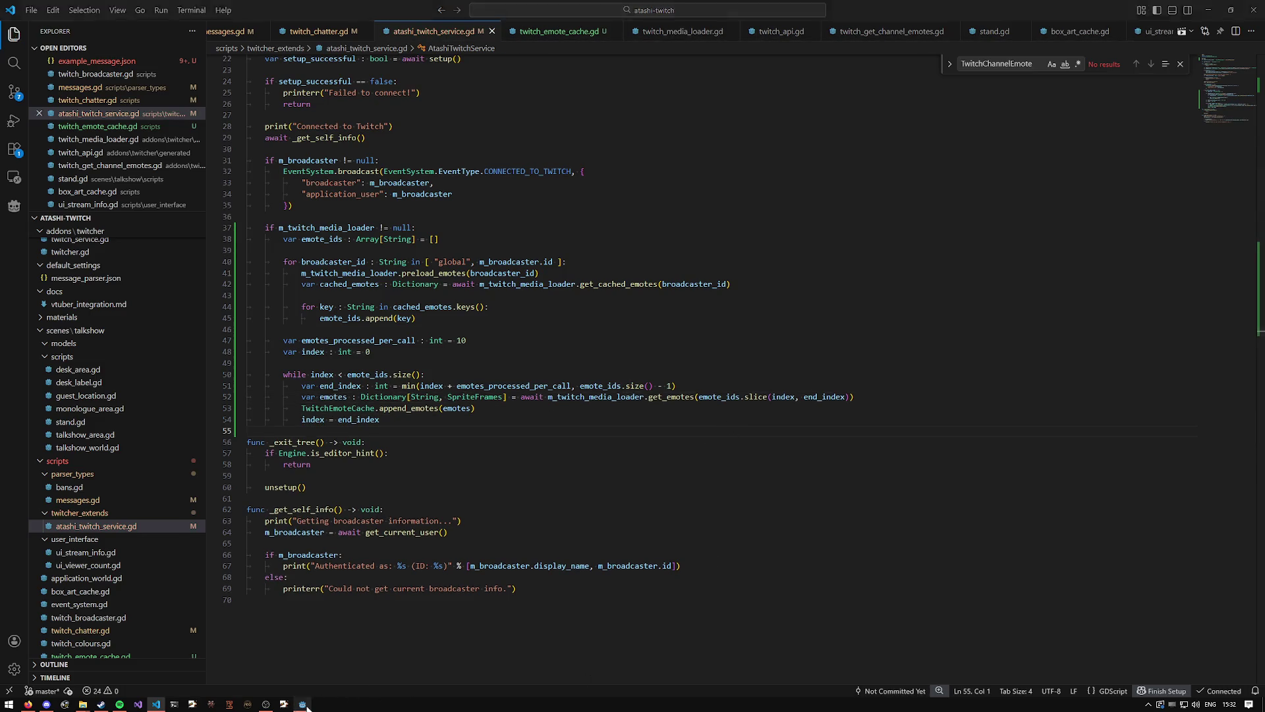
key("alt+Tab")
left_click(1108, 25)
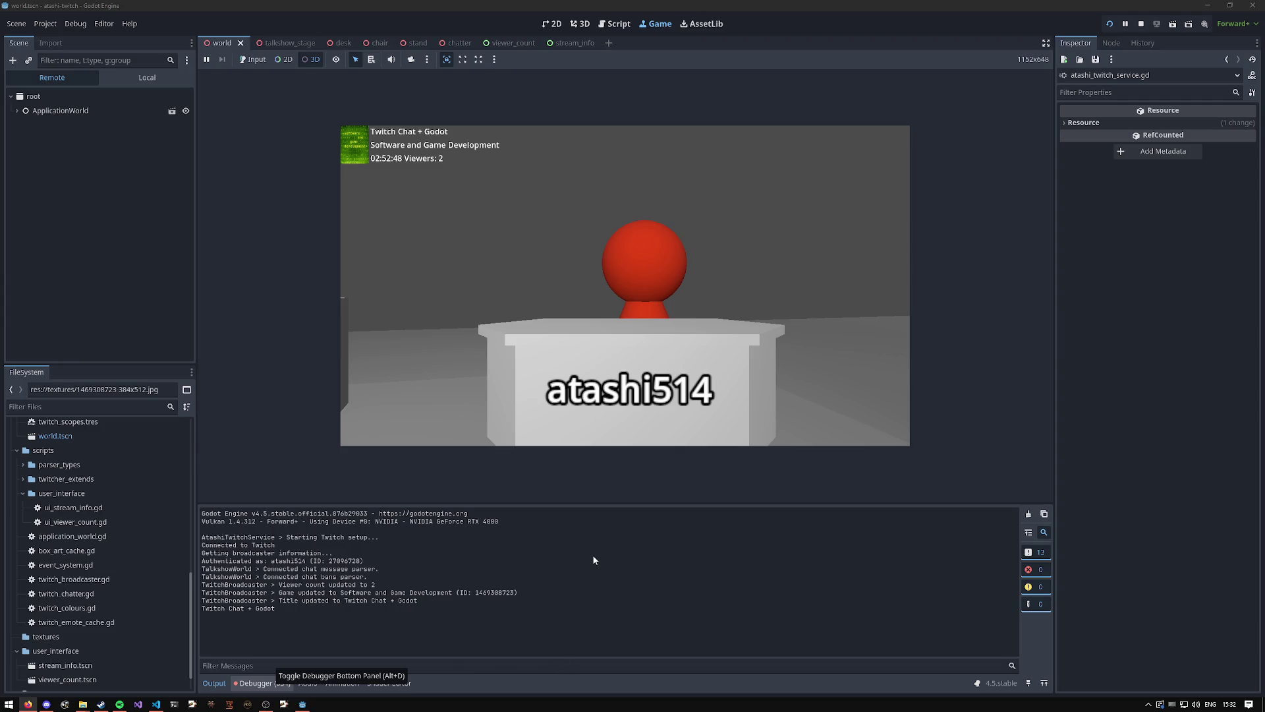
Stop the running talk-show scene, after which the Godot editor freezes.
left_click(1140, 24)
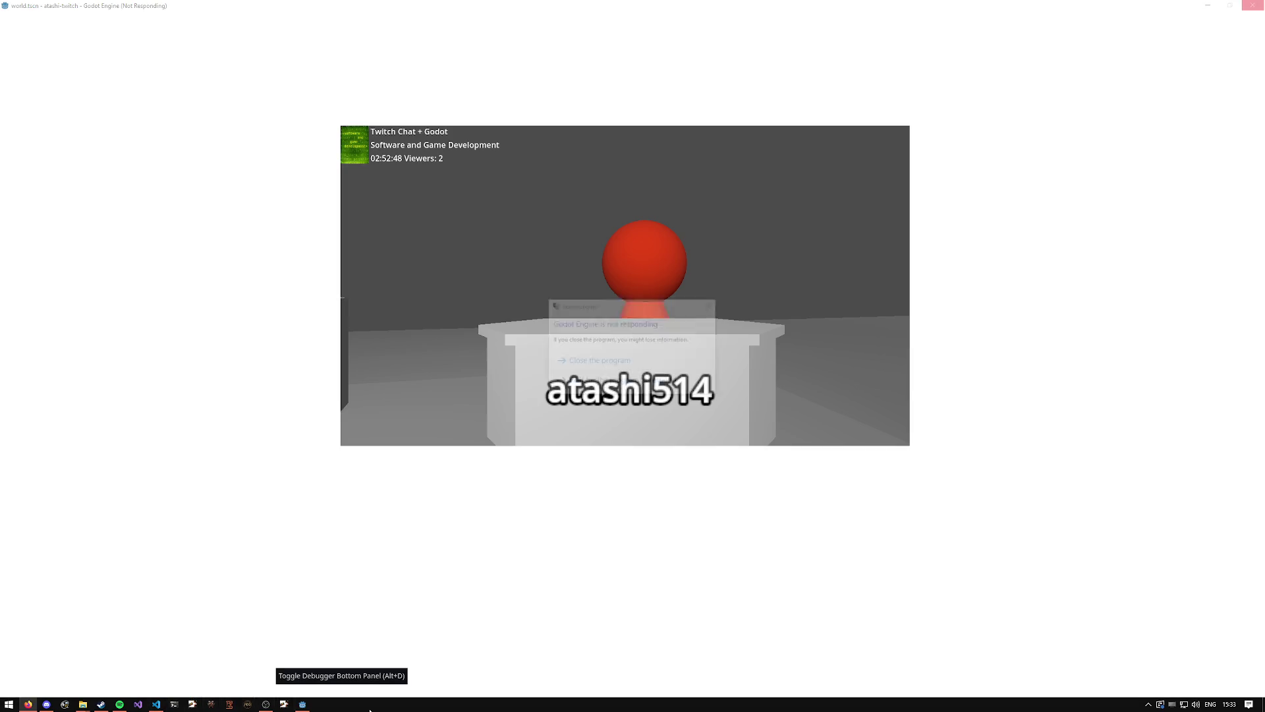
End the hung Godot_v4.5-stable_win64.exe process from Task Manager's Details list and close Task Manager.
right_click(372, 705)
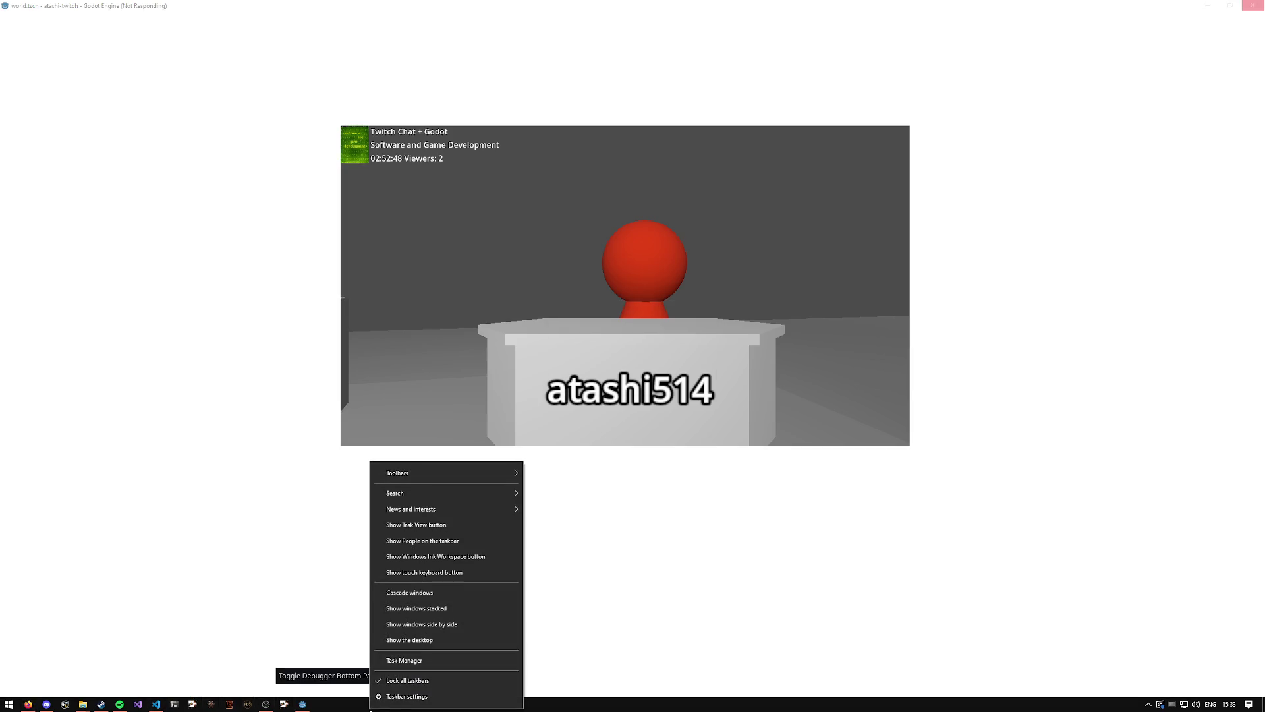
left_click(404, 659)
left_click(286, 227)
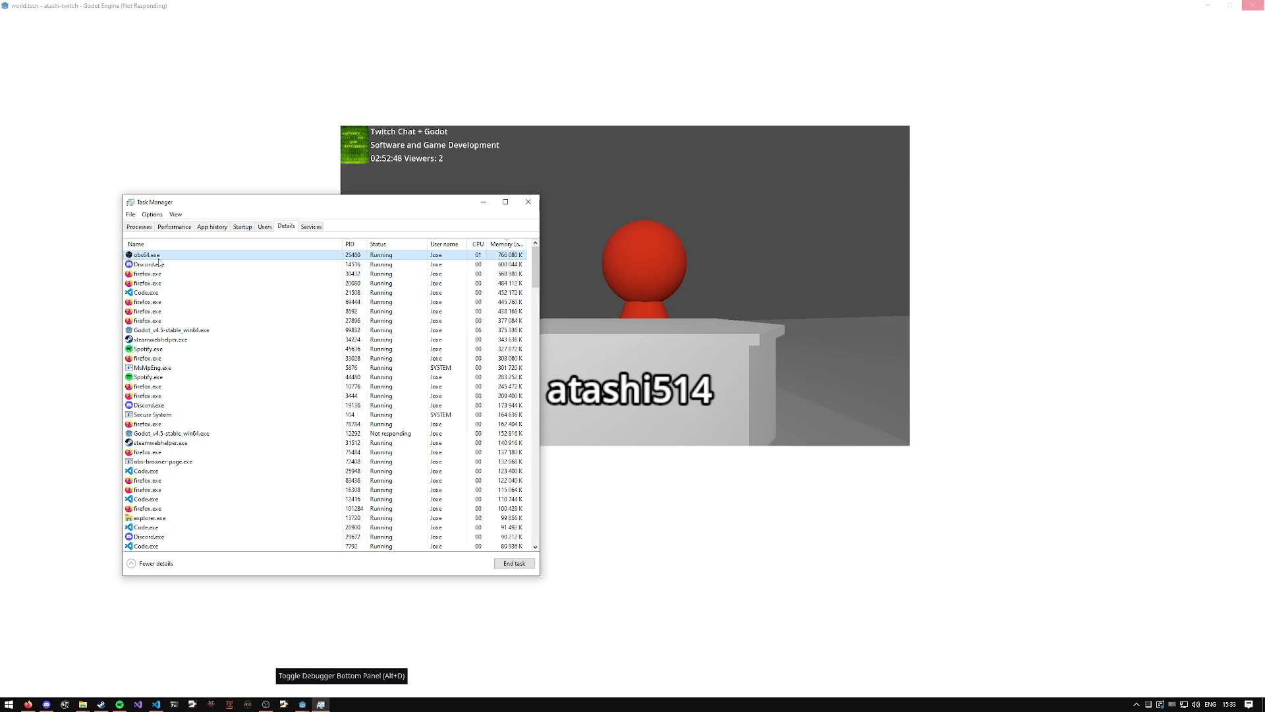
left_click(168, 321)
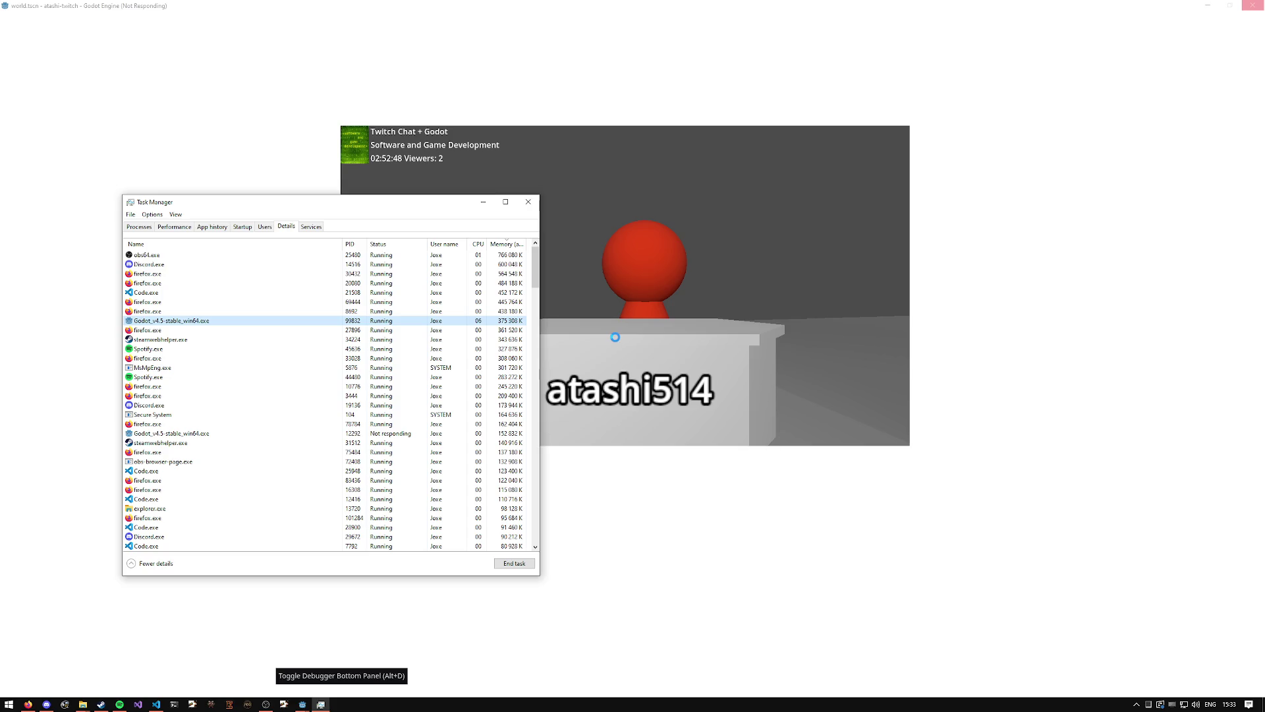
key("Delete")
key("Return")
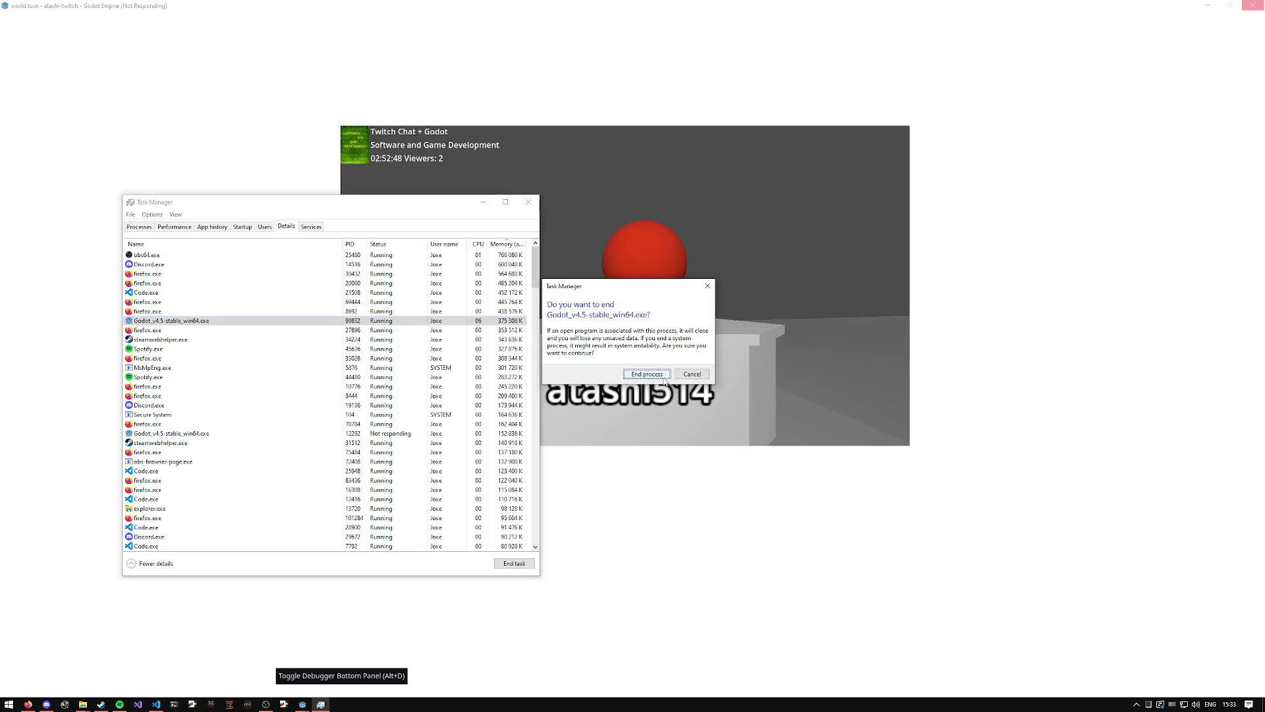
left_click(528, 207)
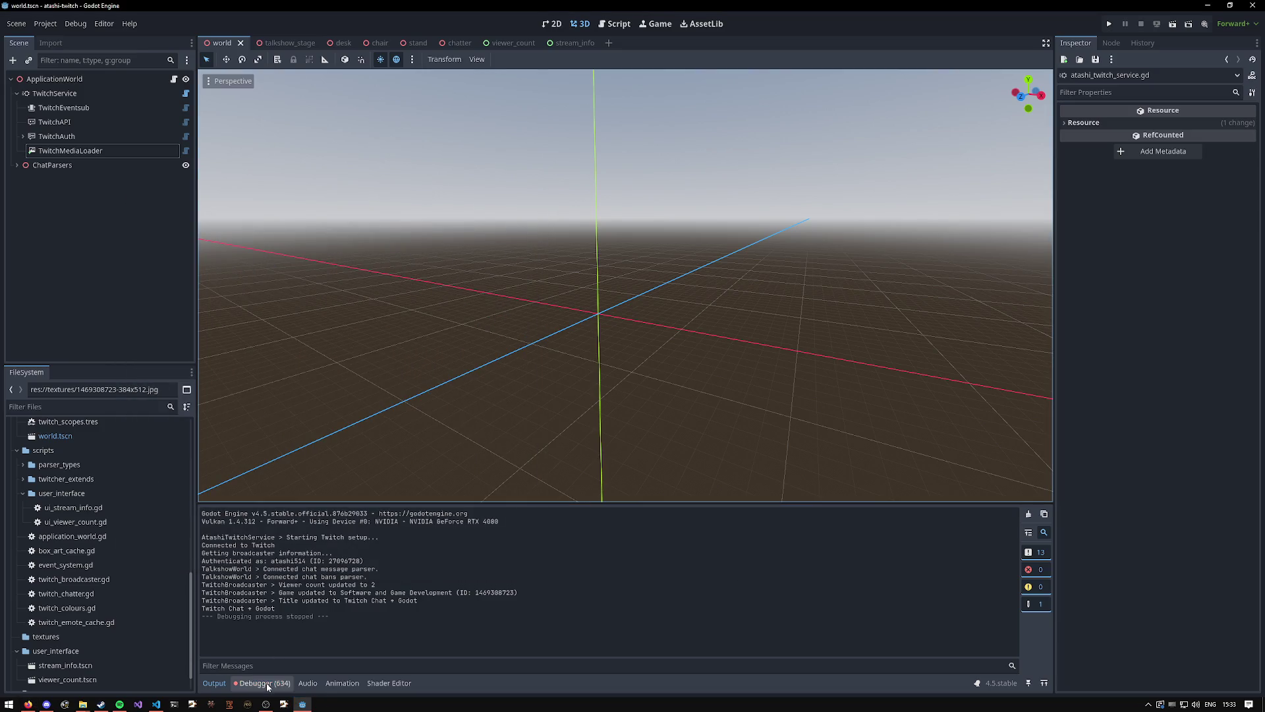
Review the get_emotes string-formatting errors in Godot's Debugger, then return to the script in VS Code.
left_click(261, 683)
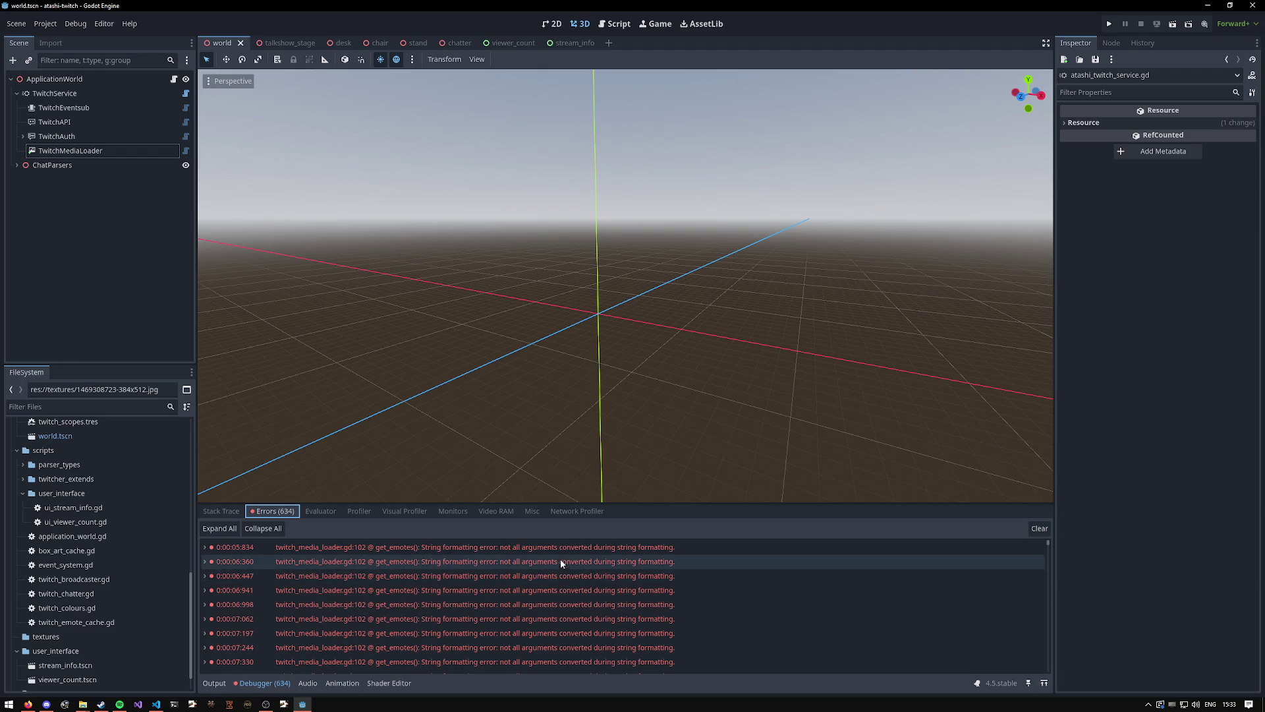
left_click(560, 548)
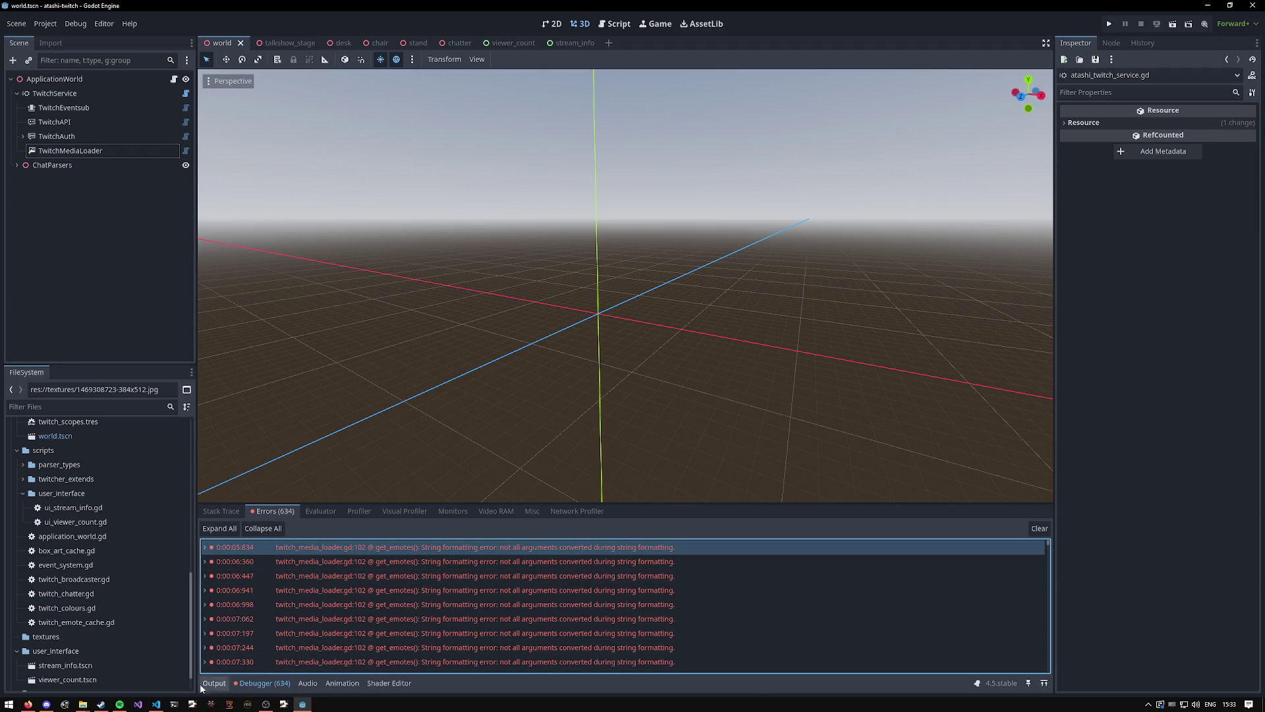
left_click(155, 704)
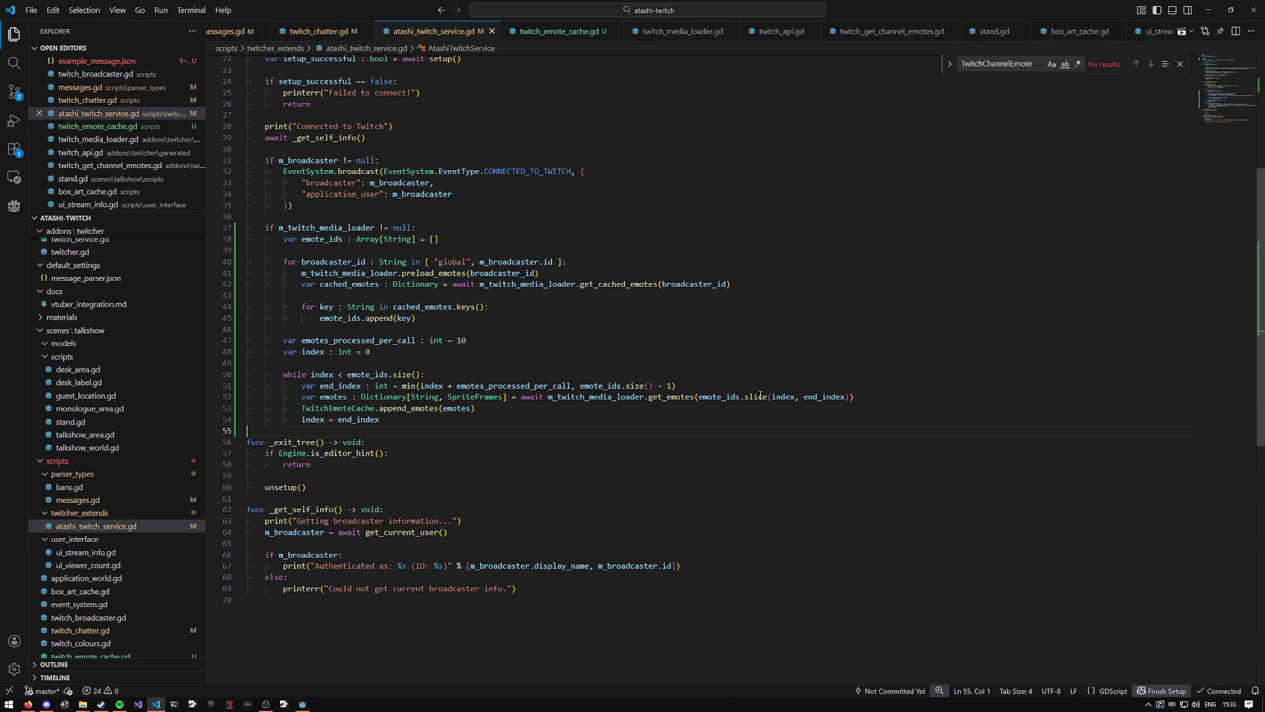
mouse_move(758, 396)
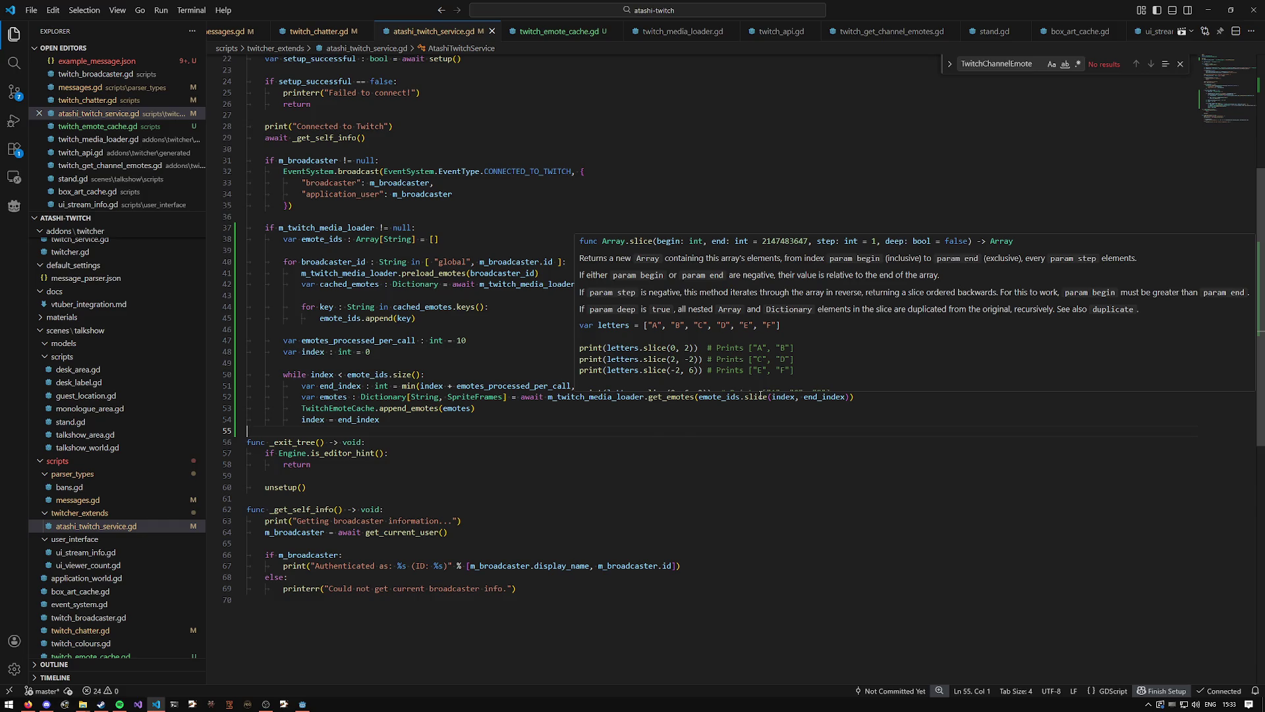
left_click(302, 704)
scroll(527, 631, "down", 5)
scroll(527, 630, "down", 3)
scroll(676, 628, "down", 1)
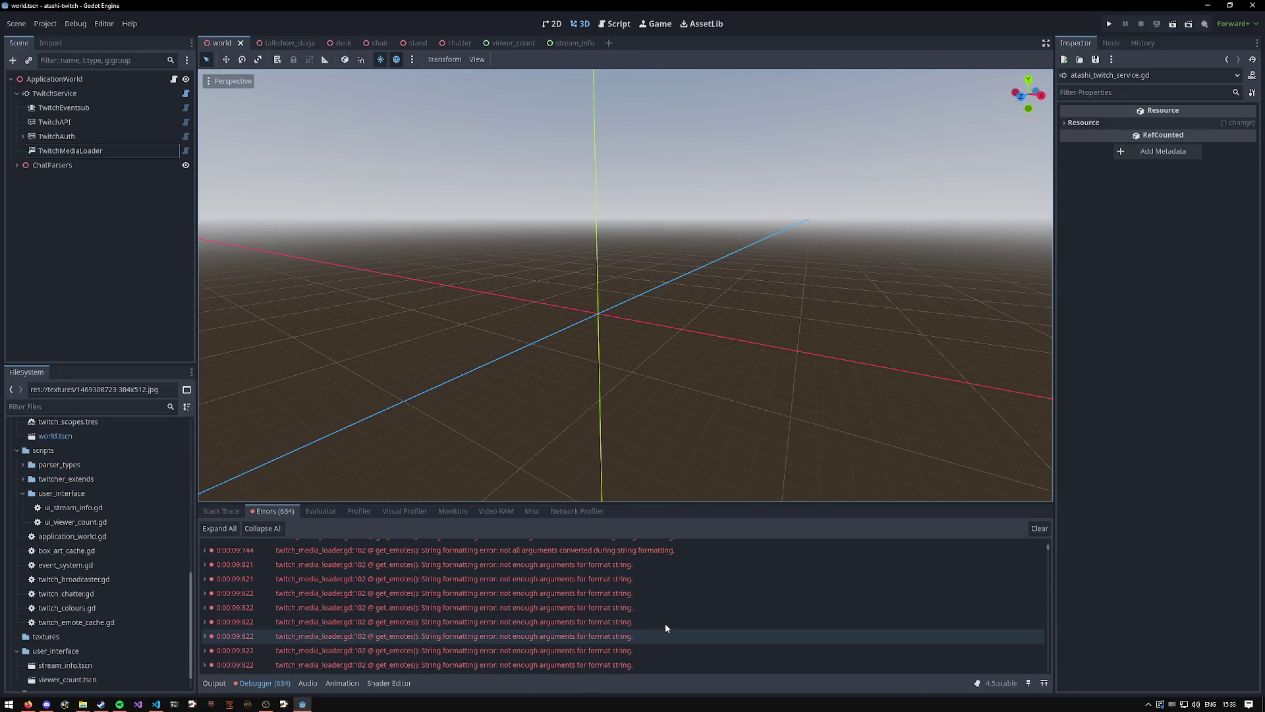
key("alt+Tab")
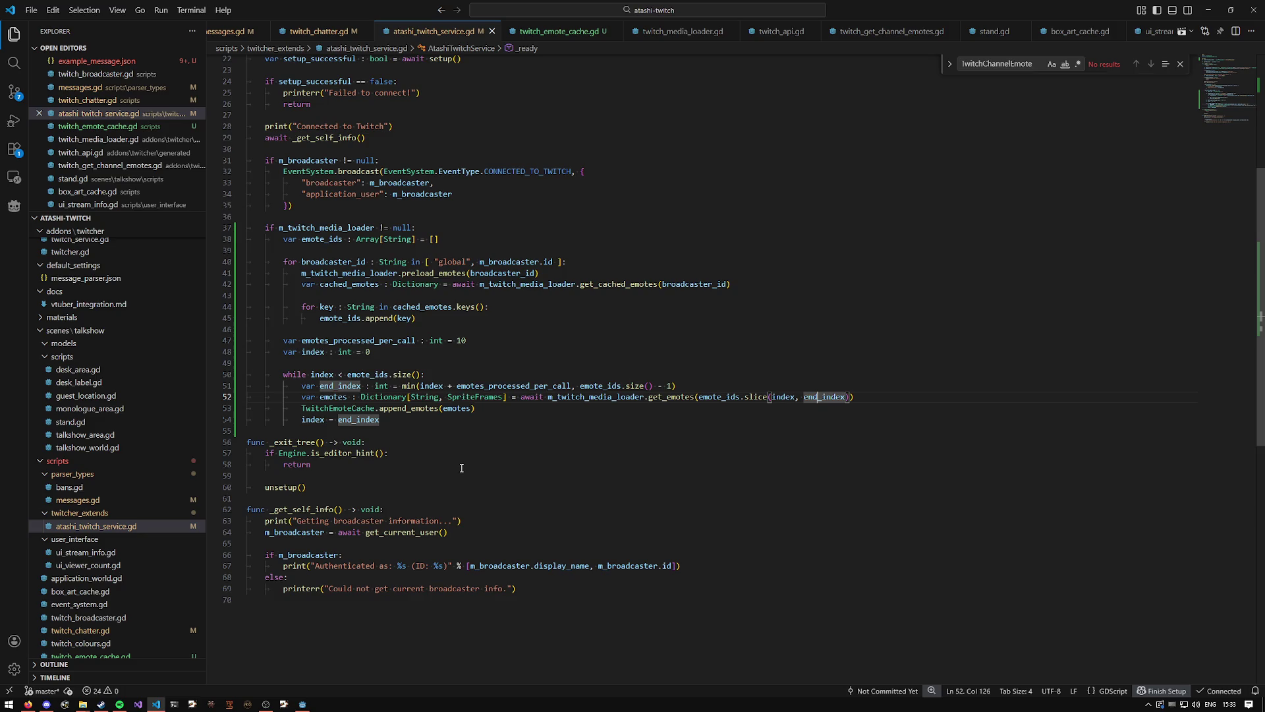
Make the loop run while index < emote_ids.size() - 1 and print index and end_index after end_index, then save.
left_click(421, 374)
mouse_move(475, 396)
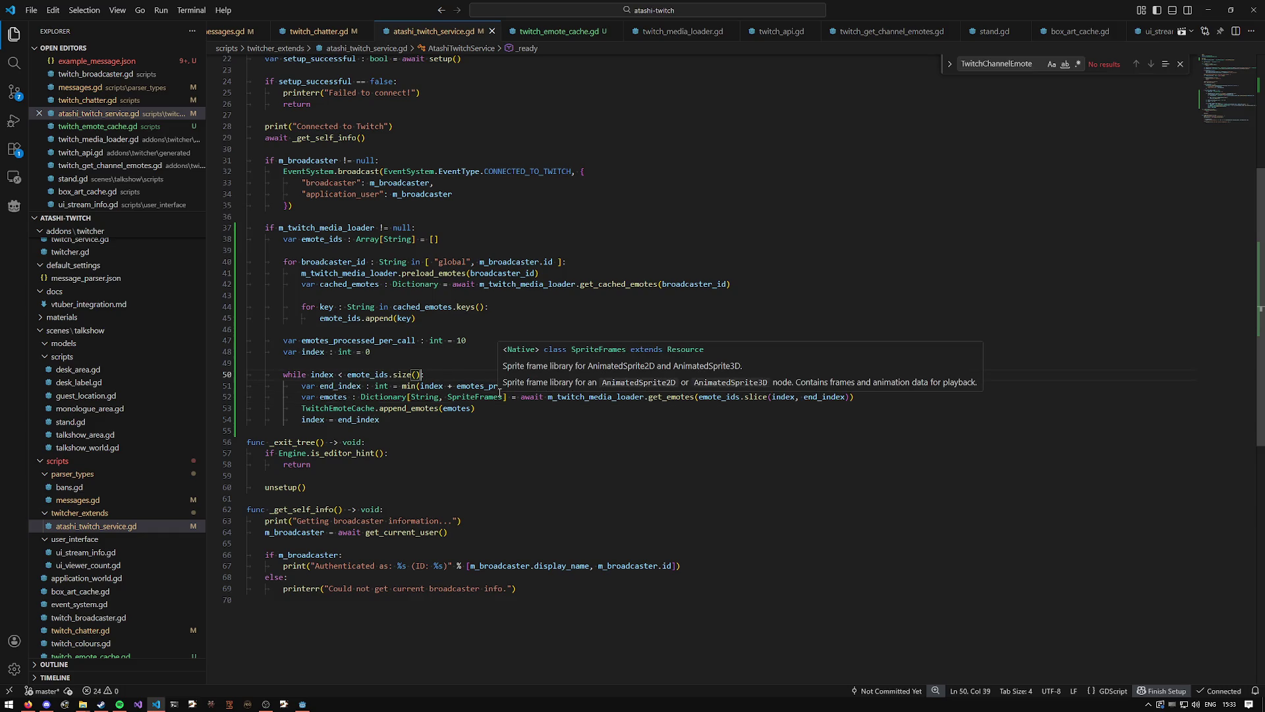
type("- 1")
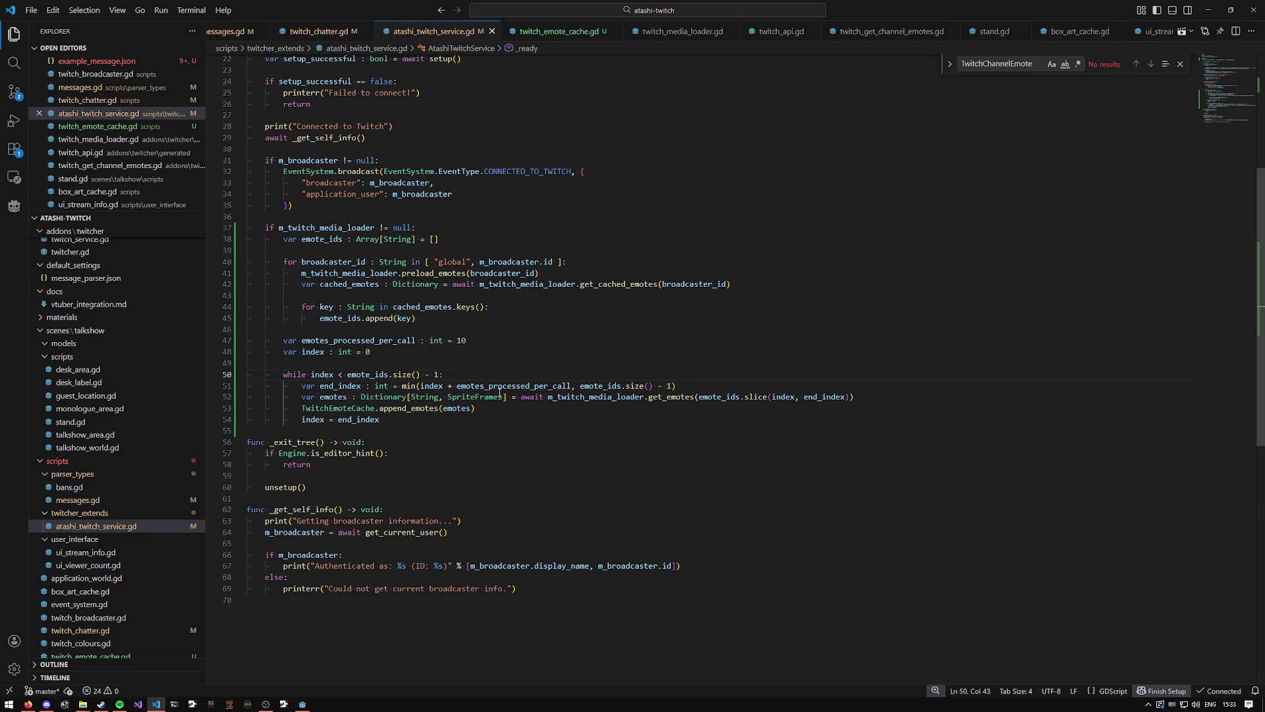
type(":")
key("Return")
type("print(\"")
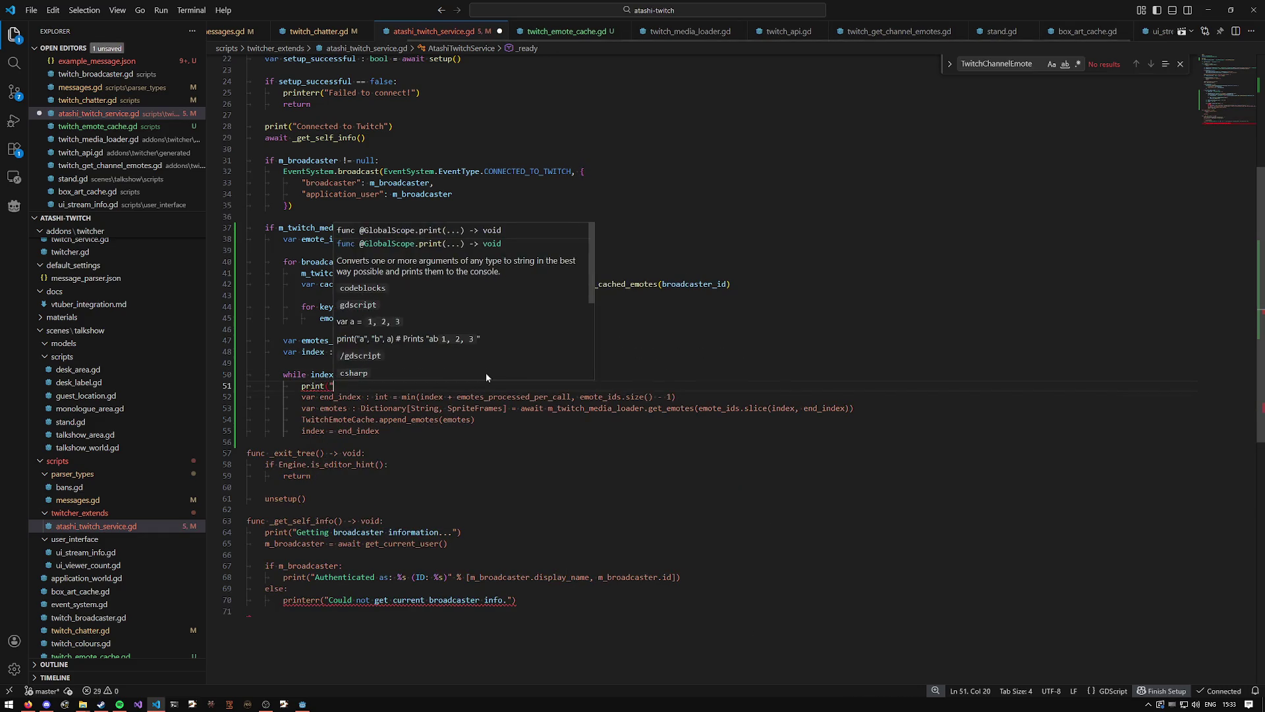
type("index {0} end_index {1}\".format (")
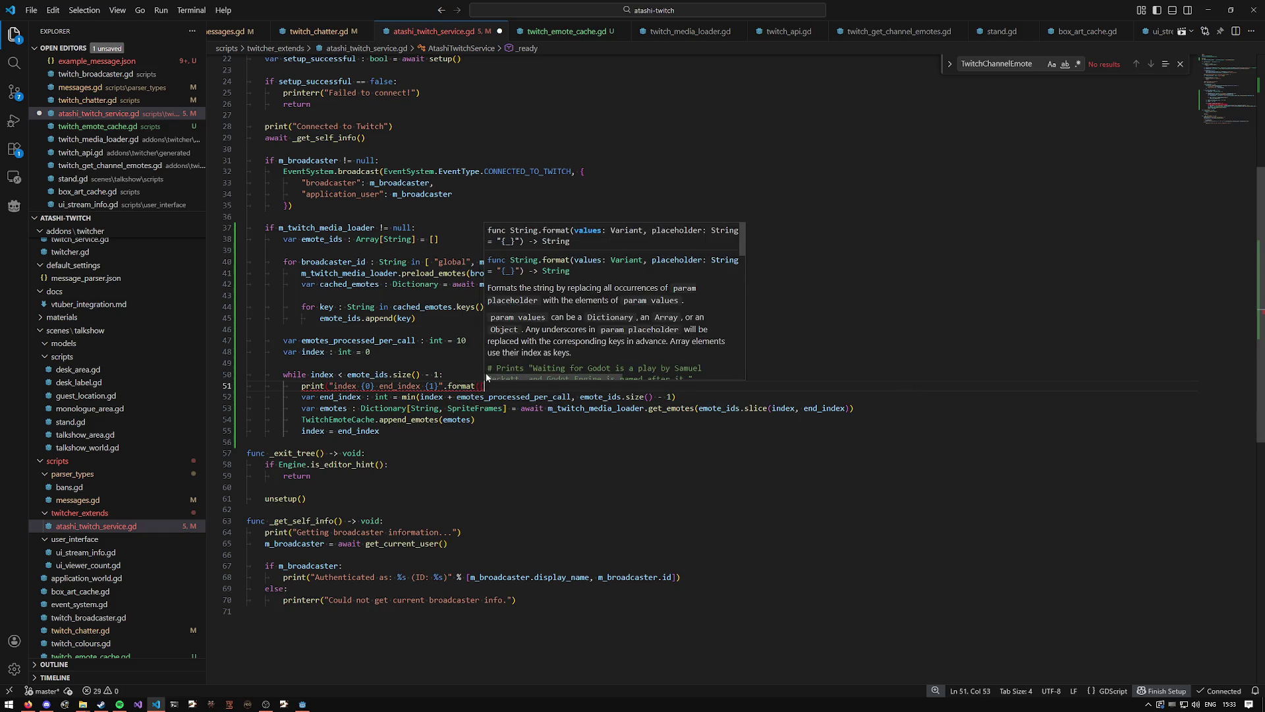
type("index, end_index])")
key("alt+Down")
key("ctrl+s")
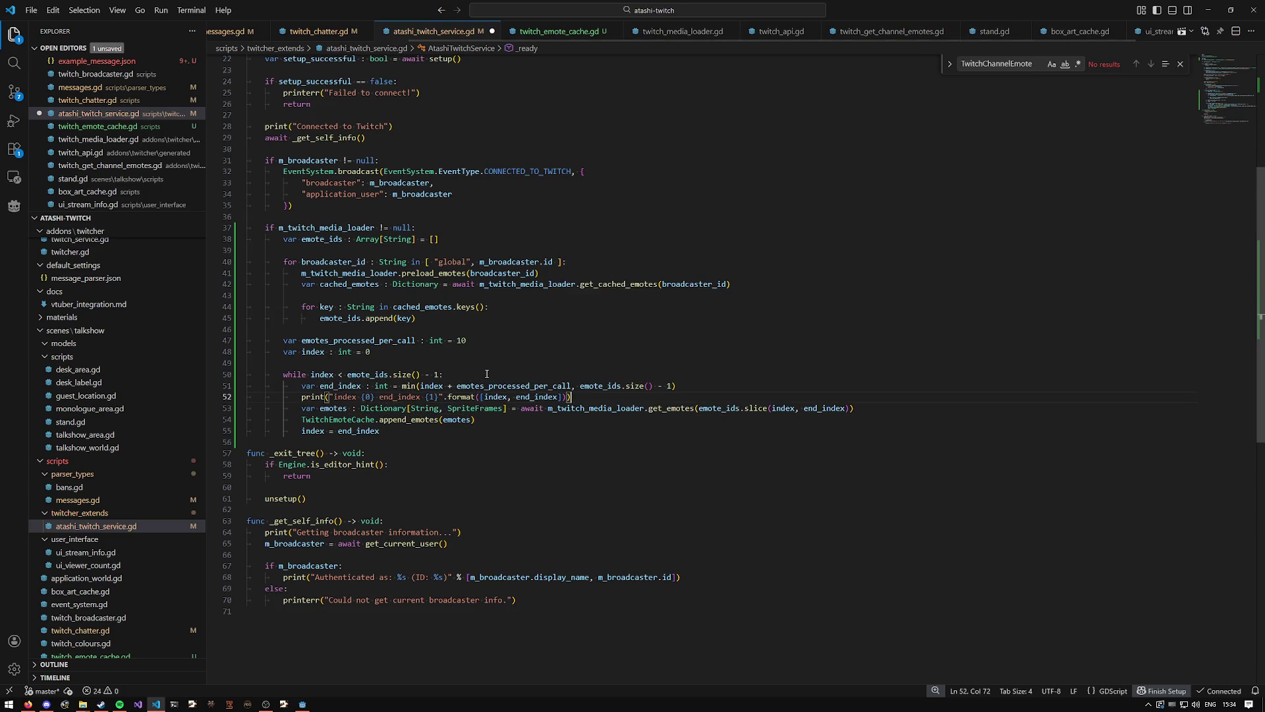
left_click(283, 704)
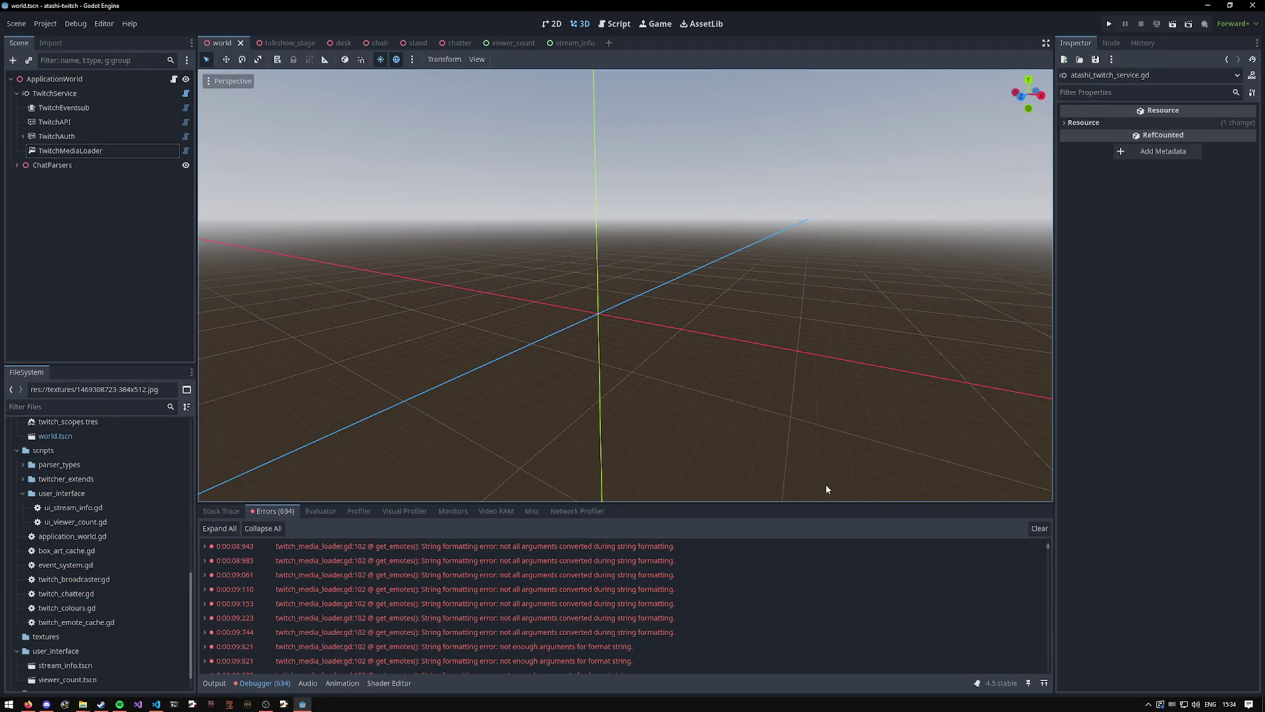
Add a break after index = end_index so the loop exits after one batch.
key("alt+Tab")
left_click(615, 429)
key("Return")
type("break")
Run the project with F5, logging "index 0 end_index 10" and one formatting error, then return to VS Code.
key("alt+Tab")
key("F5")
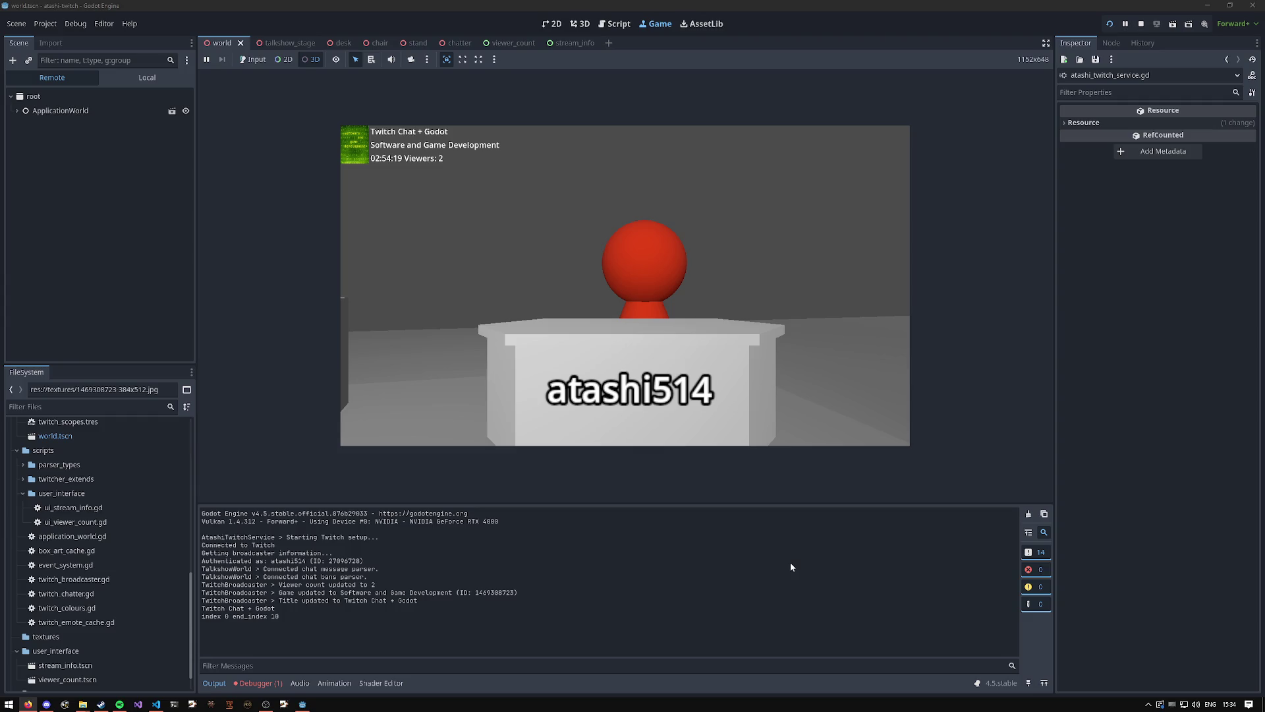
left_click(259, 682)
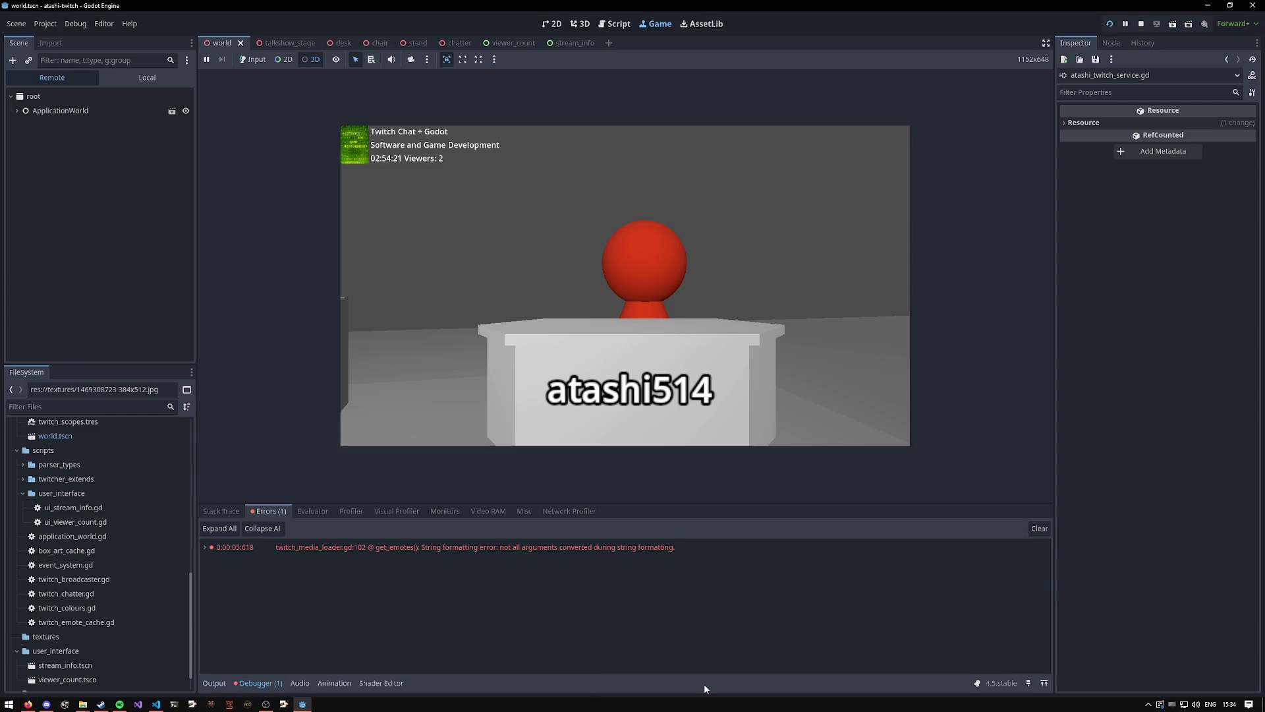
left_click(214, 683)
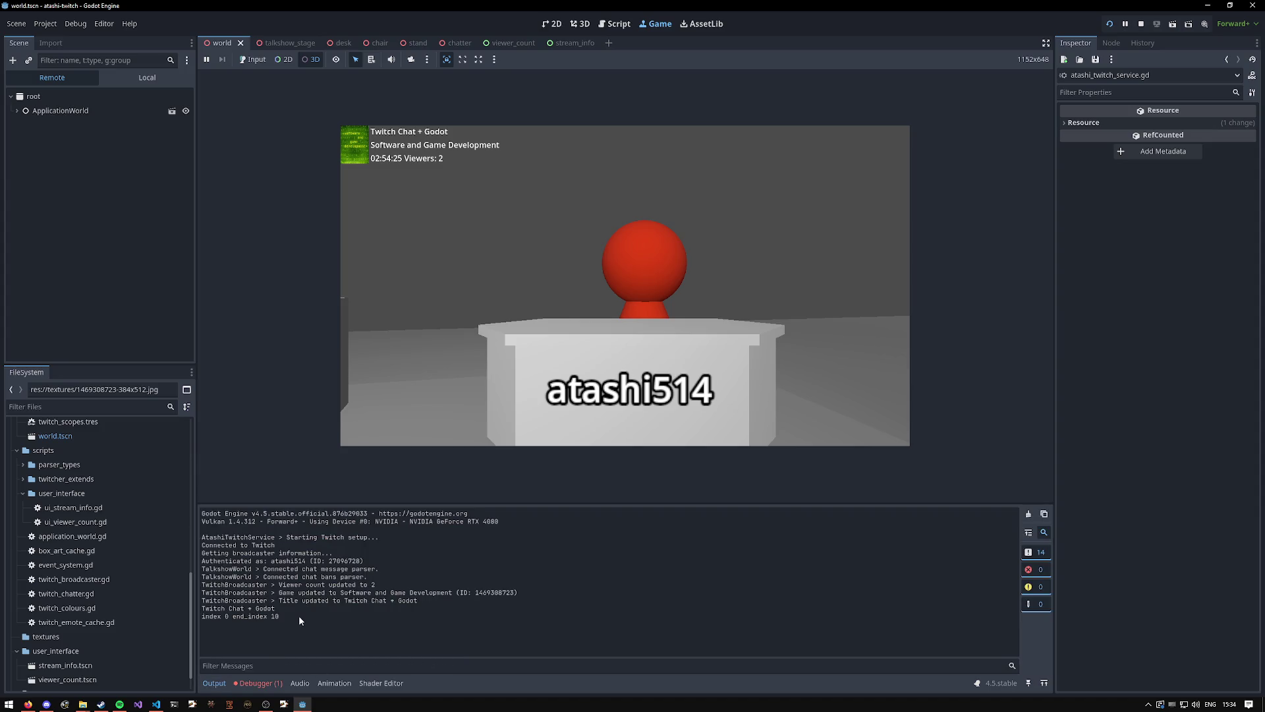
key("alt+Tab")
key("alt+Tab")
key("alt+Tab")
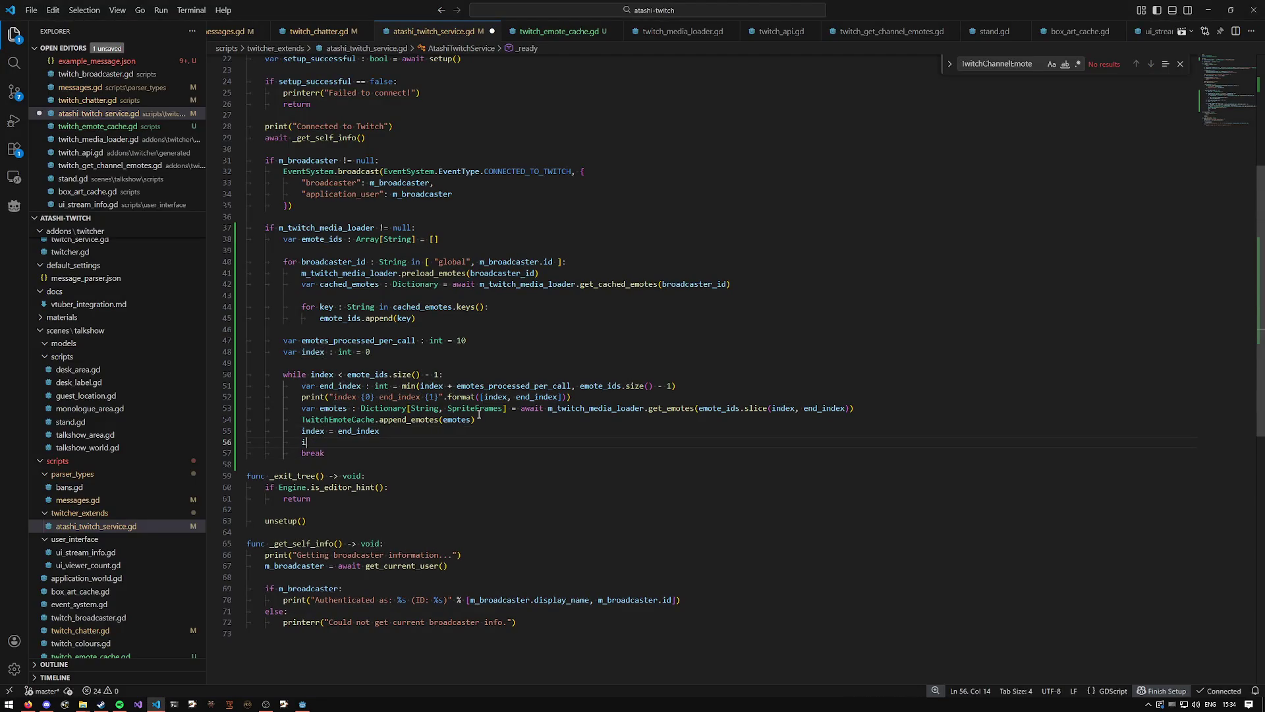
type("if index ")
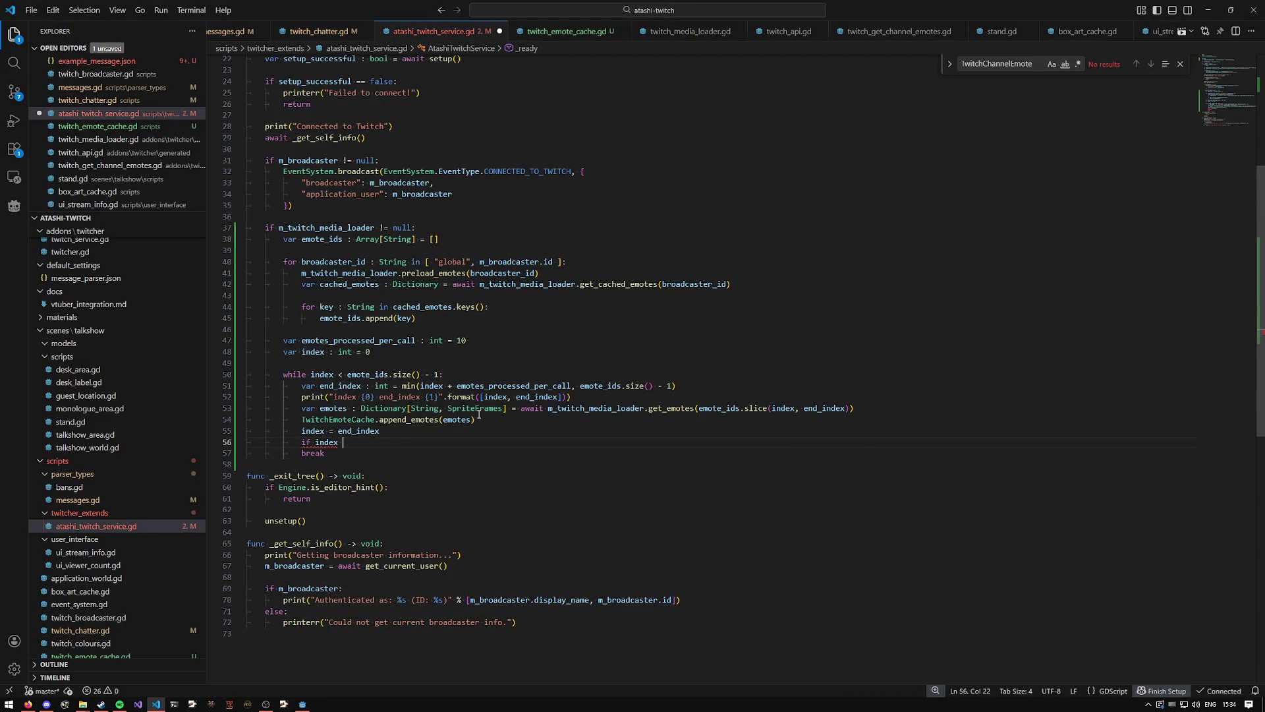
type("> 30:")
Nest the break under an if index > 30 condition and save the script.
key("Down")
key("Home")
key("Tab")
key("ctrl+s")
Reload the game in Godot, logging batches to index 30 with four get_emotes errors, then return to VS Code.
key("alt+Tab")
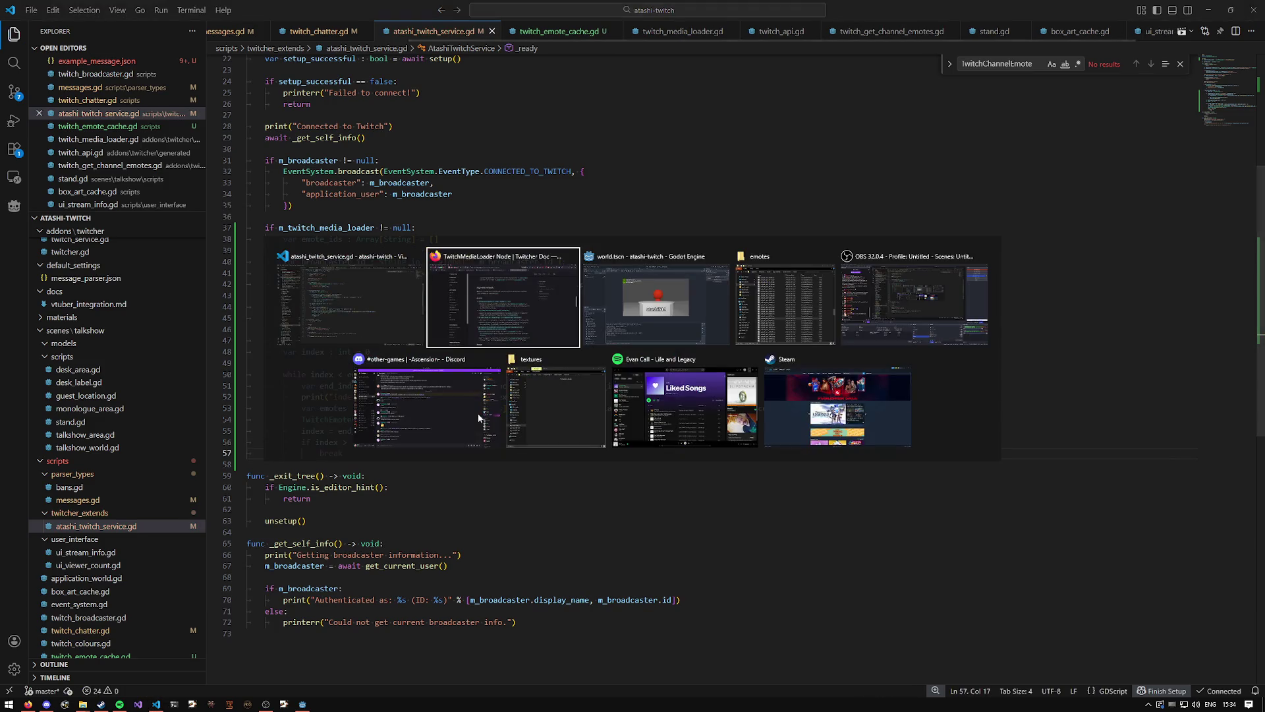
key("alt+Tab")
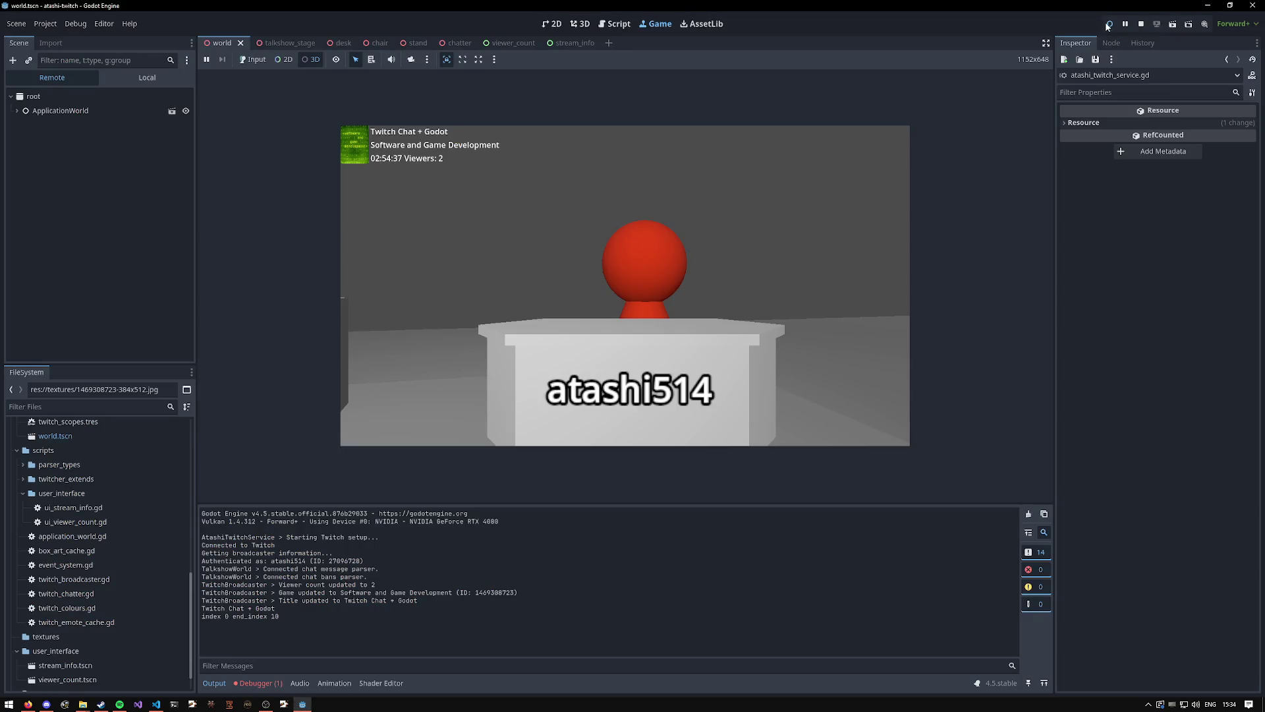
left_click(1109, 24)
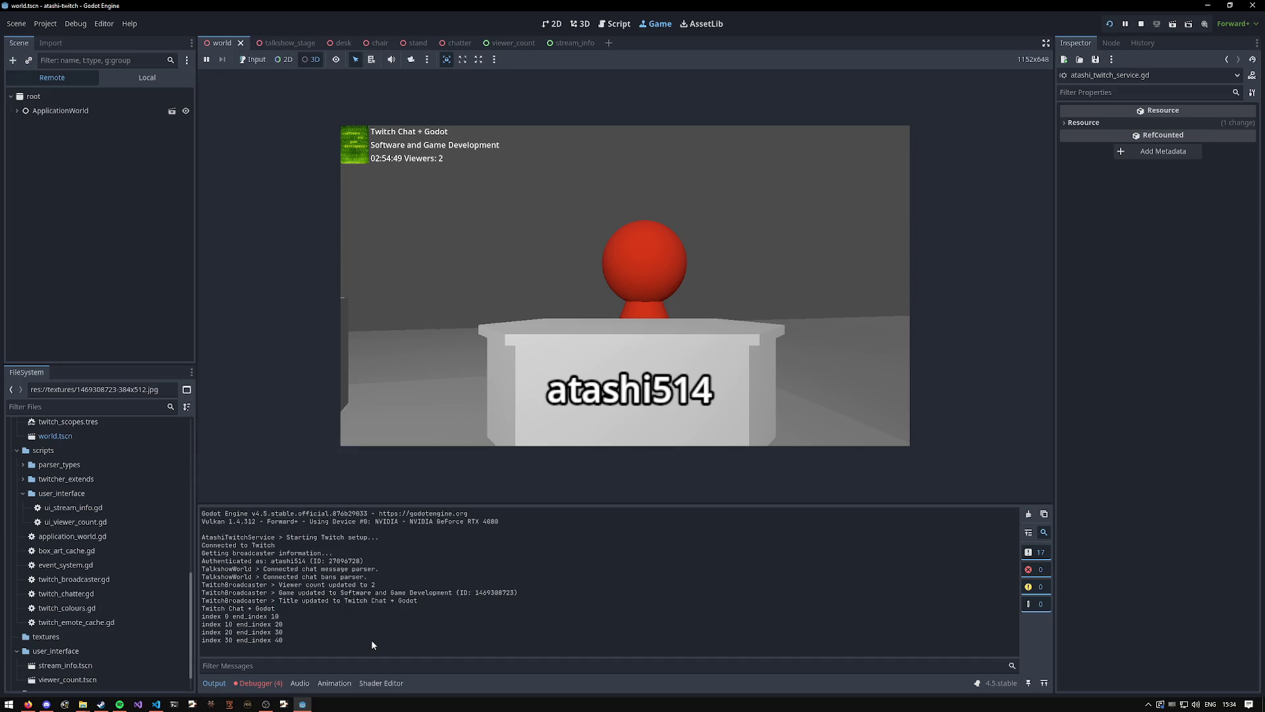
left_click(258, 682)
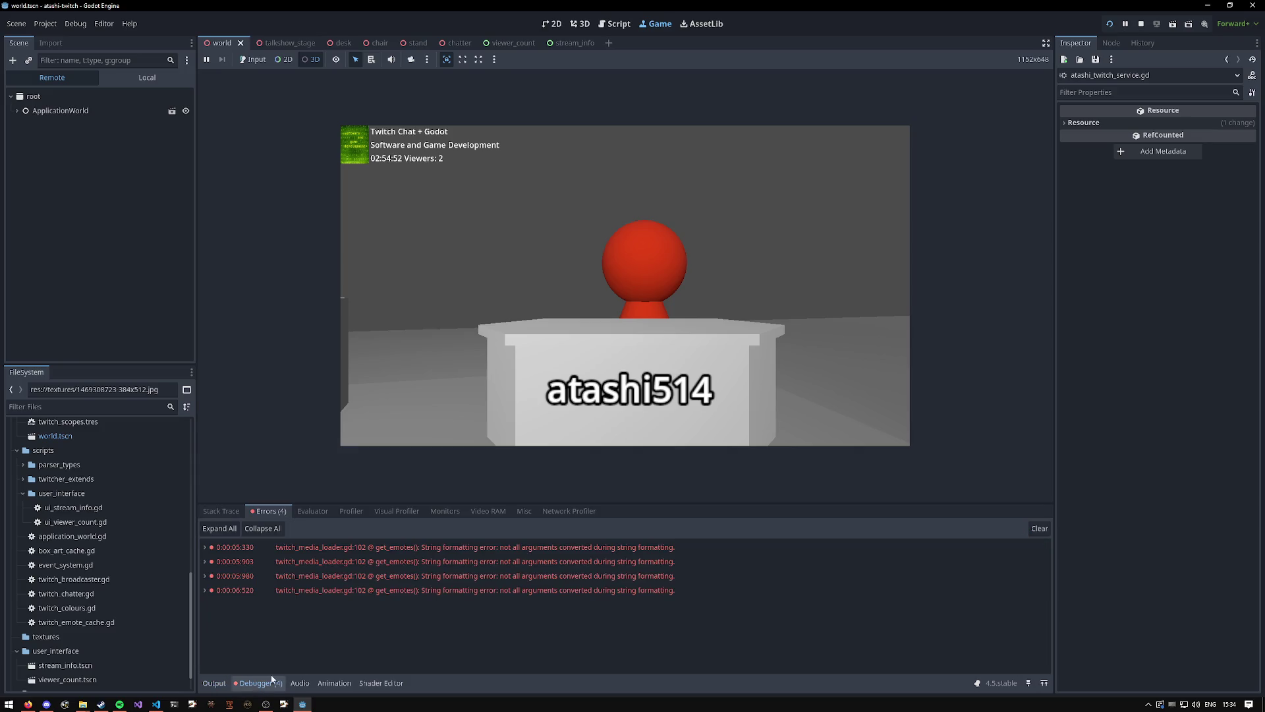
left_click(214, 682)
left_click(155, 704)
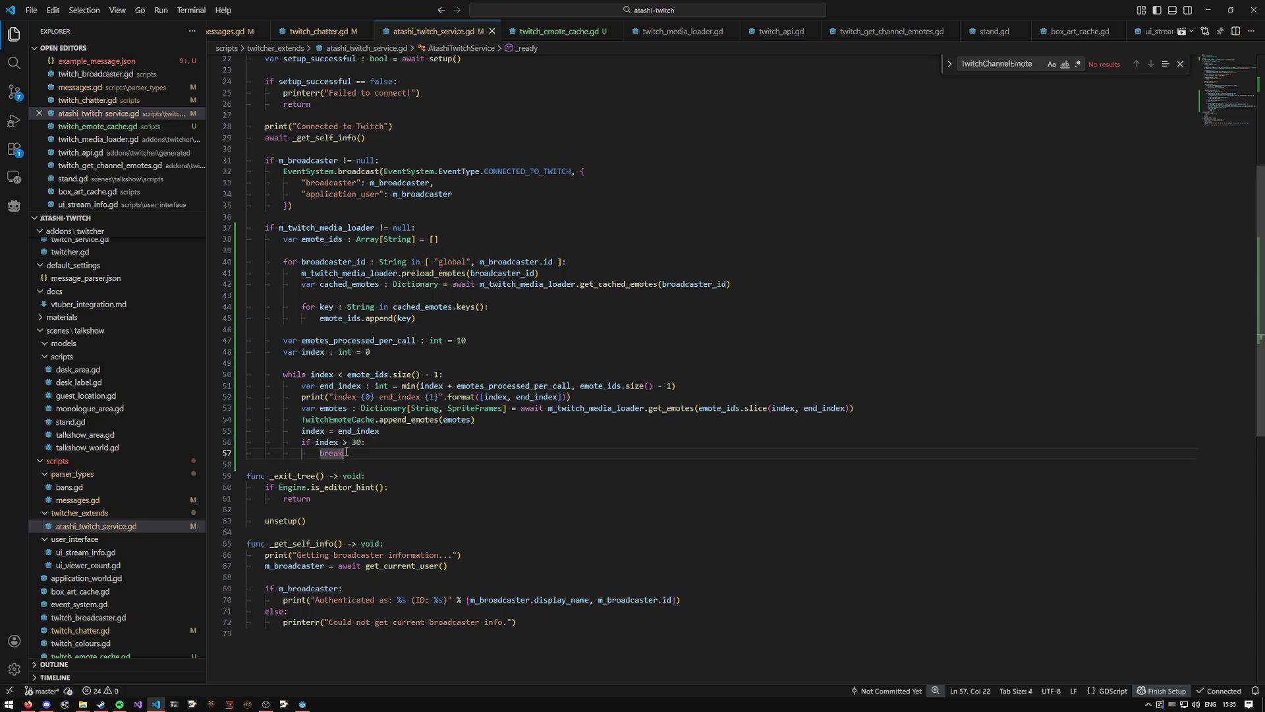
Set emotes_processed_per_call to 100 and delete the if index > 30 / break lines.
double_click(740, 407)
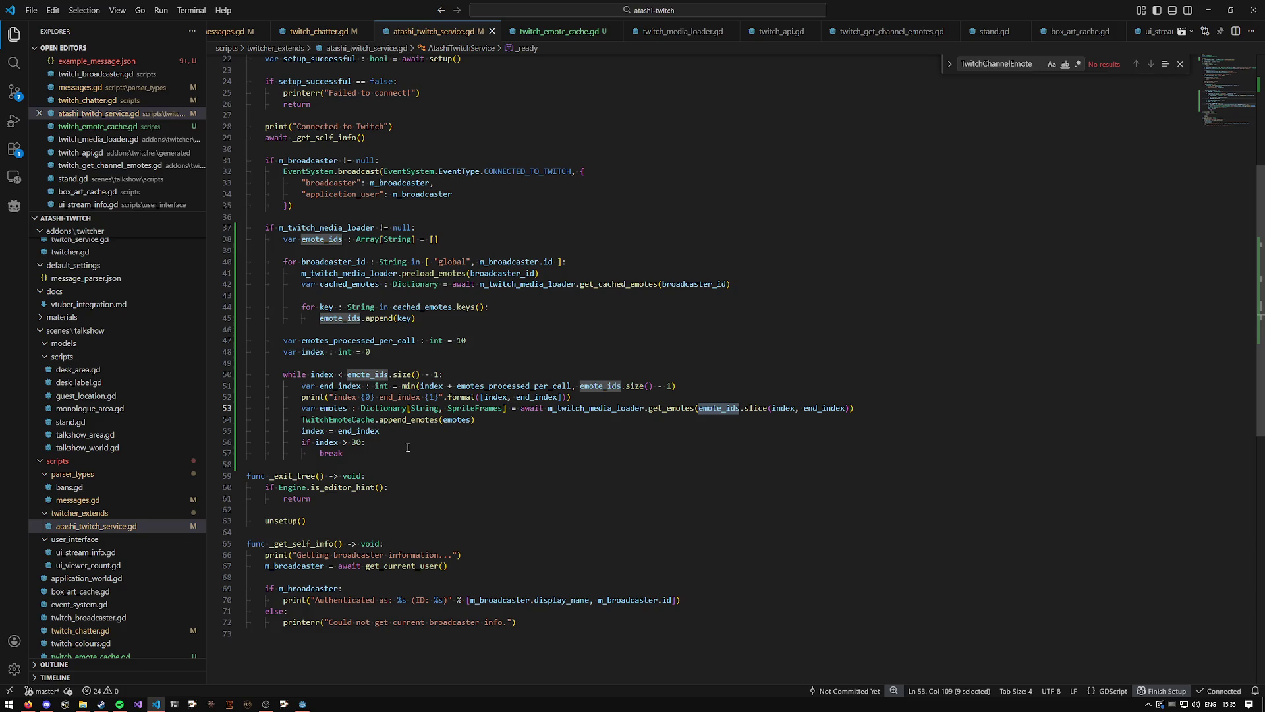
left_click(488, 343)
type("0")
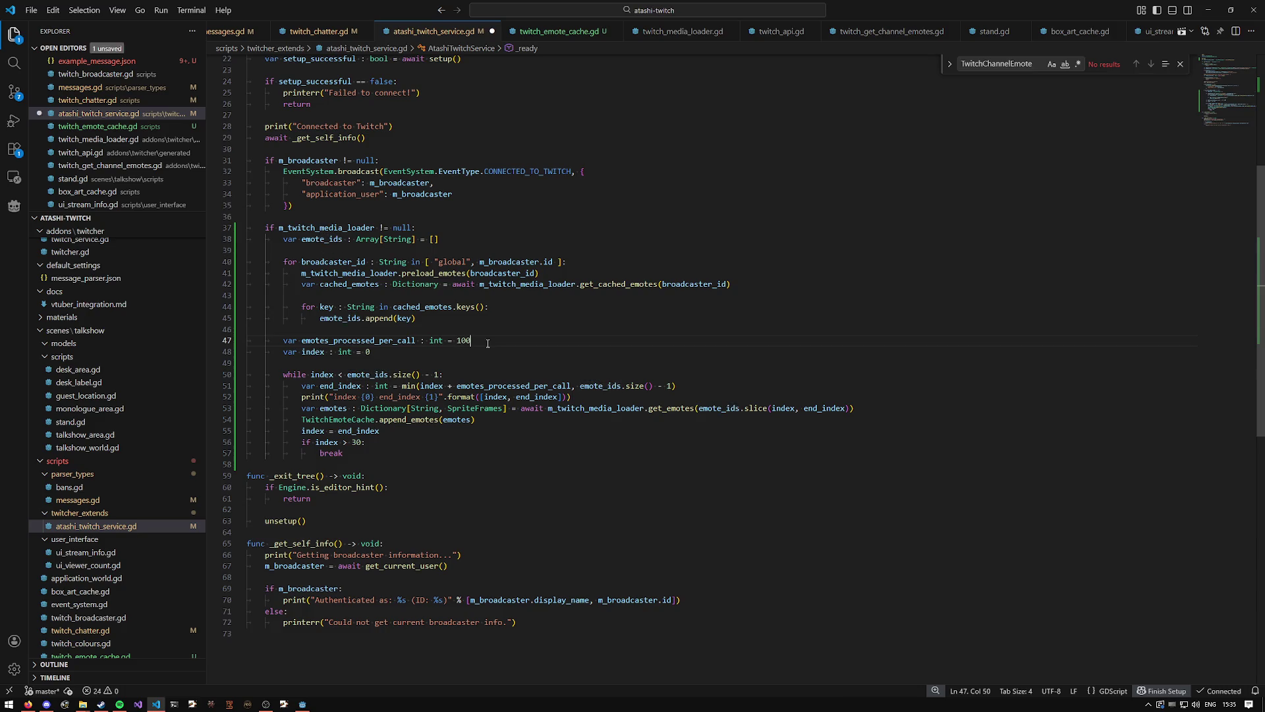
left_click(380, 447)
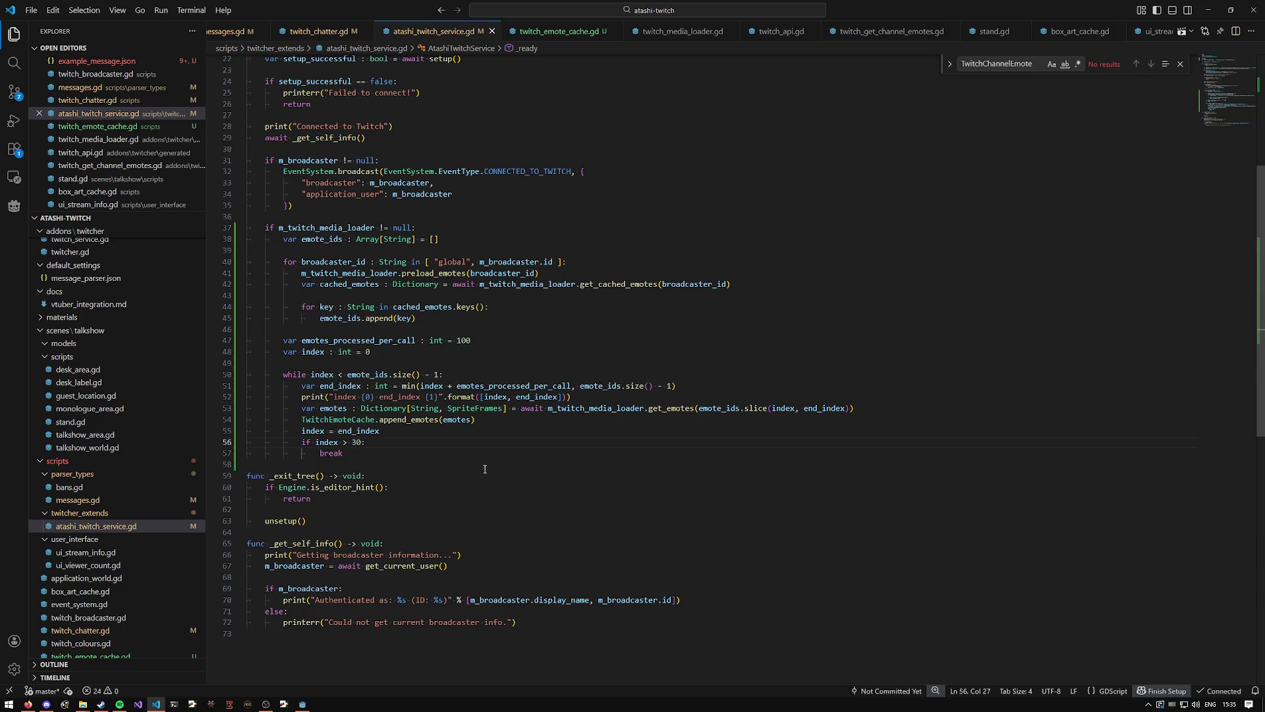
key("ctrl+shift+k")
key("ctrl+shift+k")
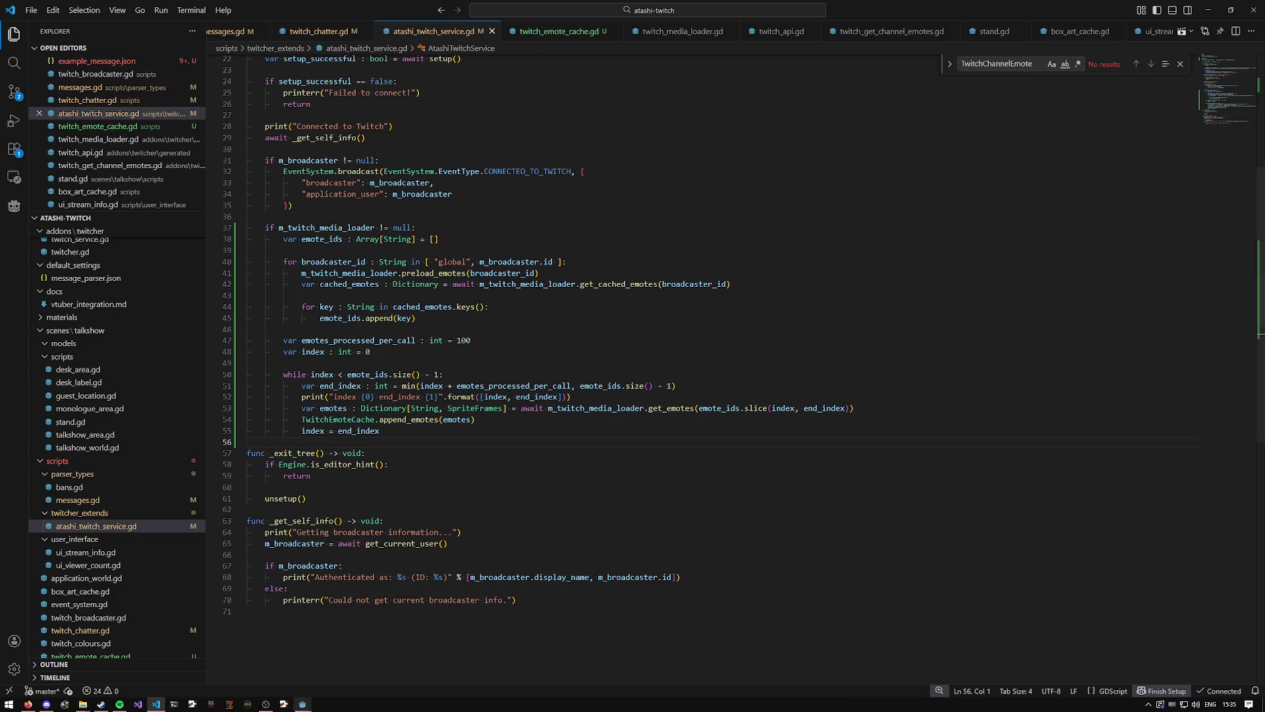
Reload the game in Godot to log 100-emote batches through index 307, then return to VS Code.
key("alt+Tab")
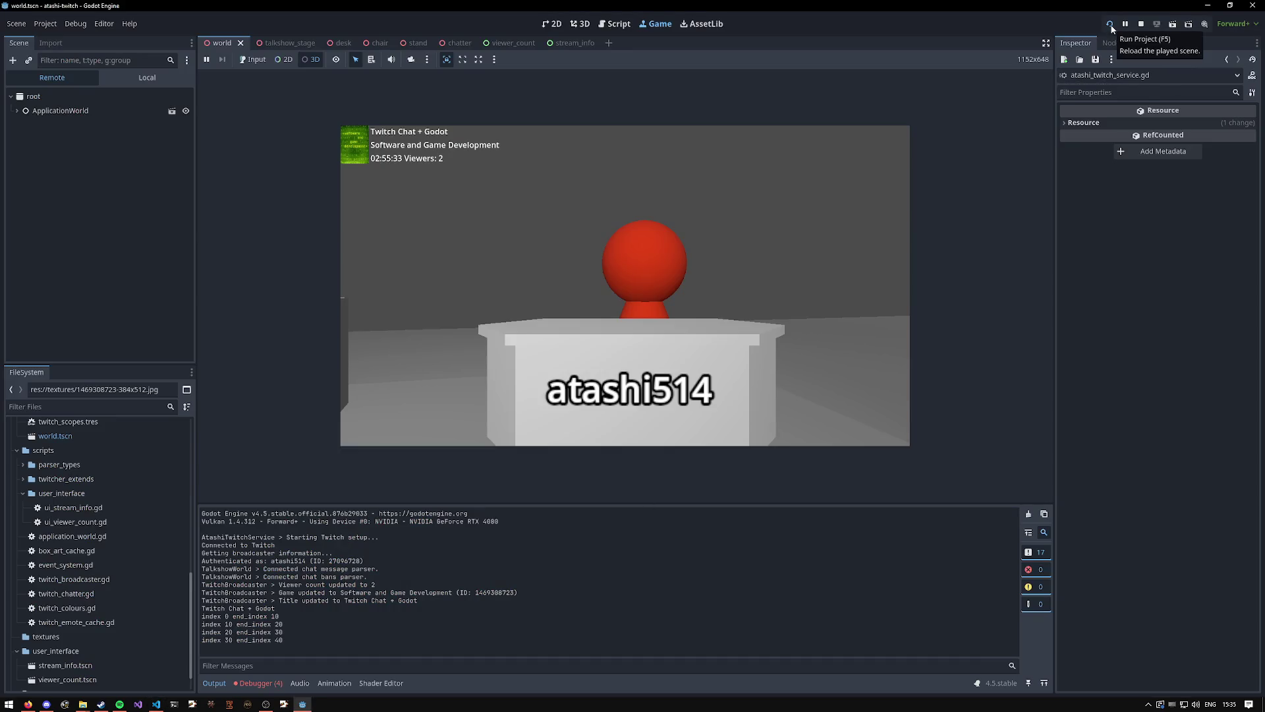
left_click(1110, 25)
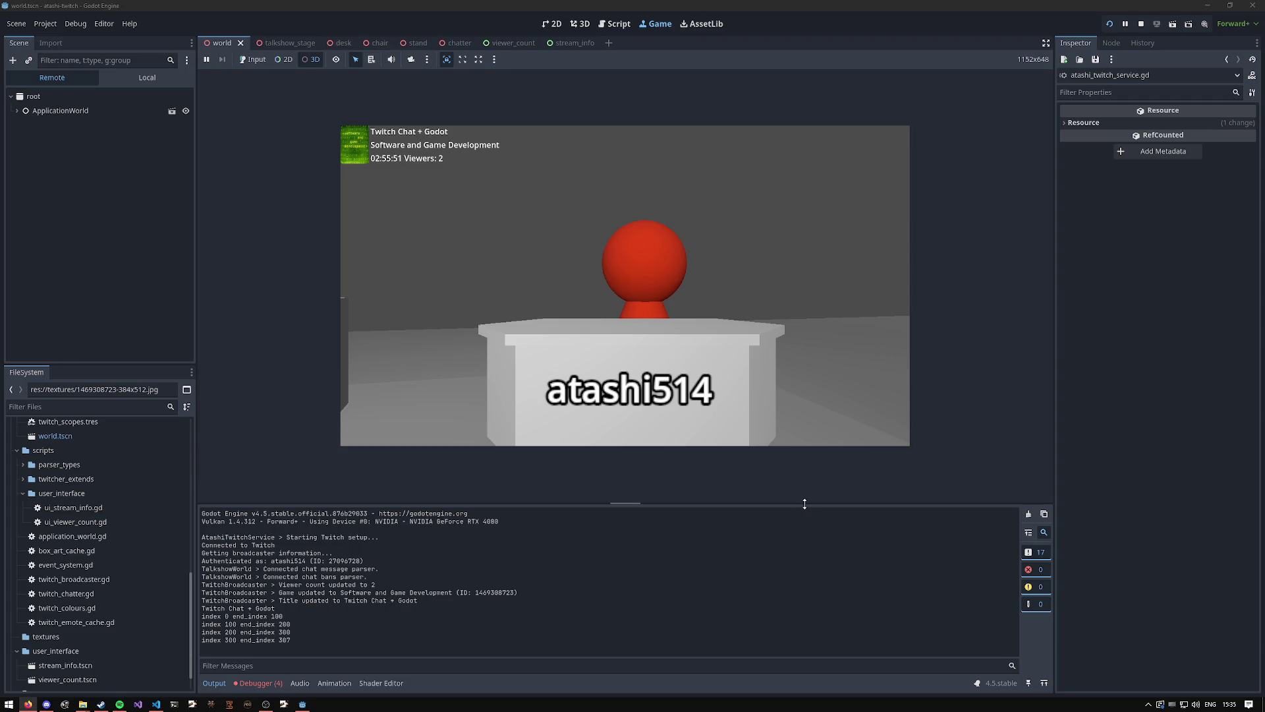
key("alt+Tab")
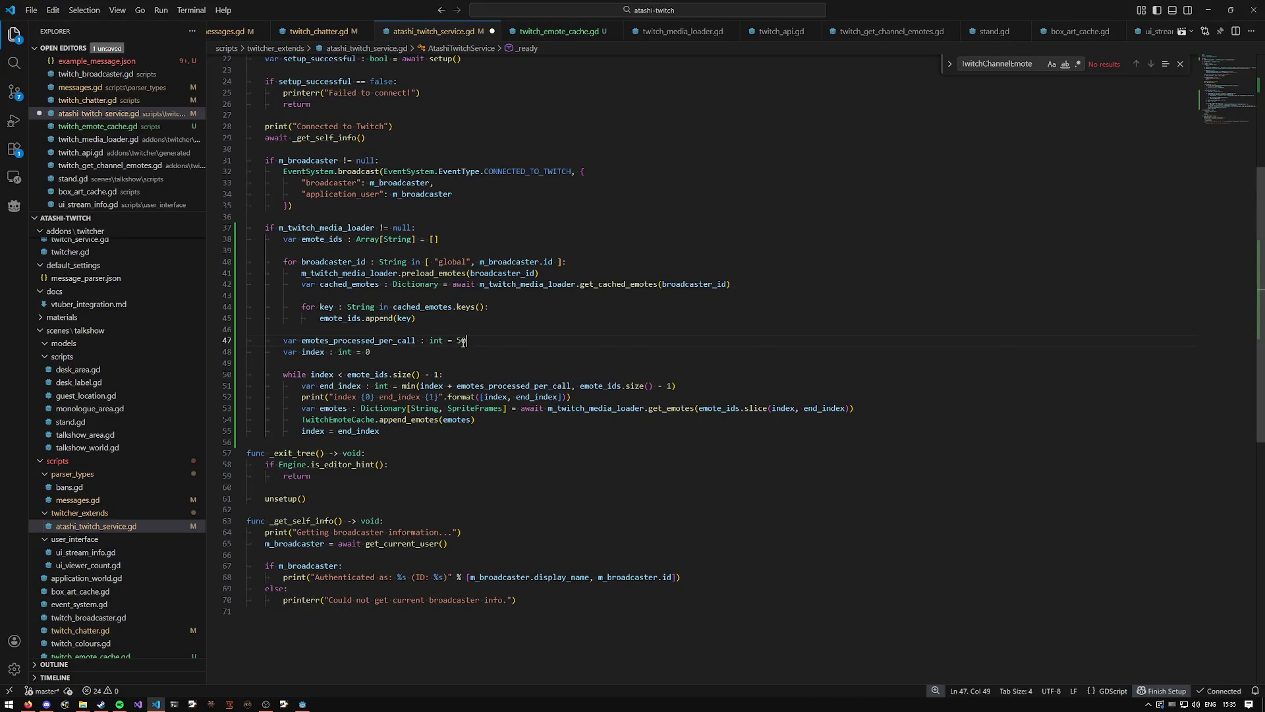
Reload the game with 50-emote batches through index 307, stop it, and check line 53 in the script.
key("alt+Tab")
left_click(1108, 20)
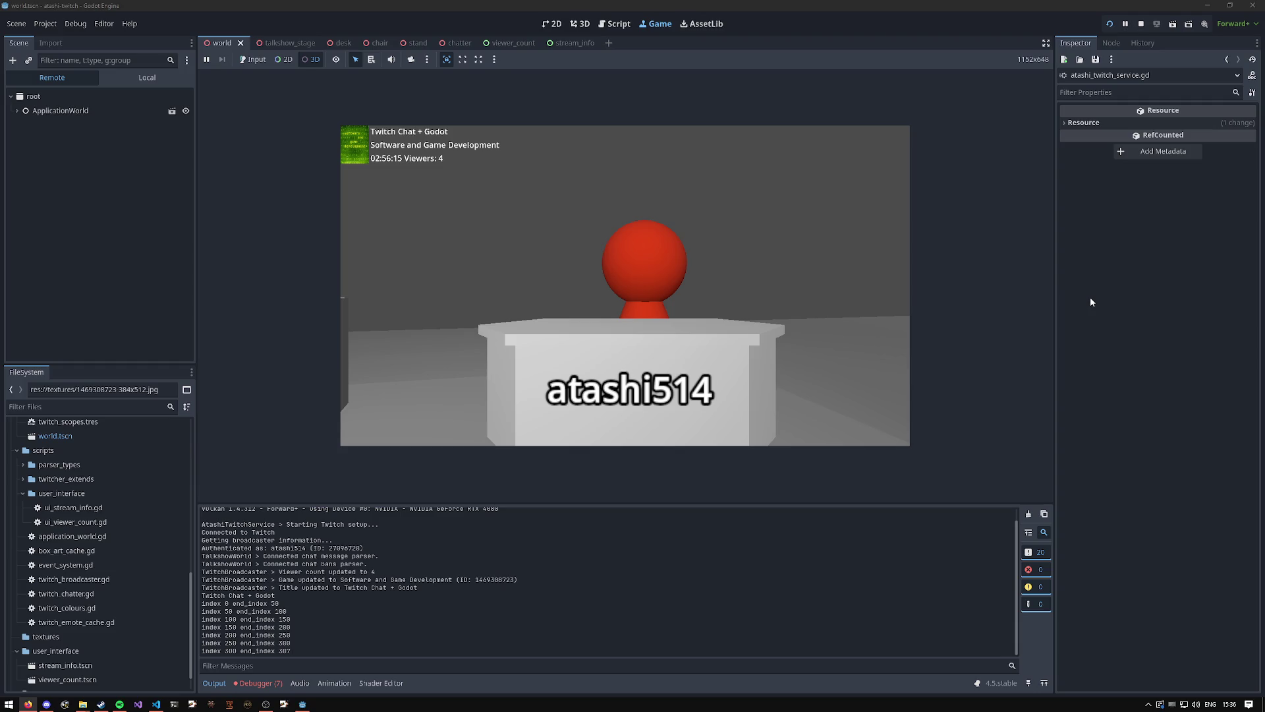
left_click(1144, 25)
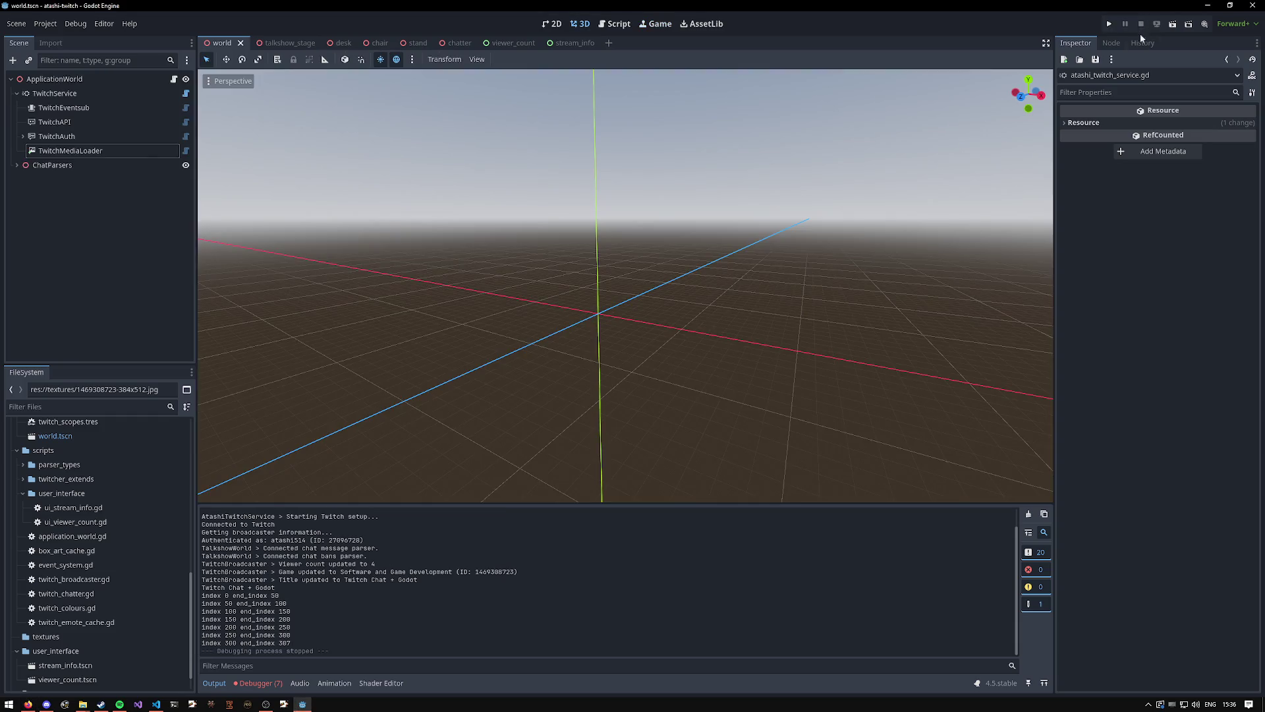
left_click(156, 704)
left_click(352, 409)
key("Left")
key("Left")
key("Left")
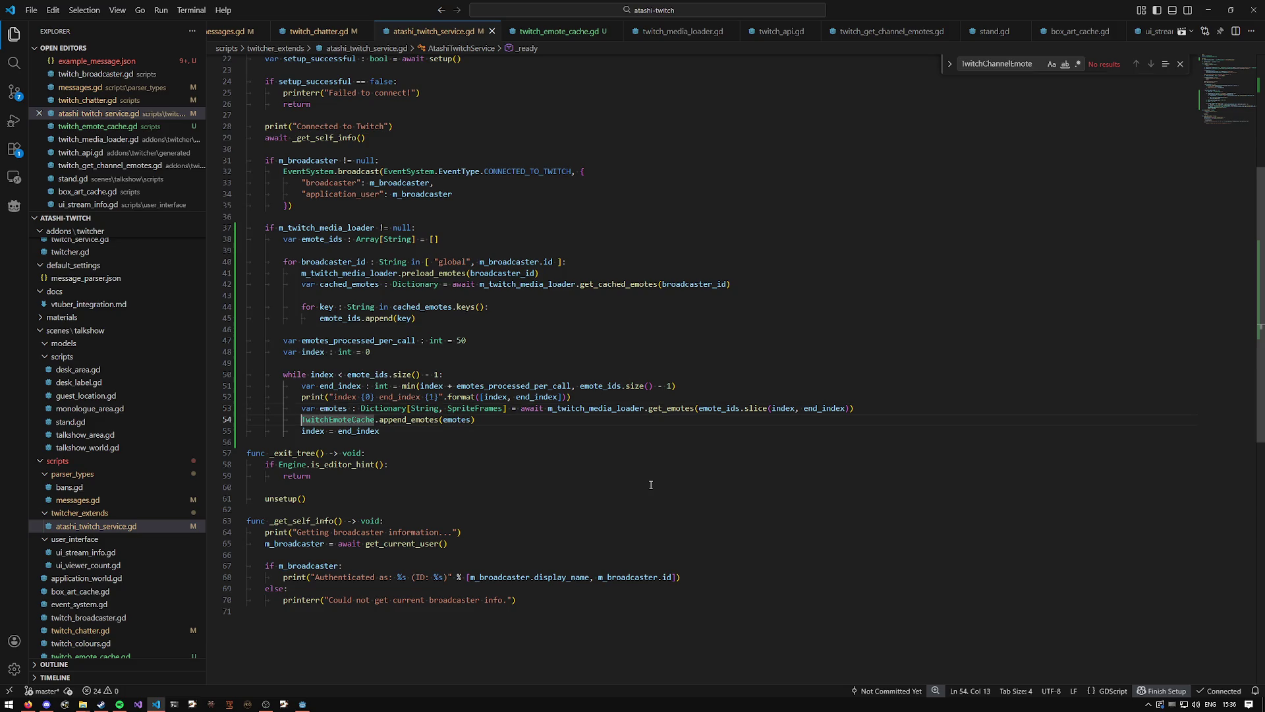
Run and stop the project once more, then select the per-call value 50 for editing.
key("alt+Tab")
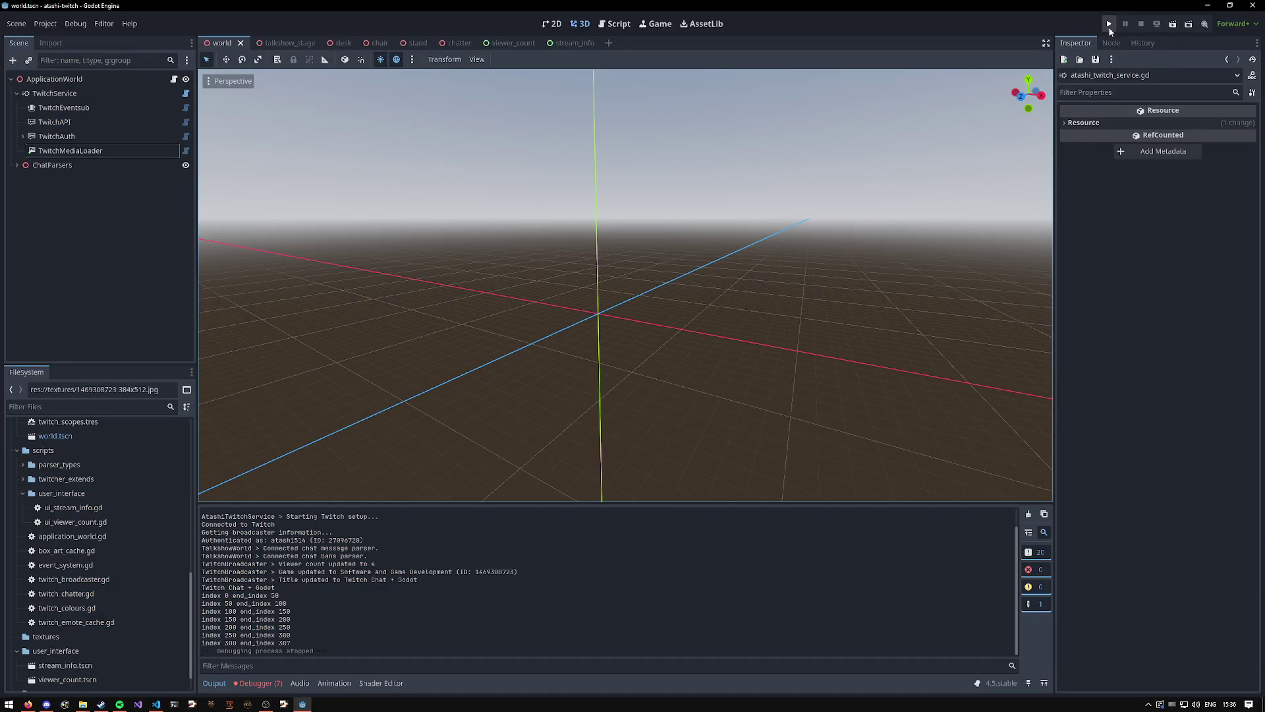
left_click(1110, 24)
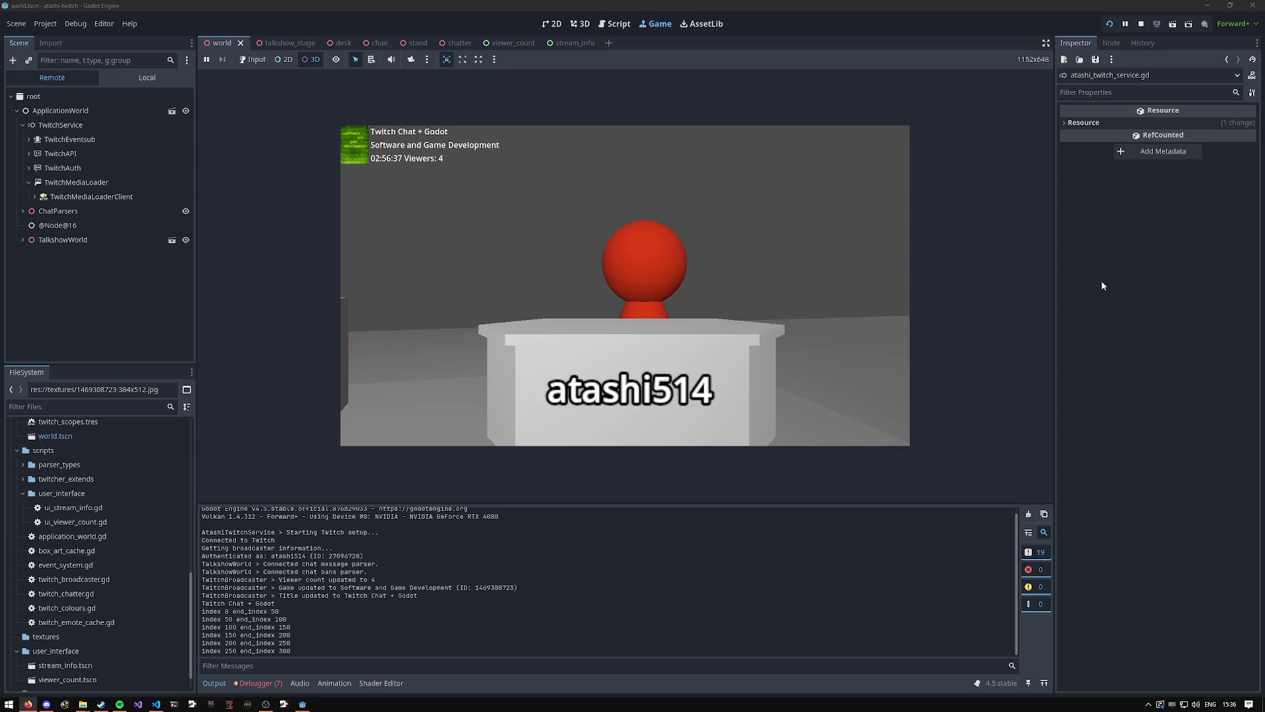
left_click(1142, 24)
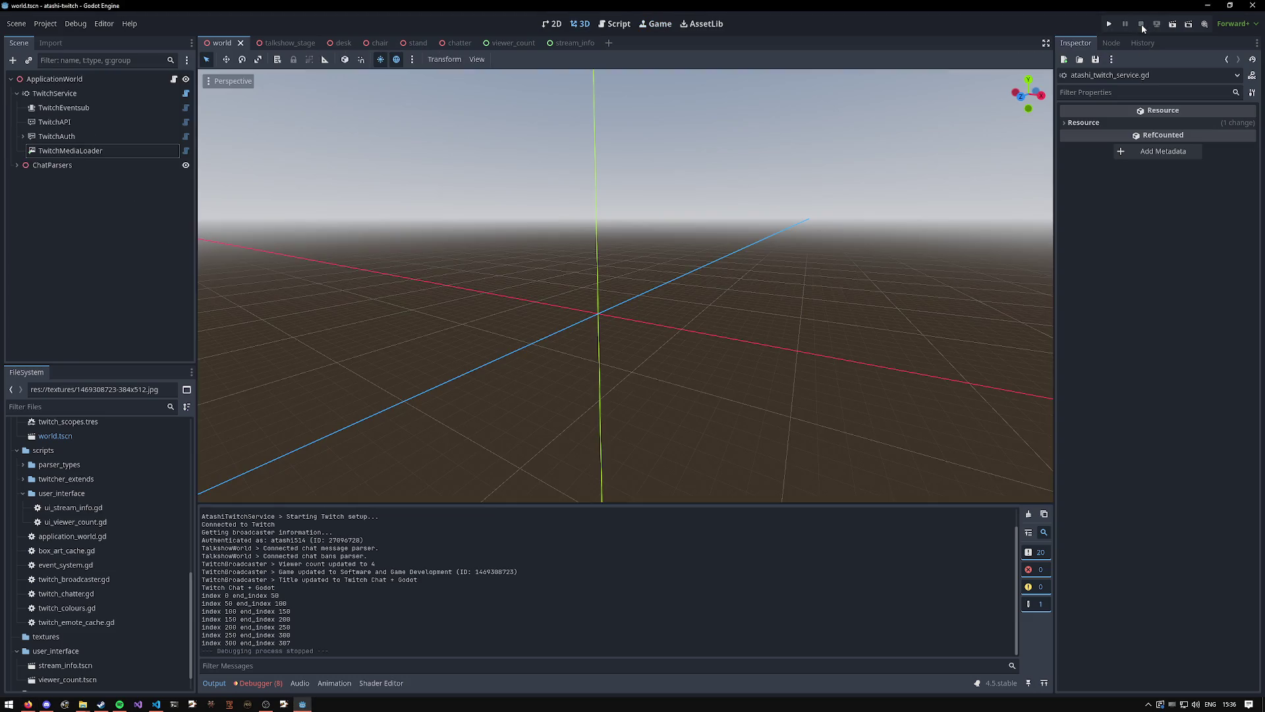
key("alt+Tab")
key("alt+Tab")
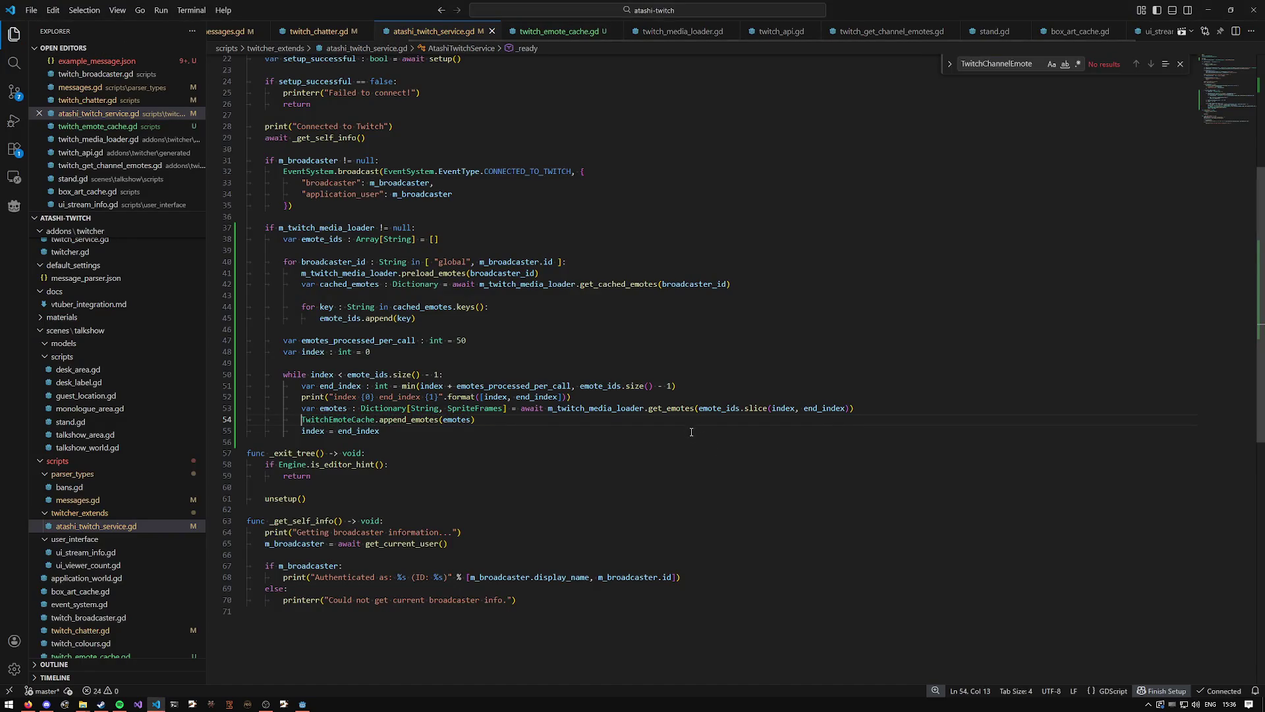
double_click(462, 341)
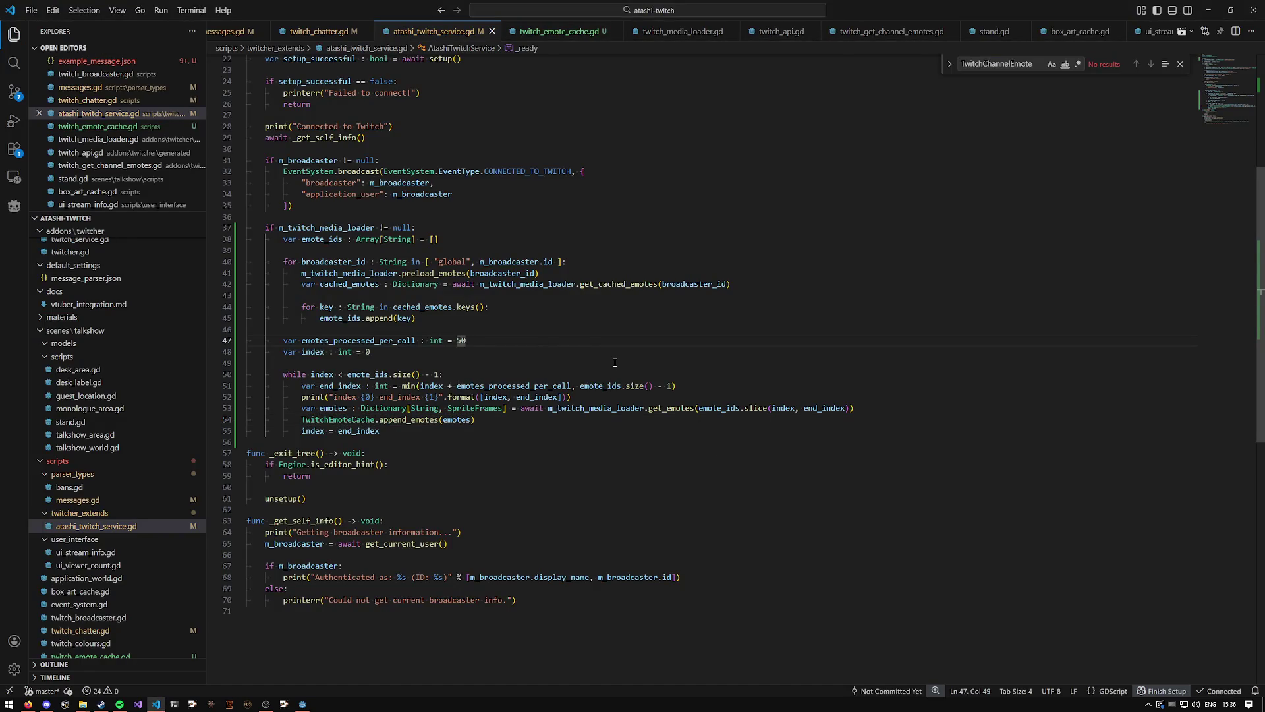
key("alt+Tab")
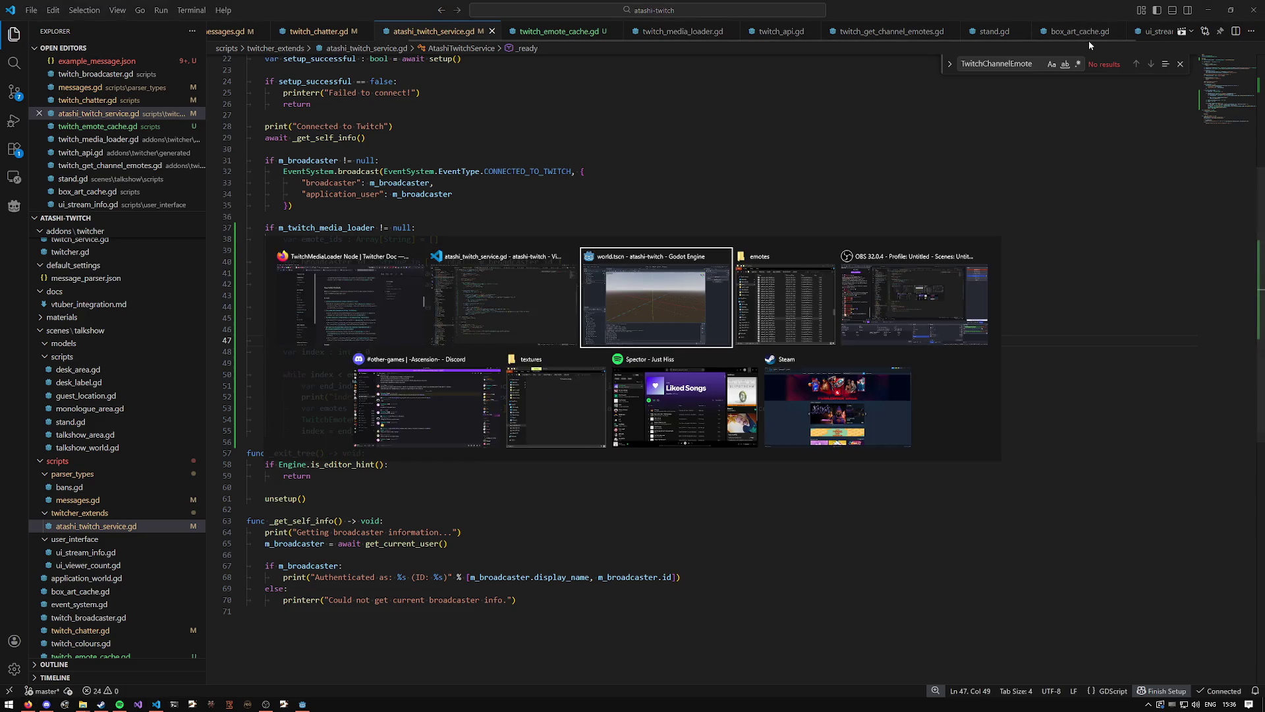
Run the game with 25-emote batches, check Godot's network usage in Task Manager, then stop the game.
left_click(1109, 23)
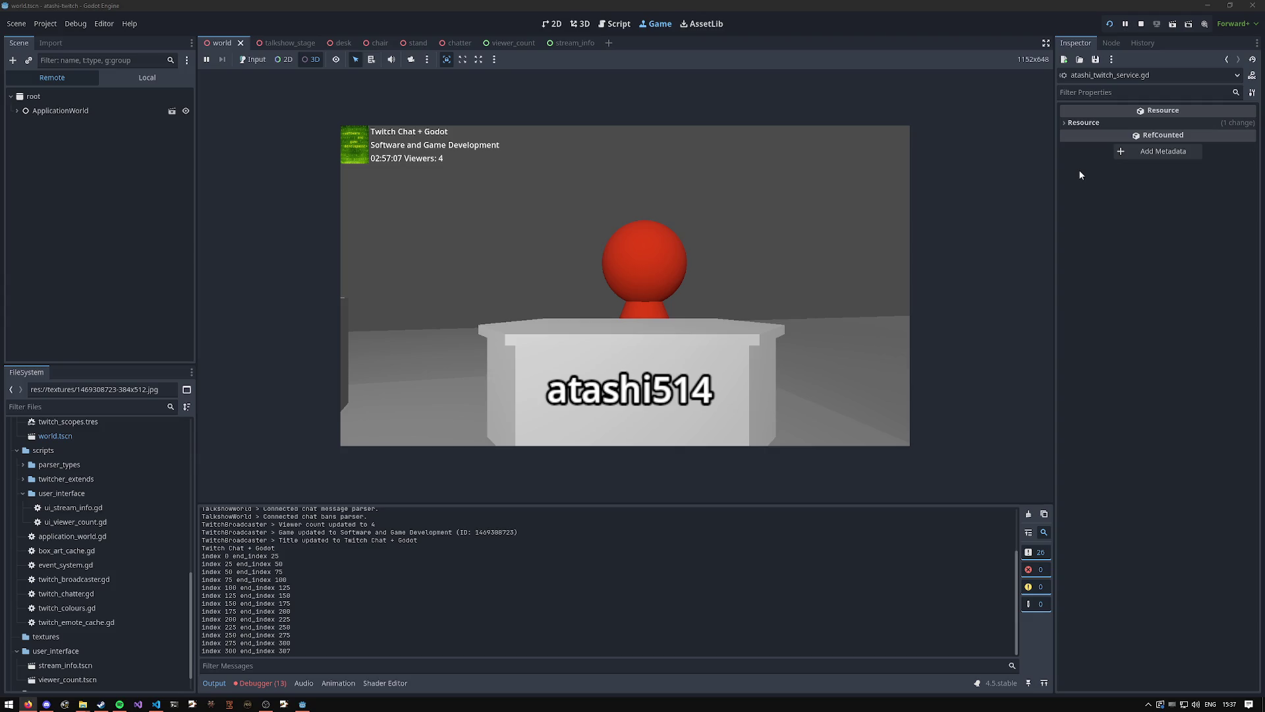
right_click(608, 704)
left_click(682, 665)
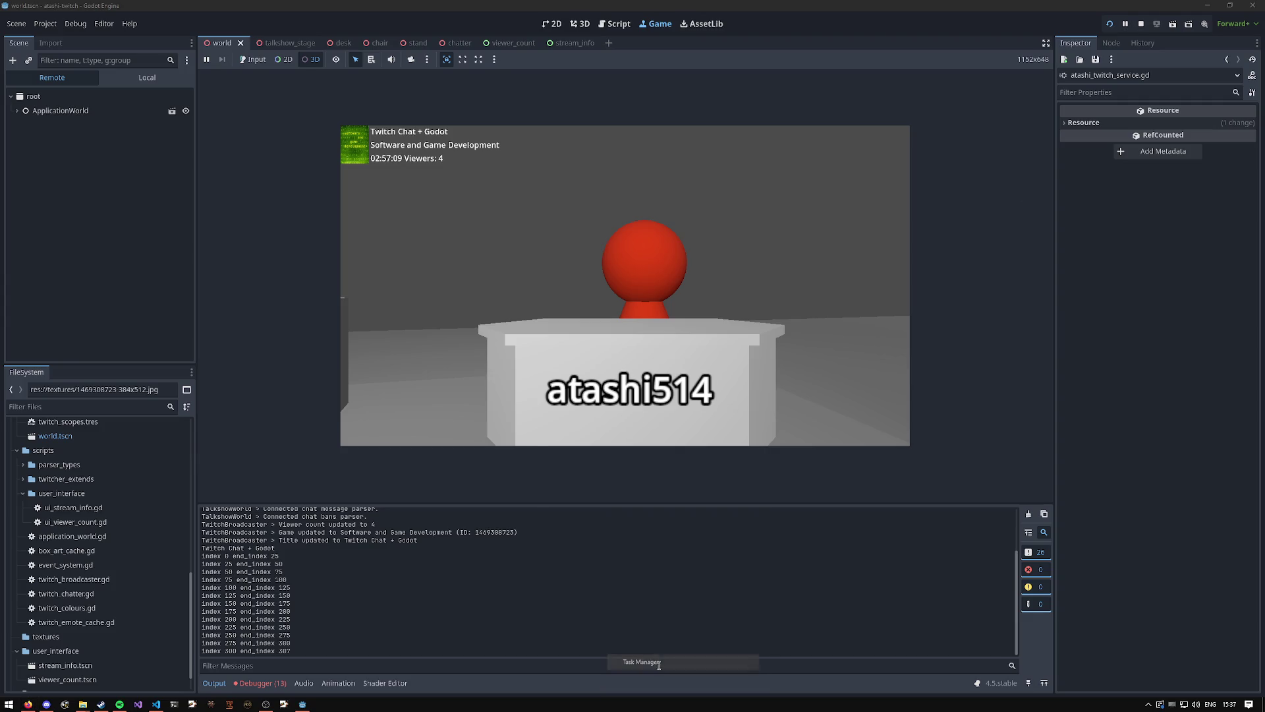
left_click(472, 244)
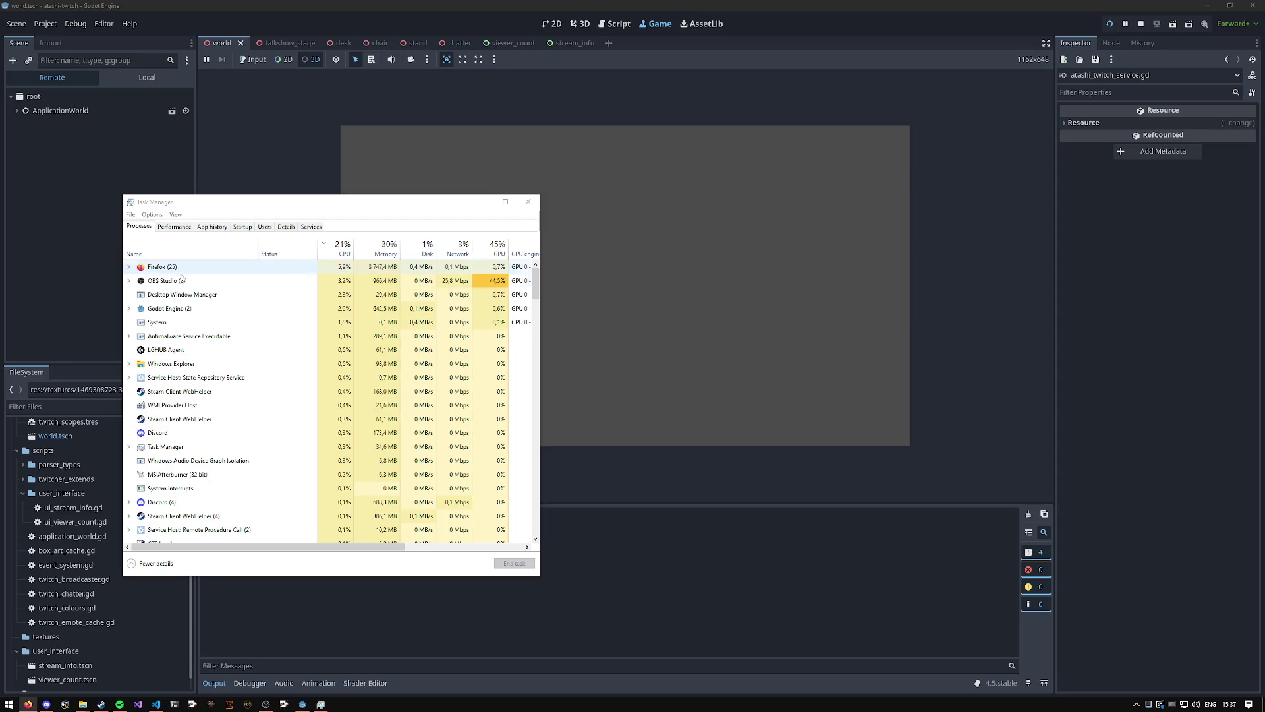
left_click(226, 307)
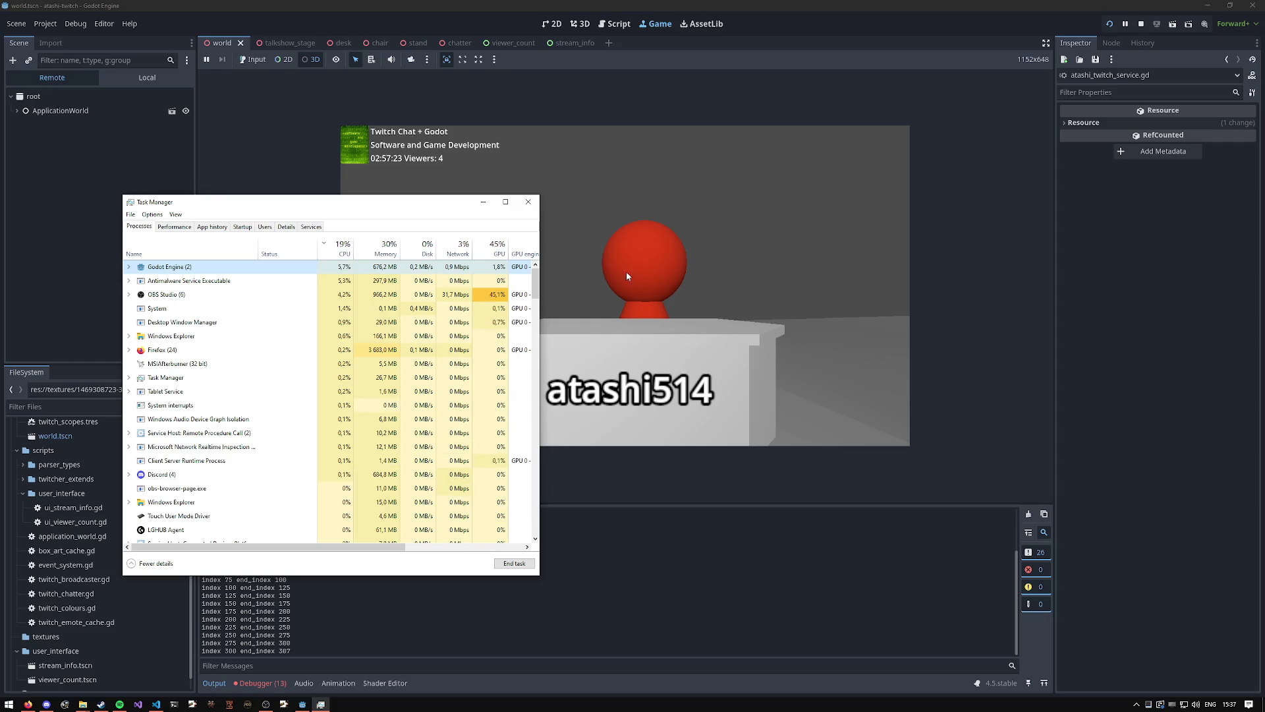
left_click(528, 202)
left_click(1142, 23)
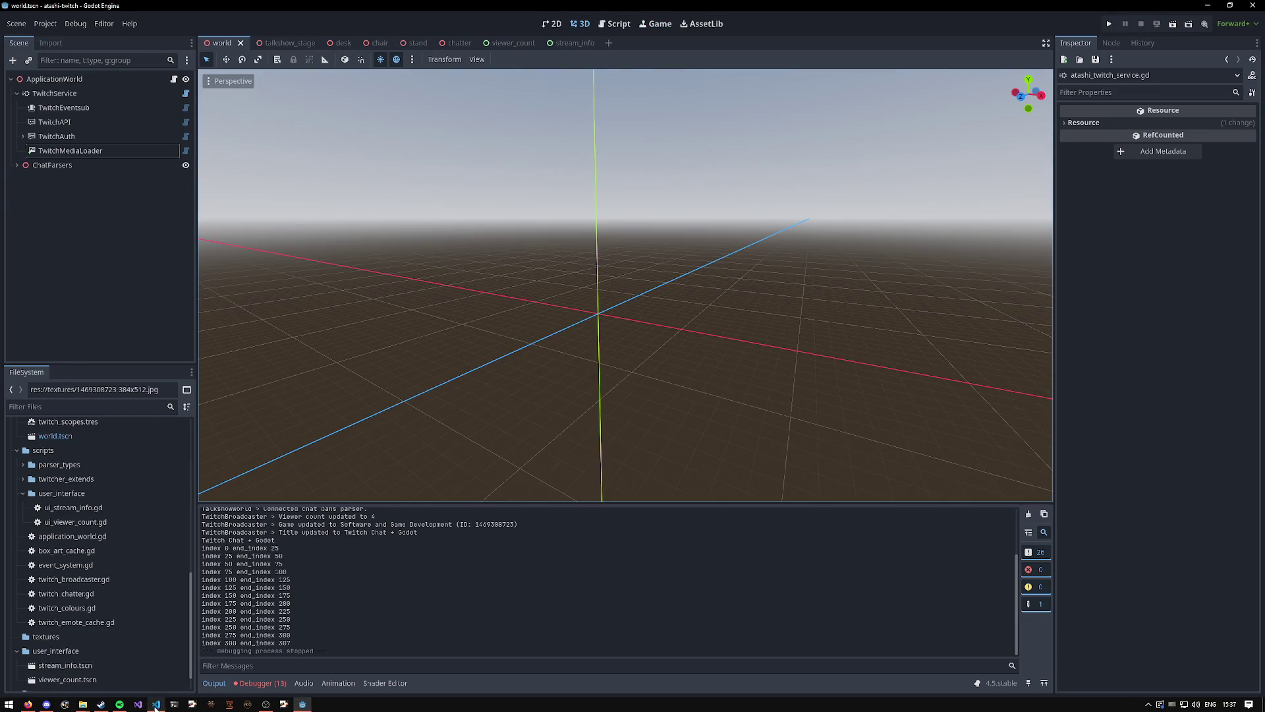
left_click(155, 704)
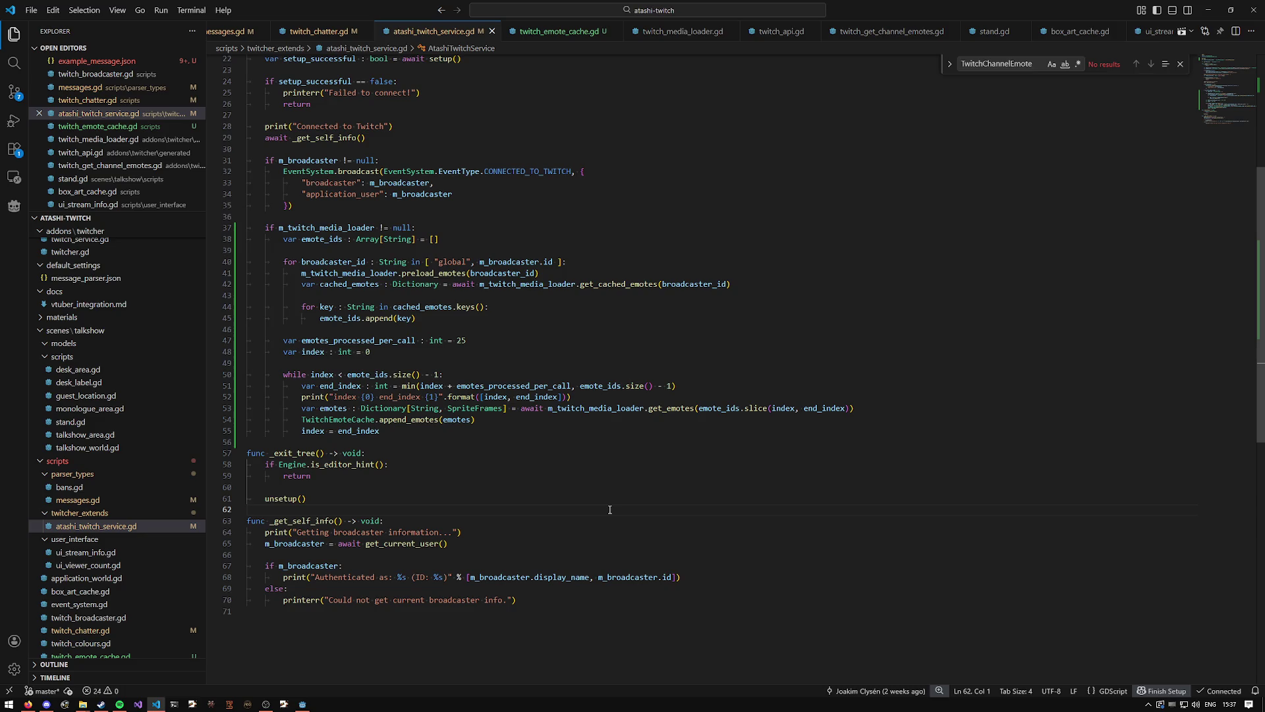
Jump to get_emotes in twitch_media_loader.gd, review get_emotes_by_definition, then select TwitchMediaLoader in Godot.
left_click(691, 409)
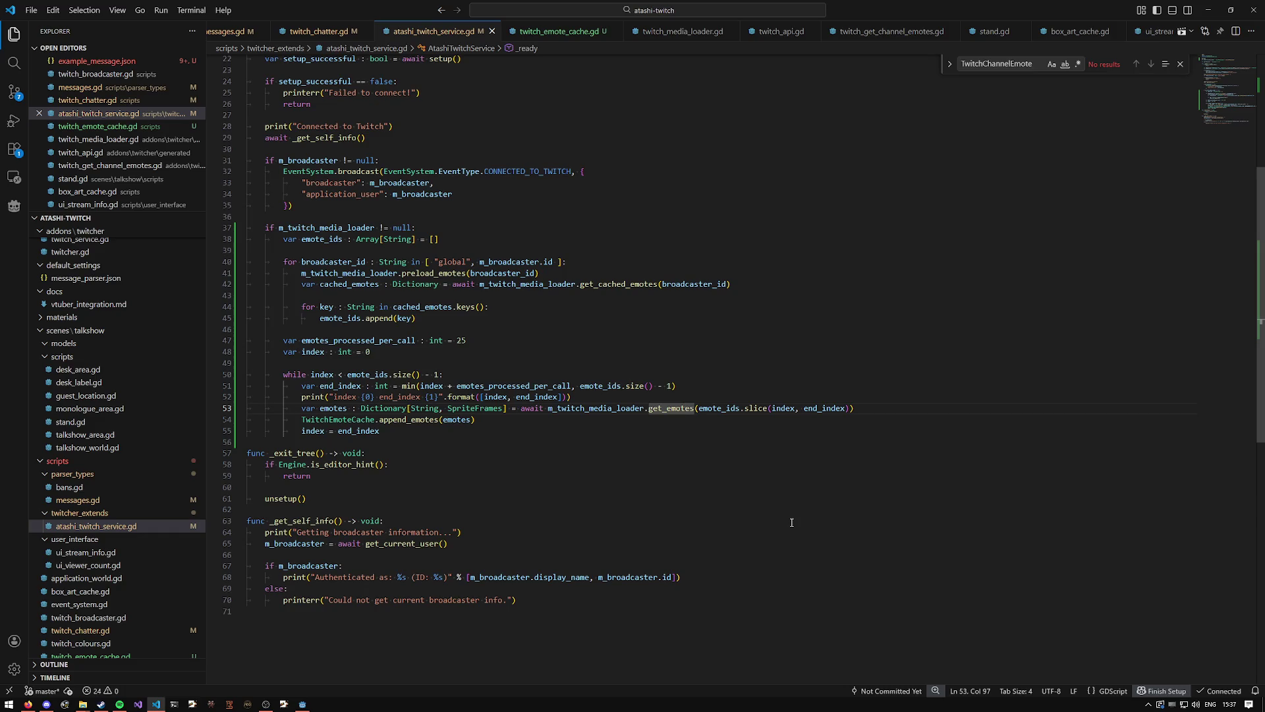
key("F12")
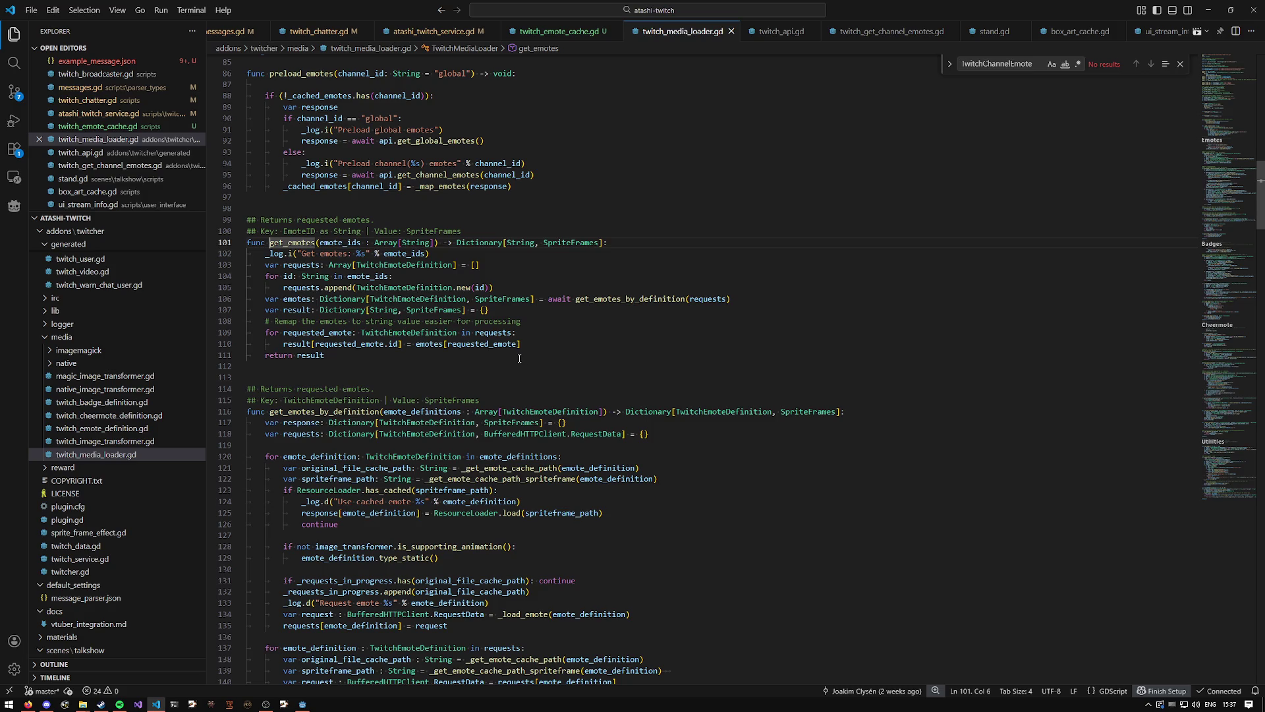
key("alt+Left")
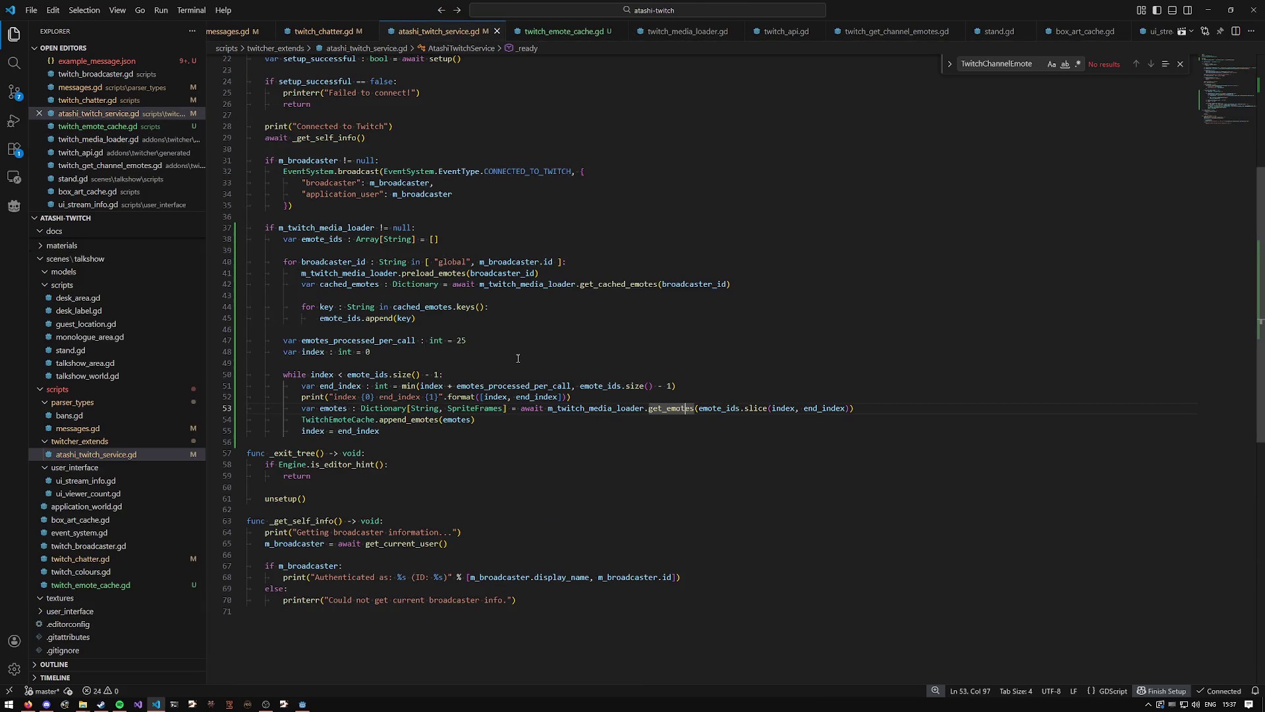
key("alt+Right")
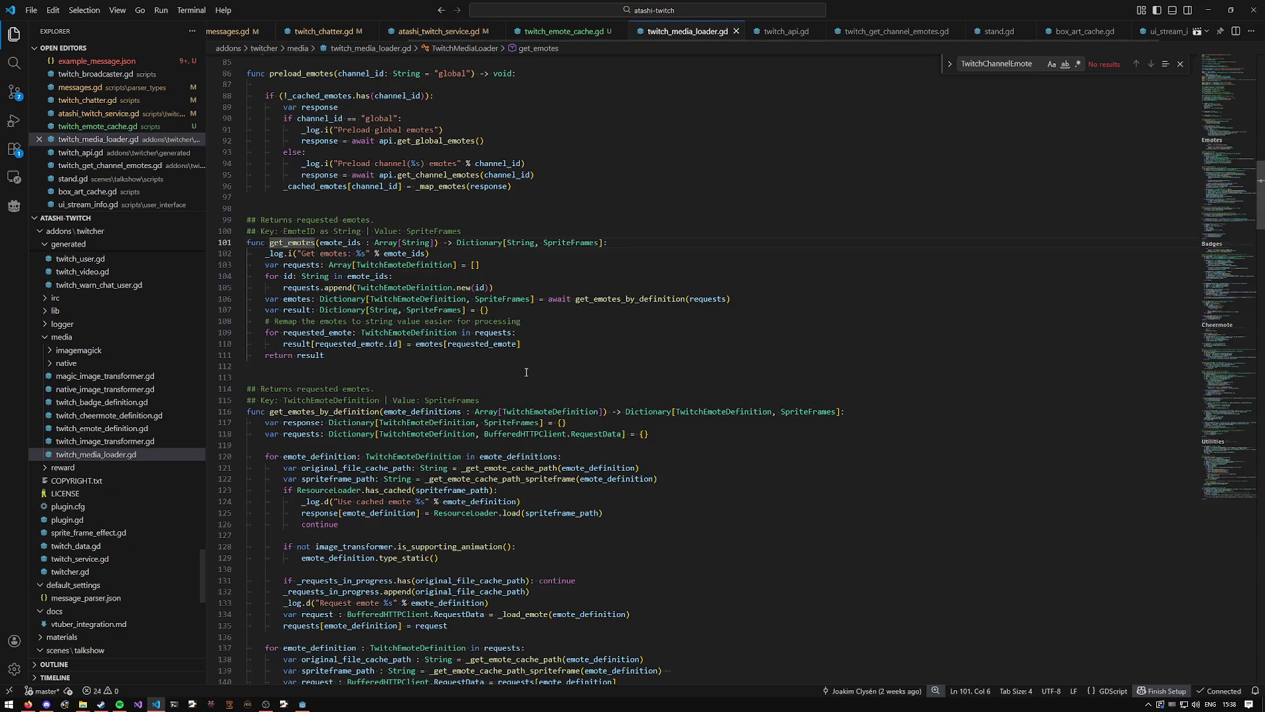
left_click(650, 299)
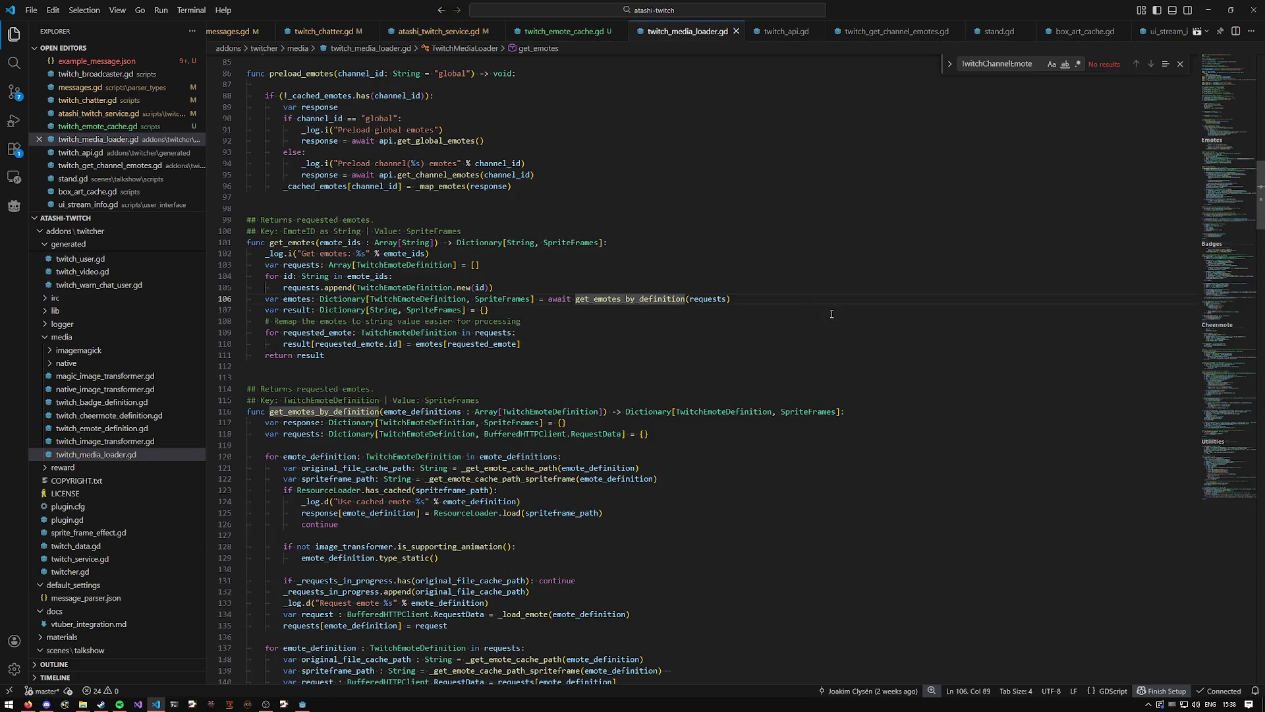
scroll(832, 313, "down", 6)
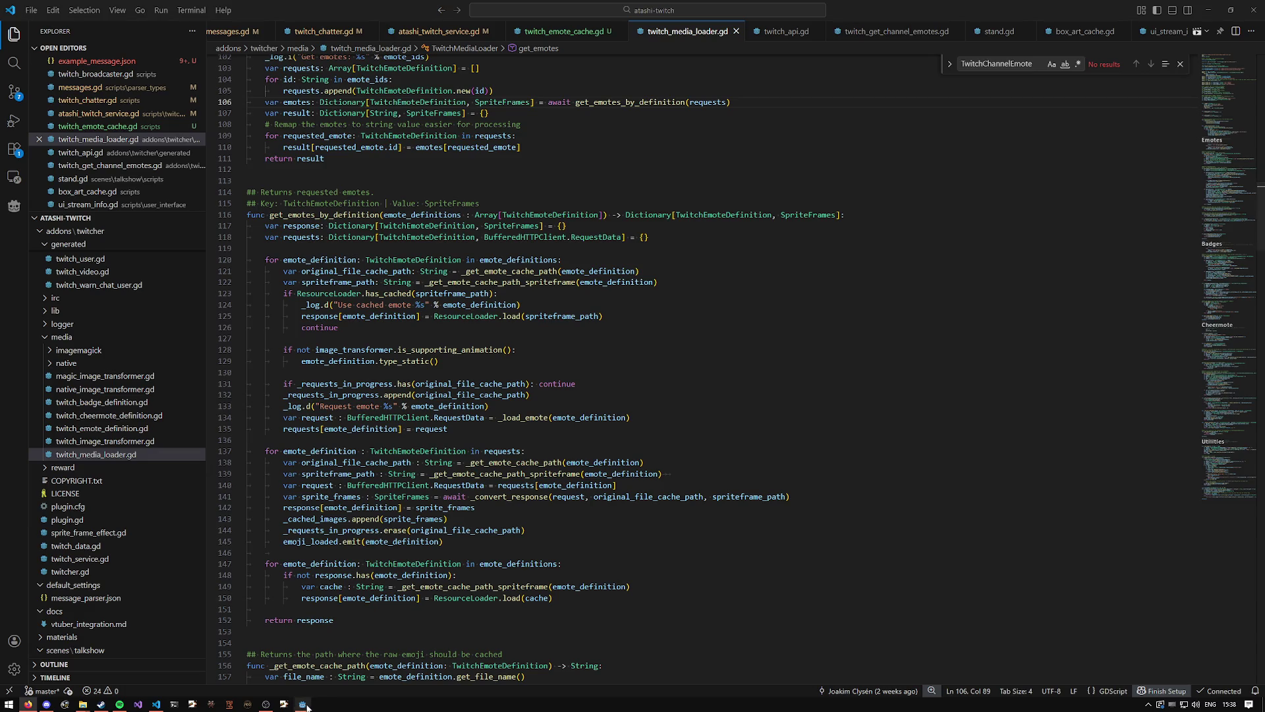
key("alt+Tab")
left_click(70, 151)
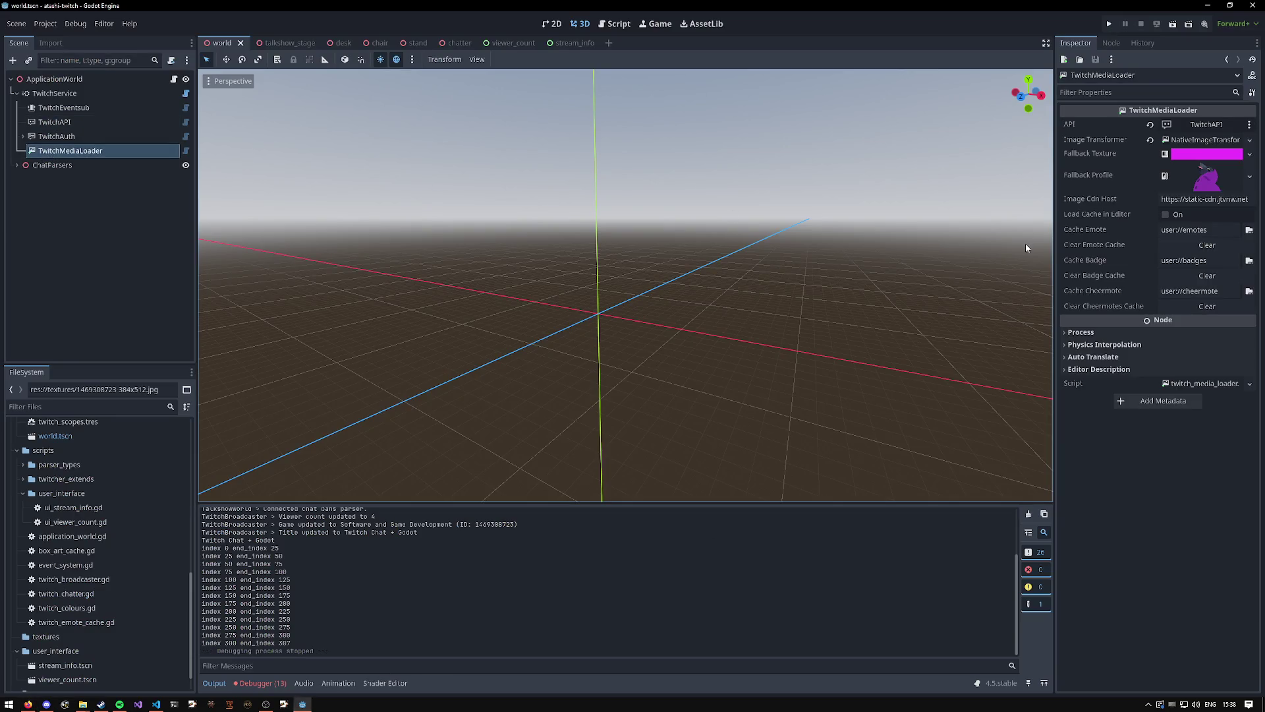
Set TwitchMediaLoader's Image Transformer to TwitchImageTransformer and run the project.
left_click(1250, 141)
left_click(1206, 169)
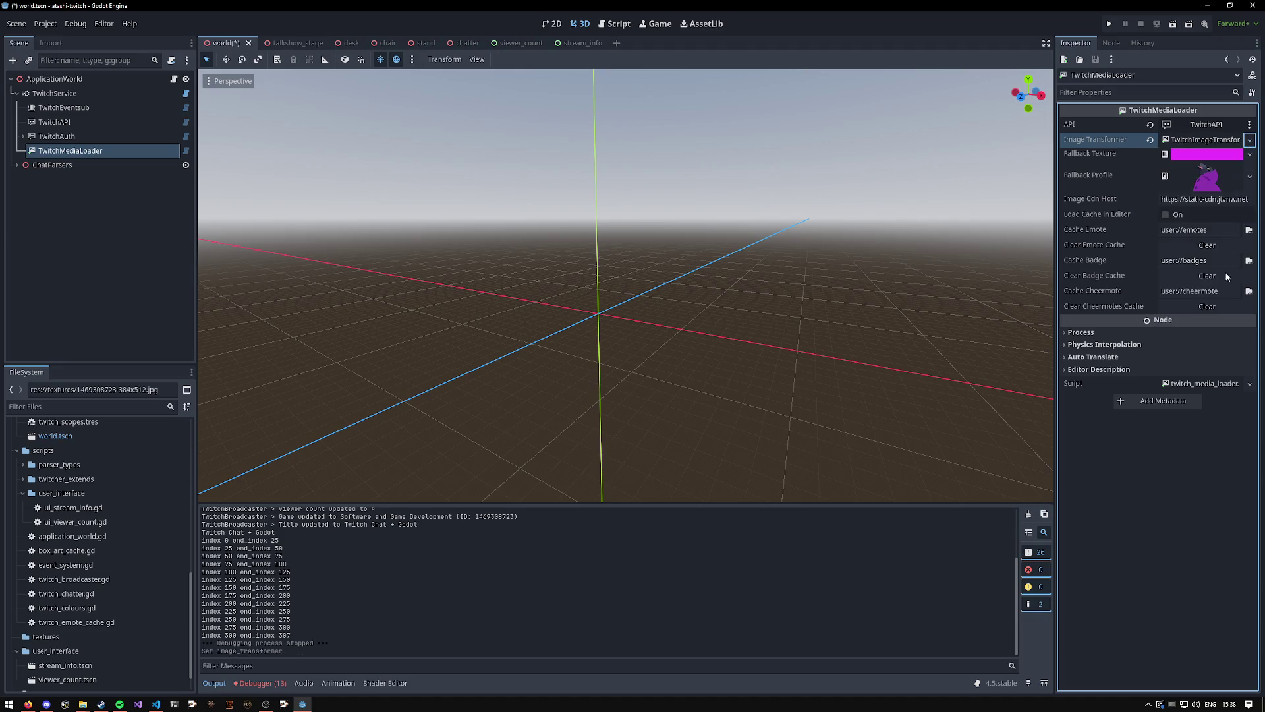
left_click(1114, 24)
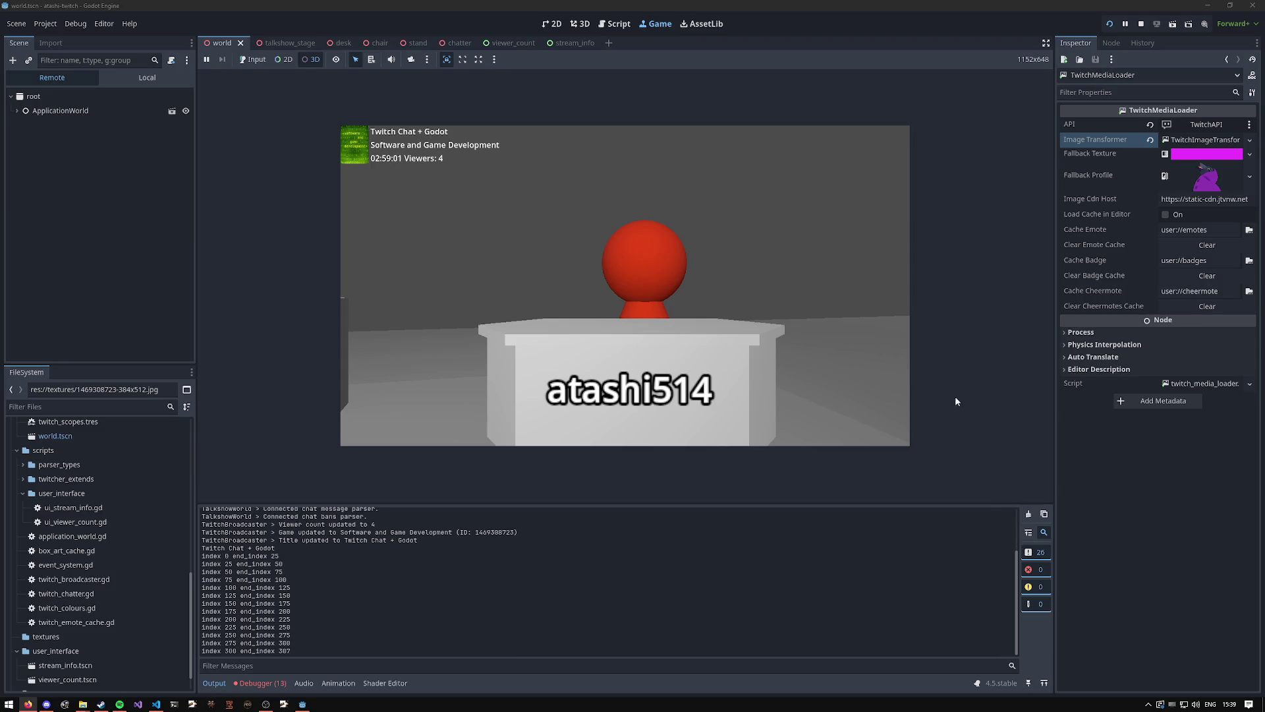
Try Magic, Twitch and Native transformers while running, settling on NativeImageTransformer.
left_click(1250, 139)
left_click(1208, 182)
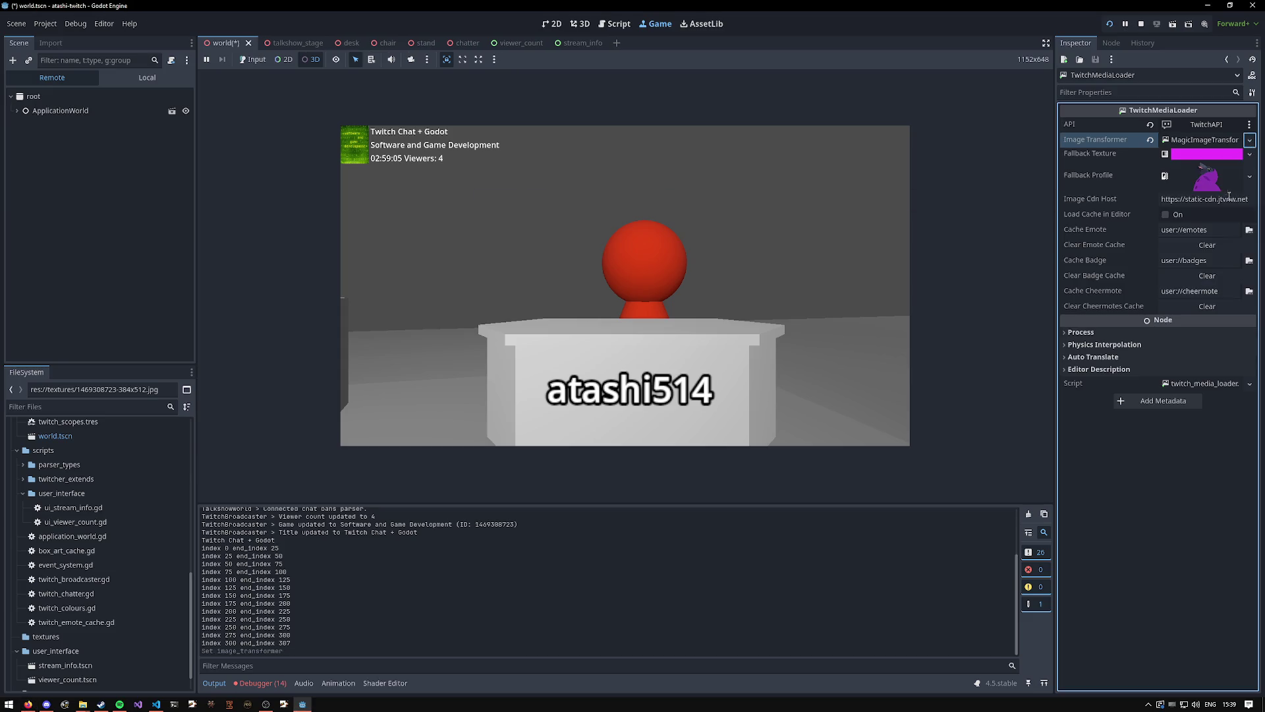
left_click(1204, 140)
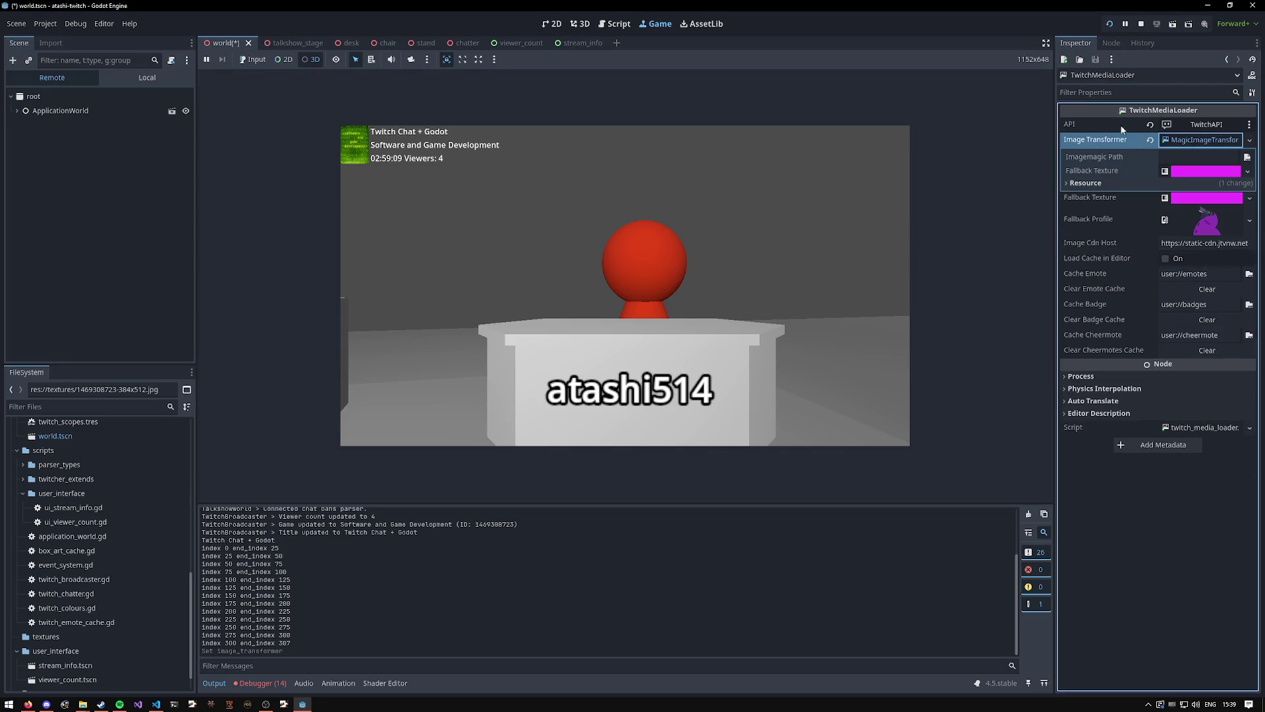
left_click(1250, 140)
left_click(1214, 169)
left_click(1249, 140)
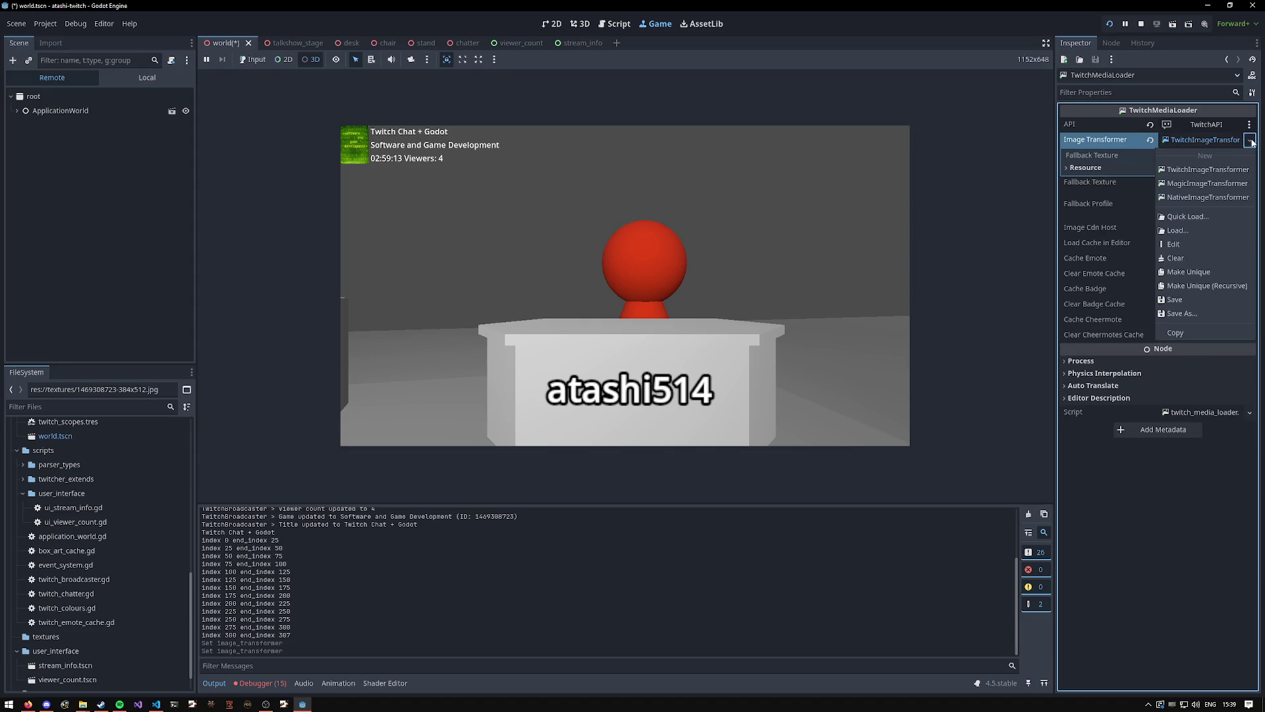
left_click(1208, 197)
left_click(1249, 140)
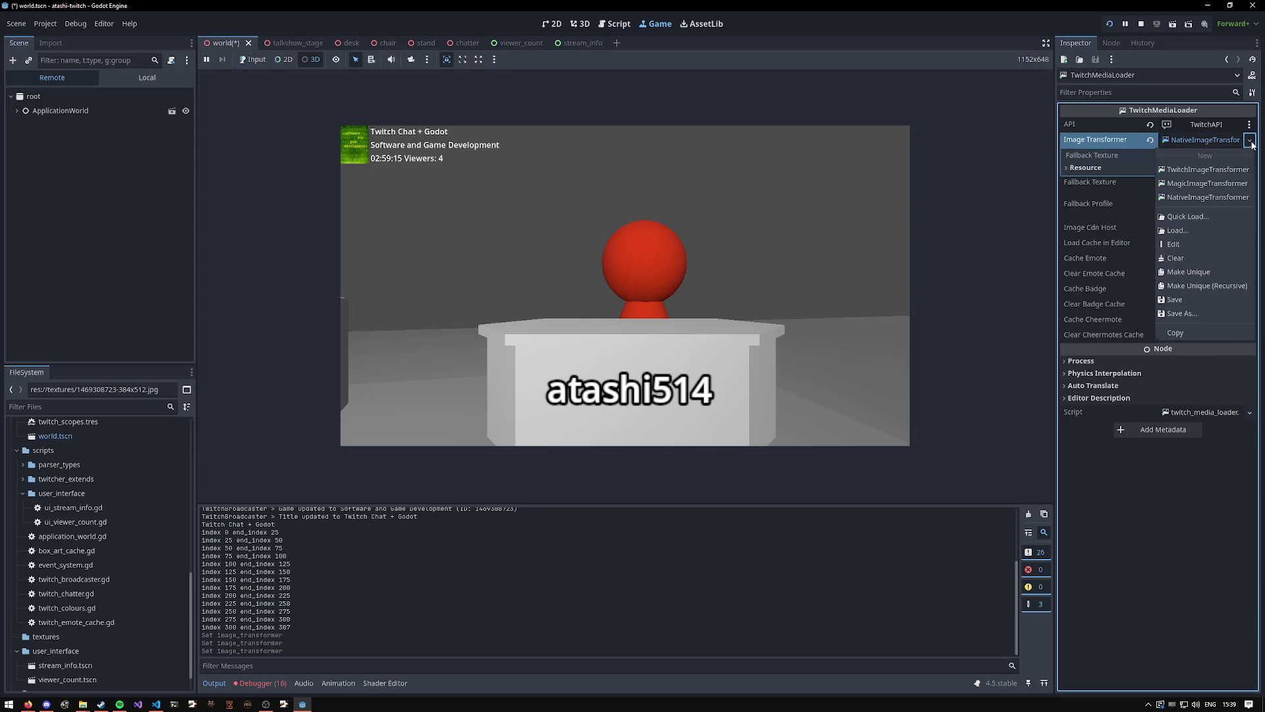
left_click(1208, 183)
left_click(1247, 141)
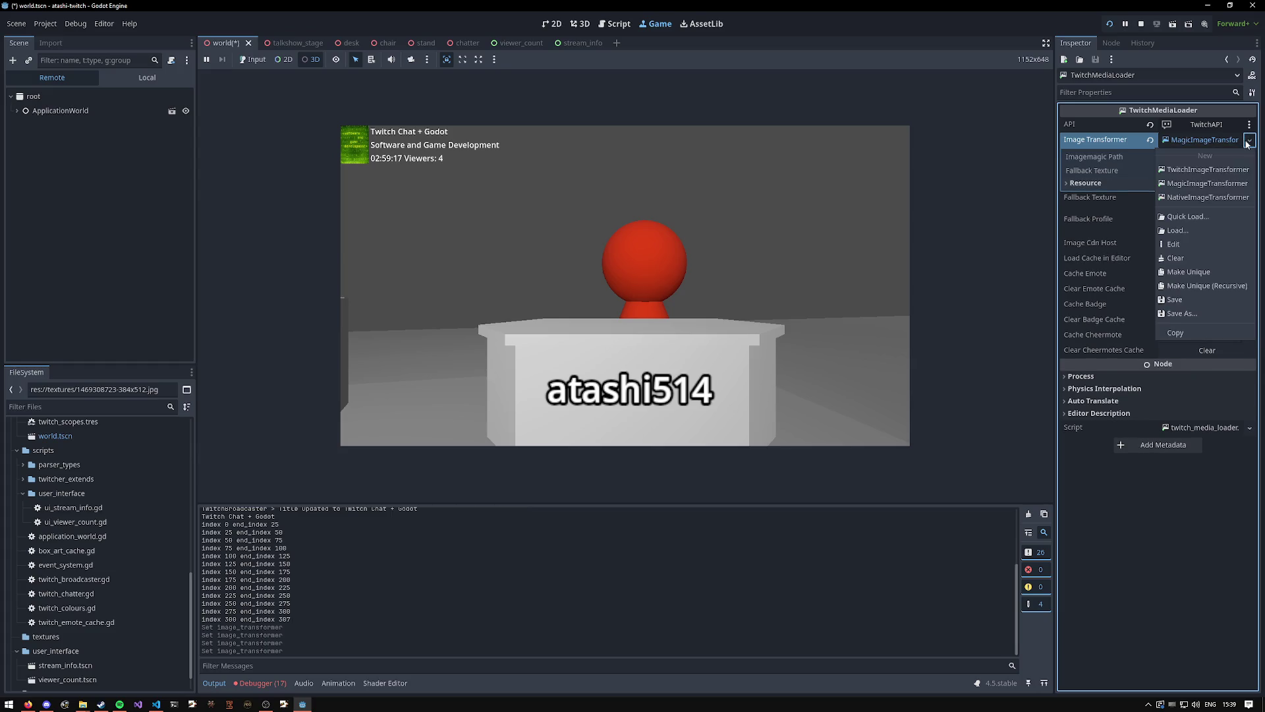
left_click(1208, 196)
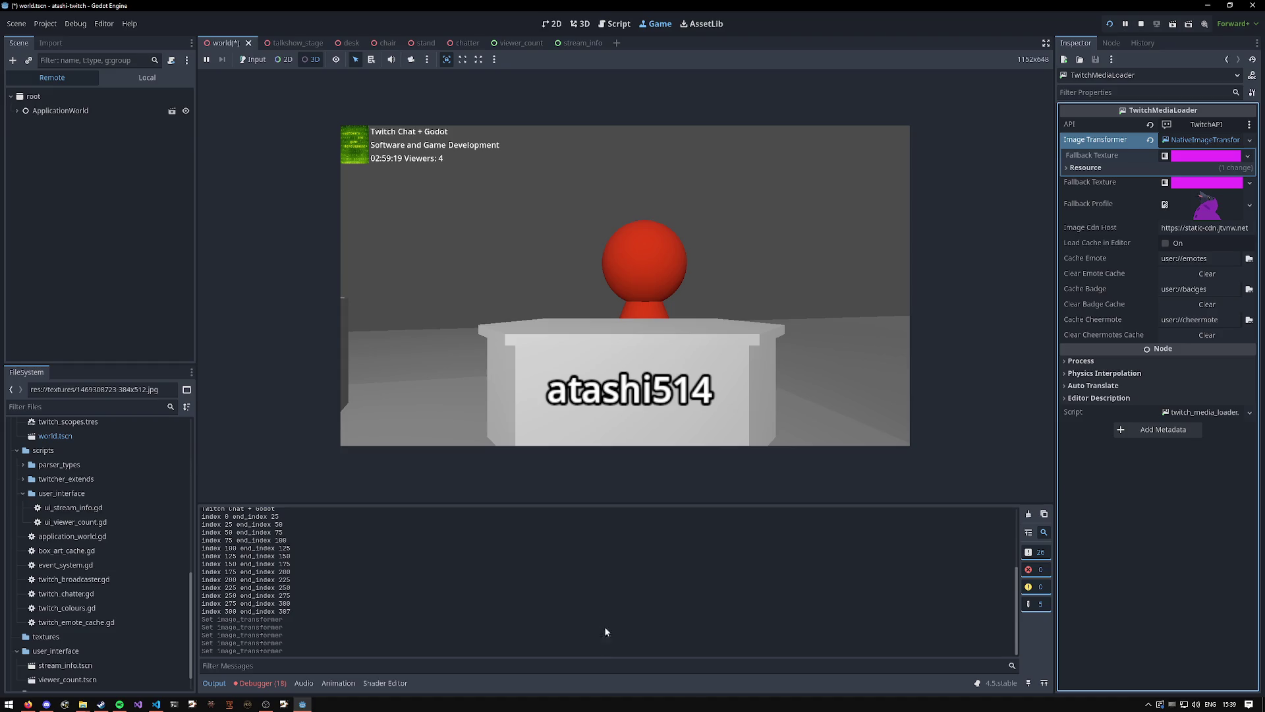
left_click(28, 704)
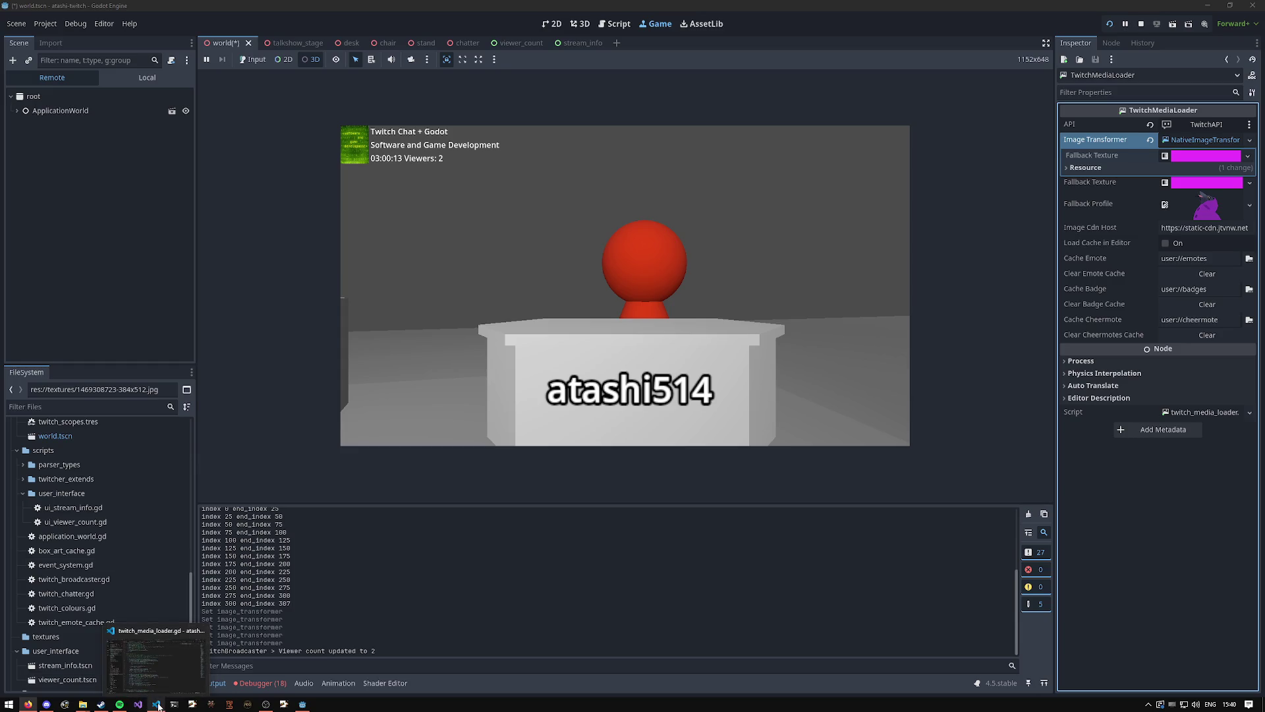
mouse_move(156, 704)
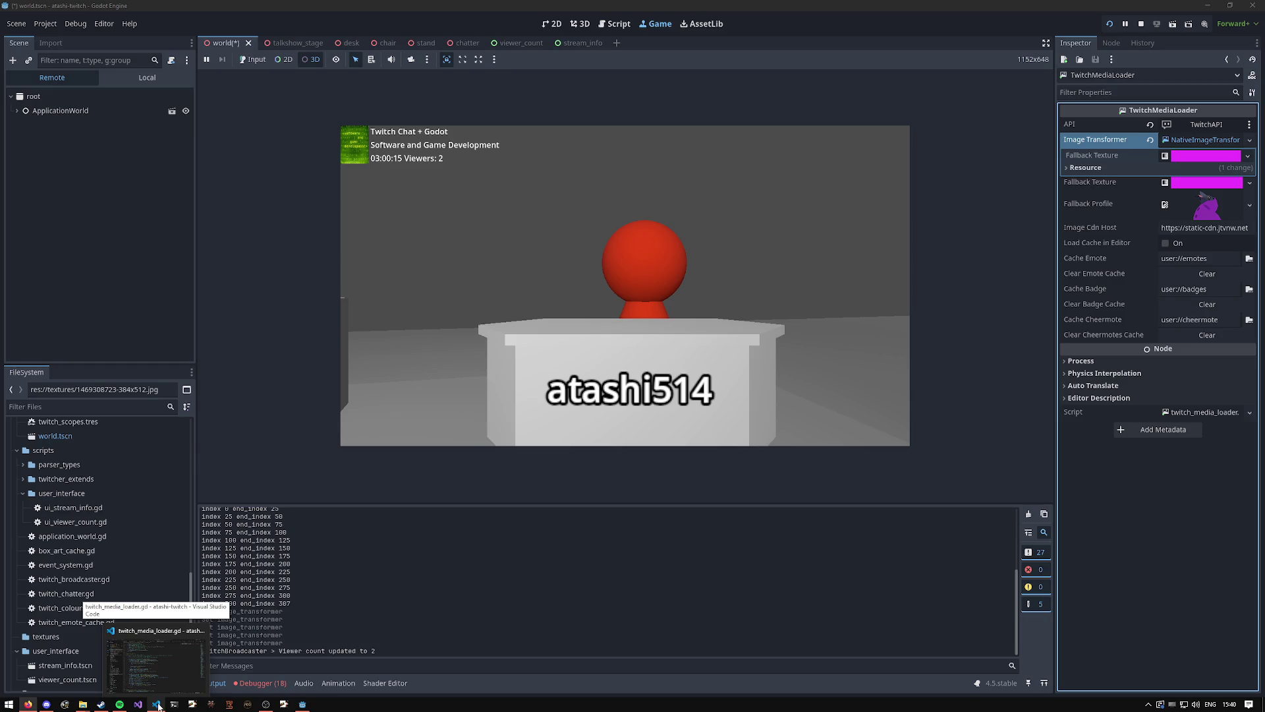
Bring VS Code with twitch_media_loader.gd back to the front from the taskbar.
left_click(159, 707)
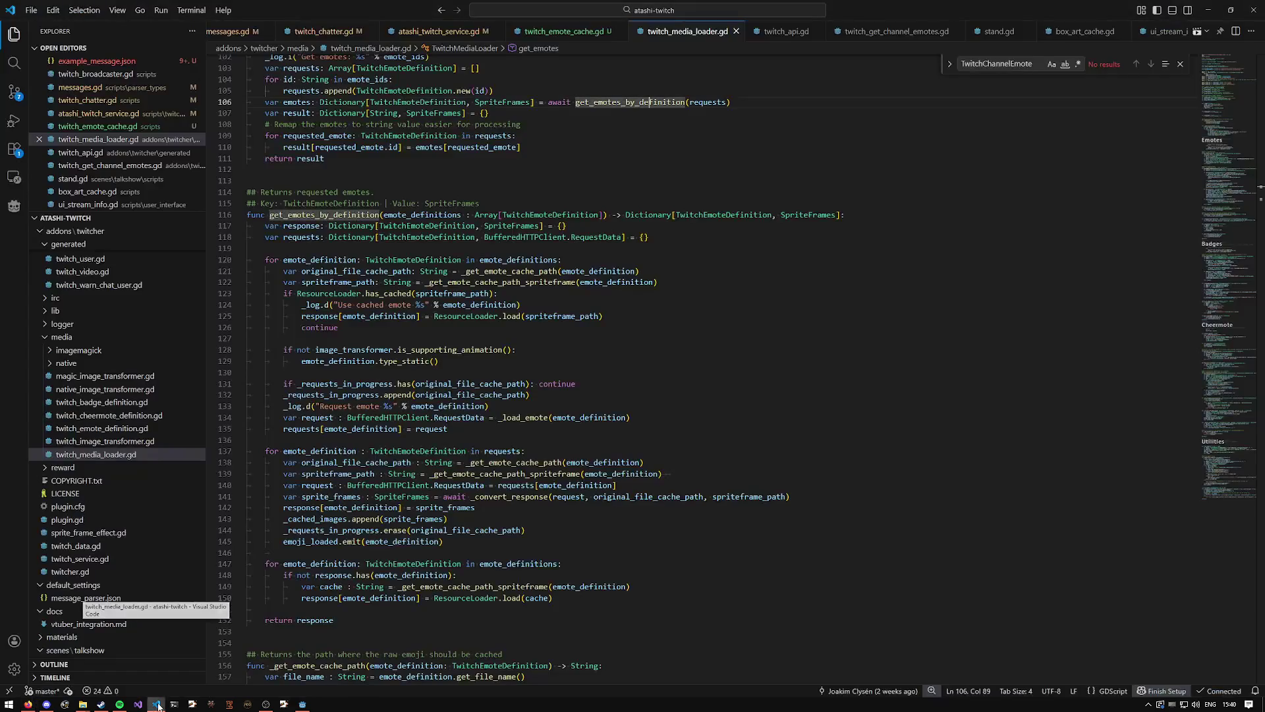
Glance at twitch_emote_cache.gd and atashi_twitch_service.gd, then return to twitch_media_loader.gd.
left_click(613, 571)
left_click(619, 555)
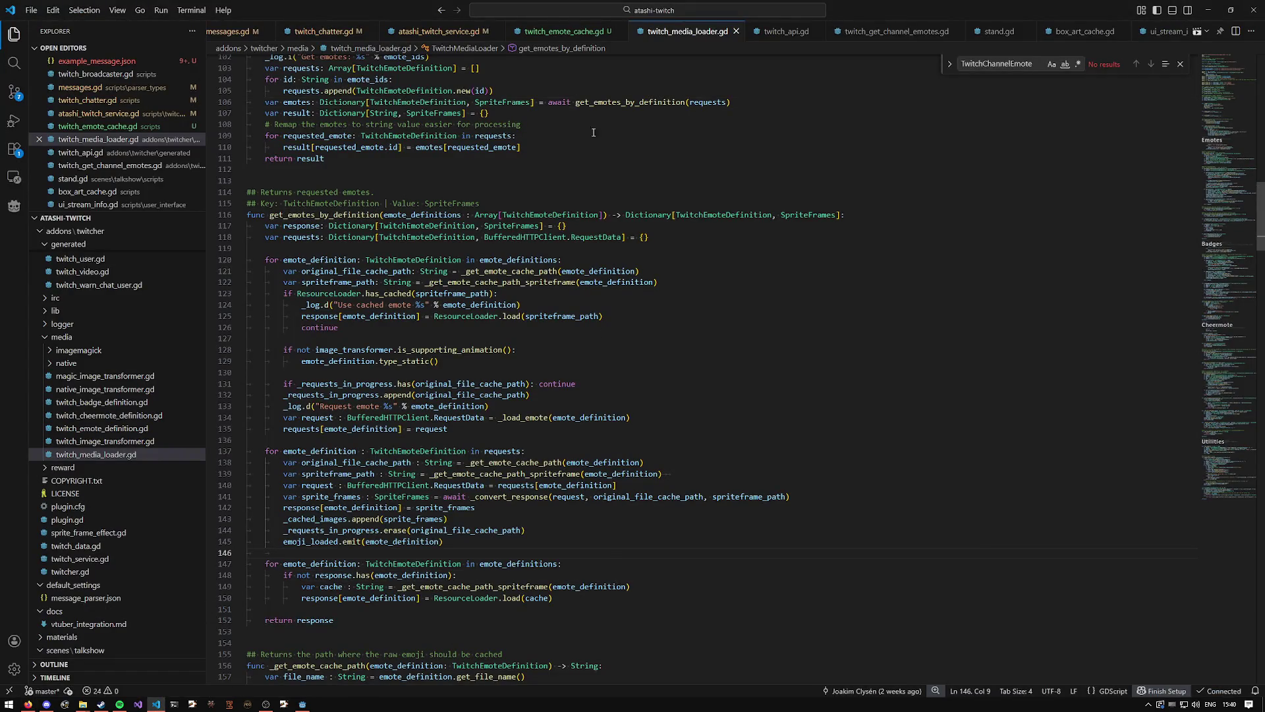
left_click(567, 37)
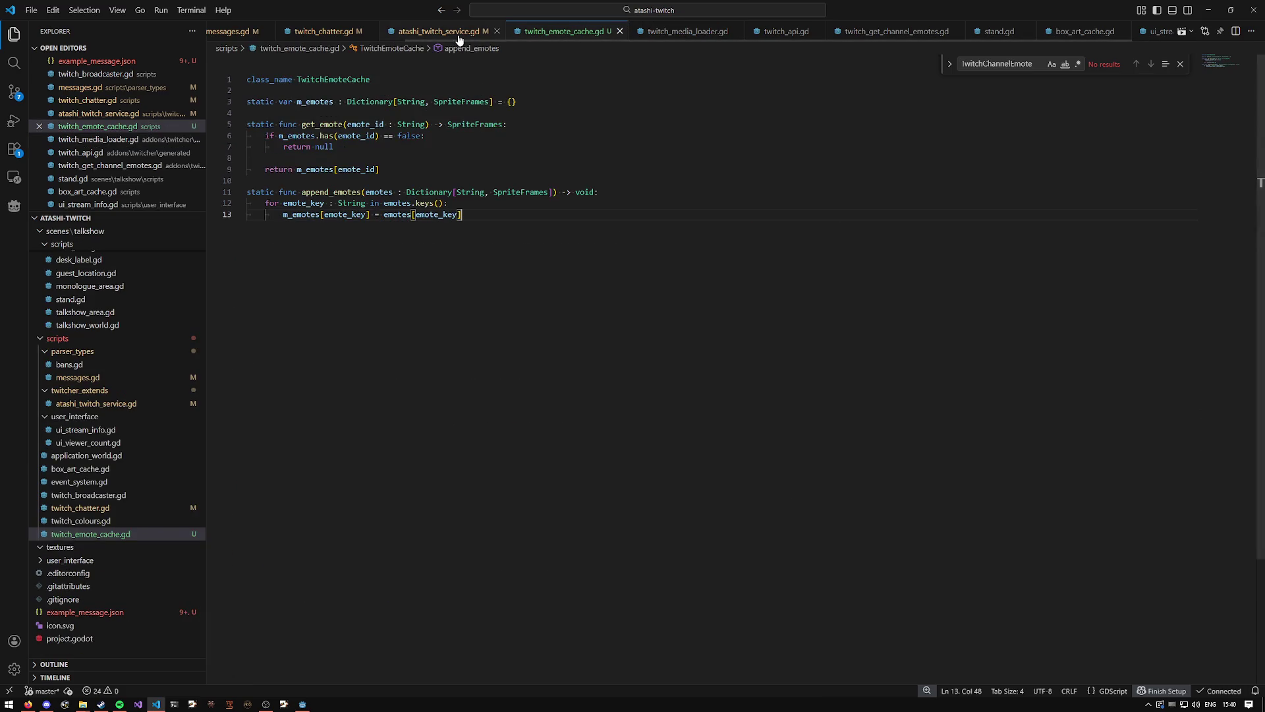
left_click(449, 33)
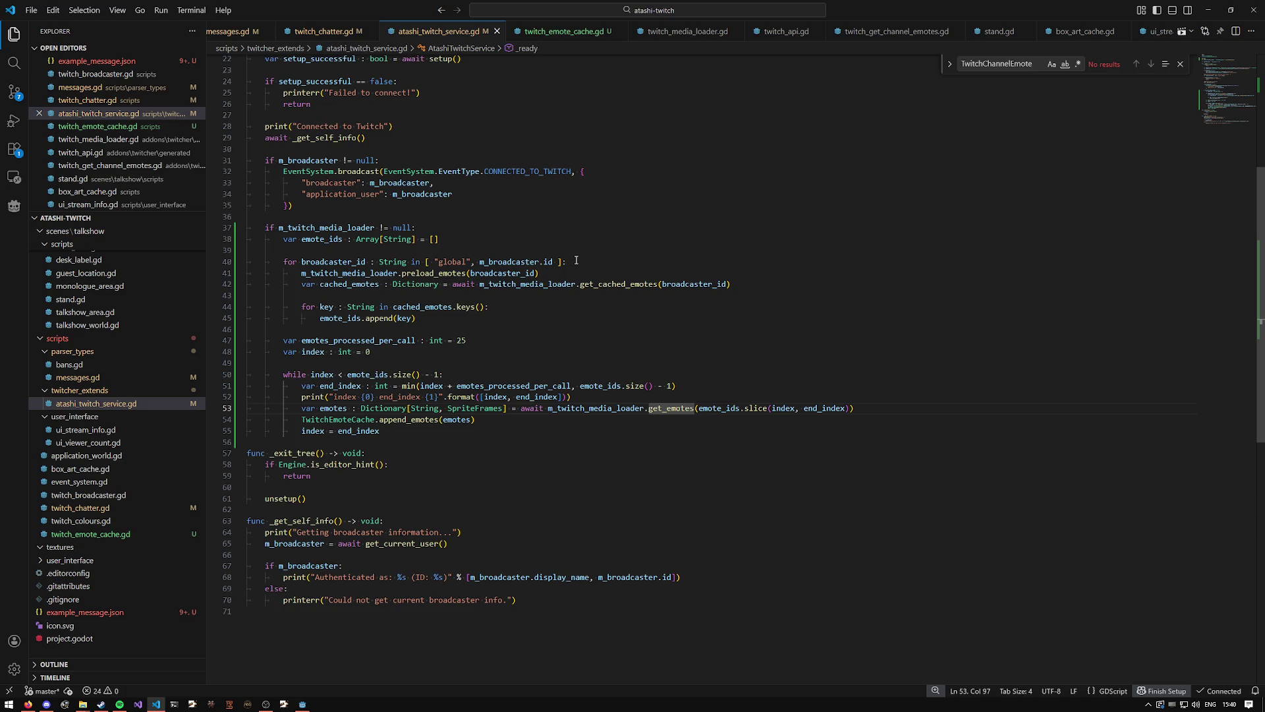
key("ctrl+Tab")
key("ctrl+Tab")
key("Return")
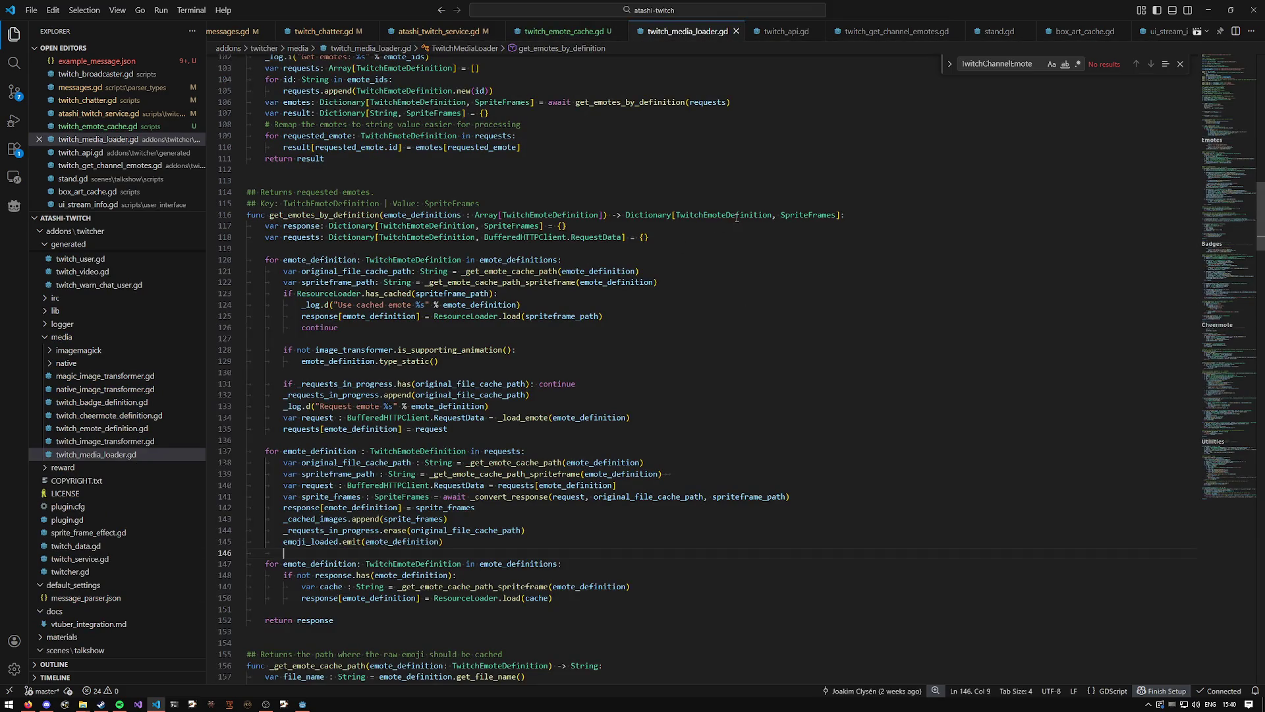
Highlight uses of emote_definitions and the cache-path helpers, then search for _get_emote_cache_path.
left_click(428, 215)
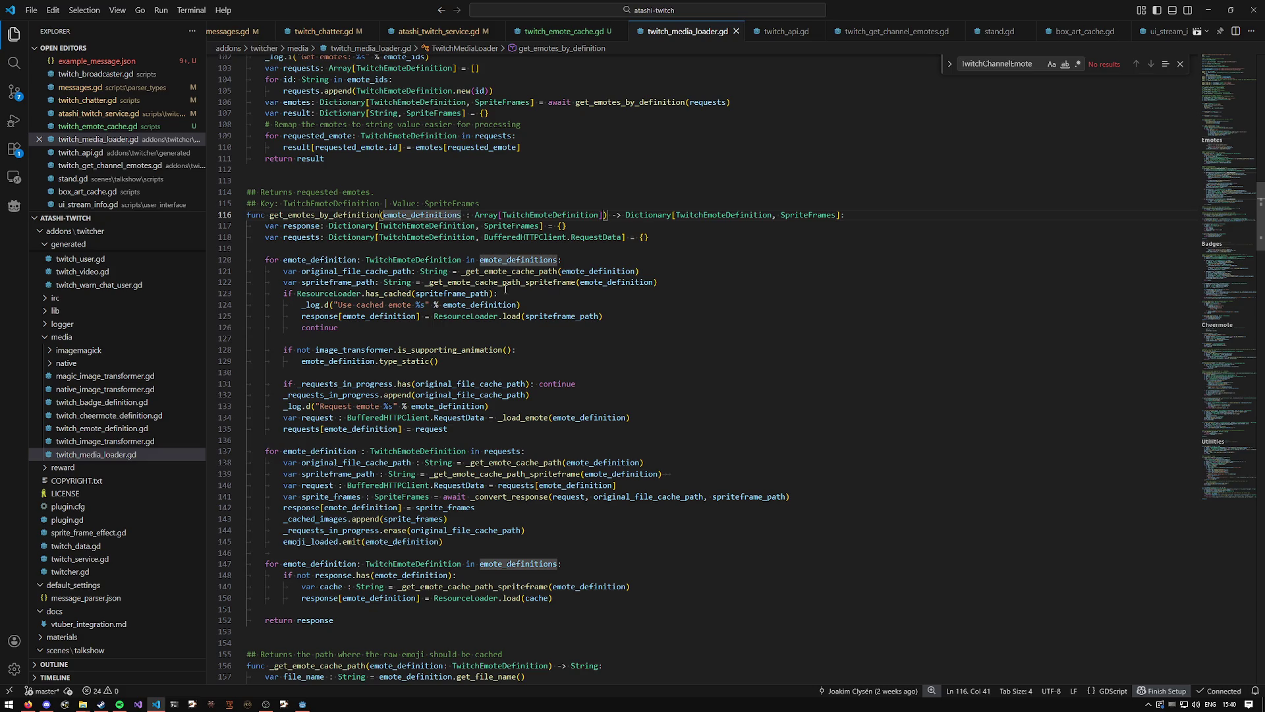
left_click(377, 271)
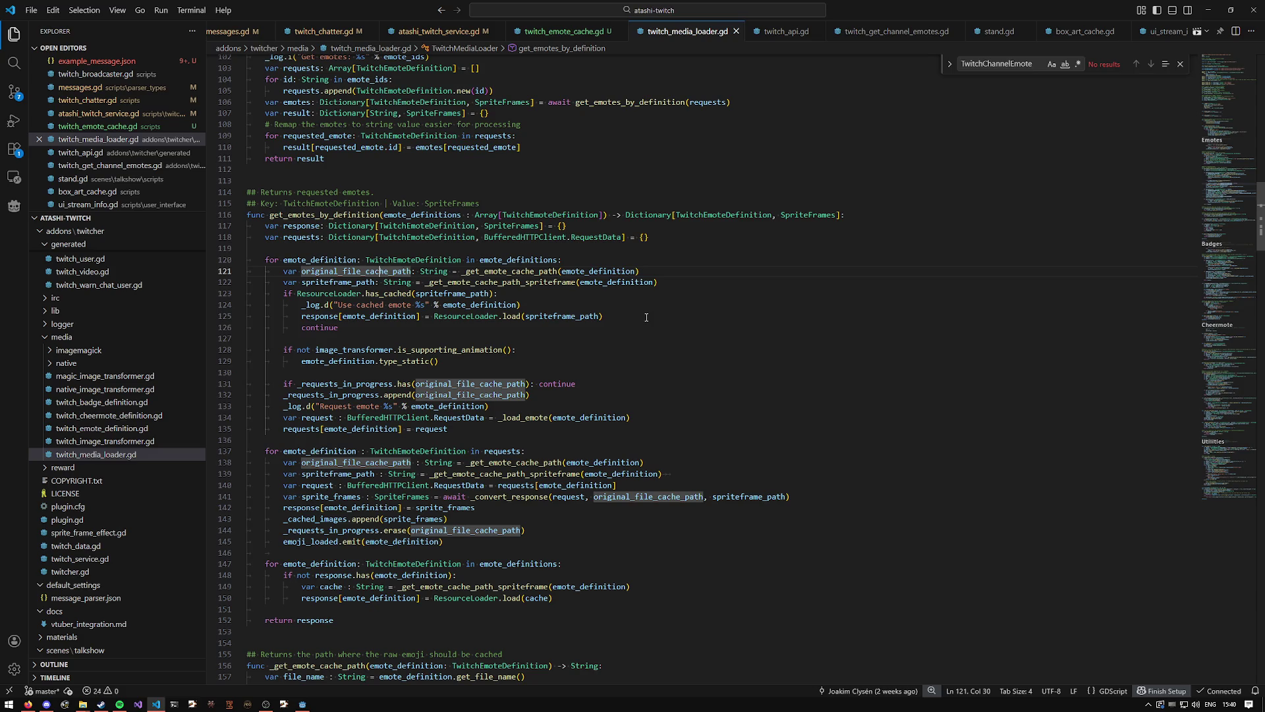
left_click(524, 282)
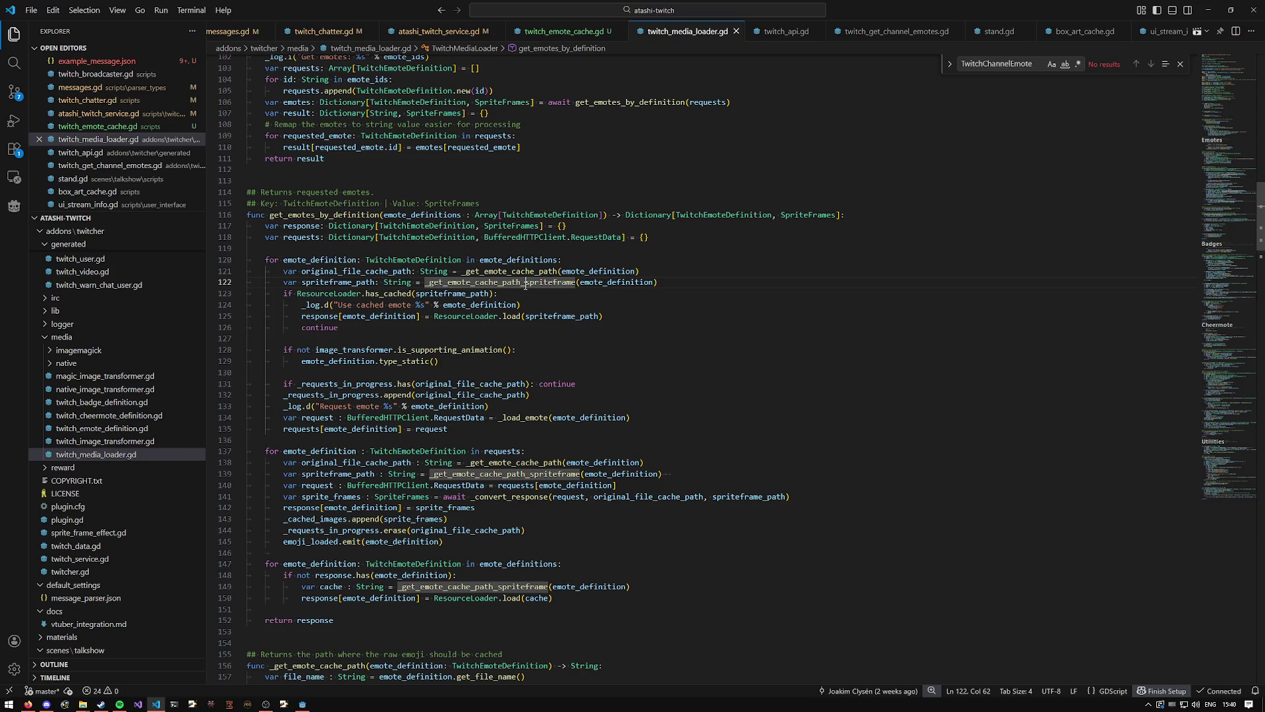
left_click(524, 271)
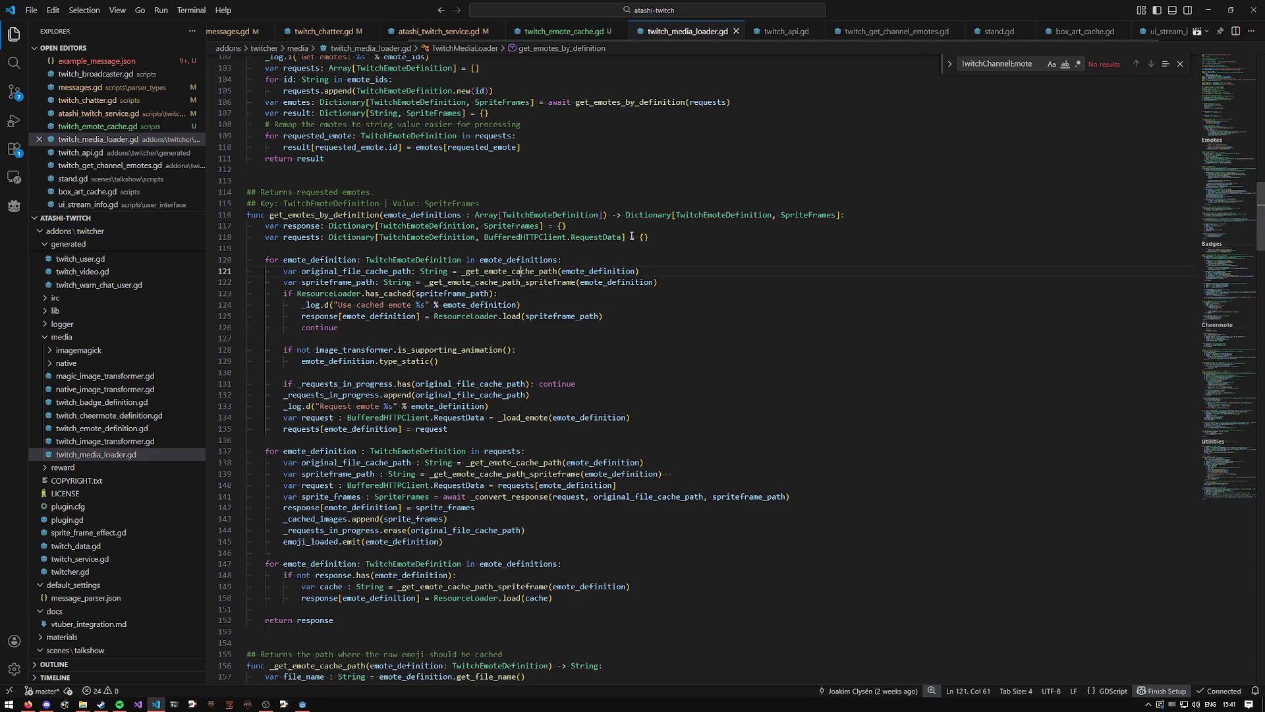
key("ctrl+f")
left_click(1135, 64)
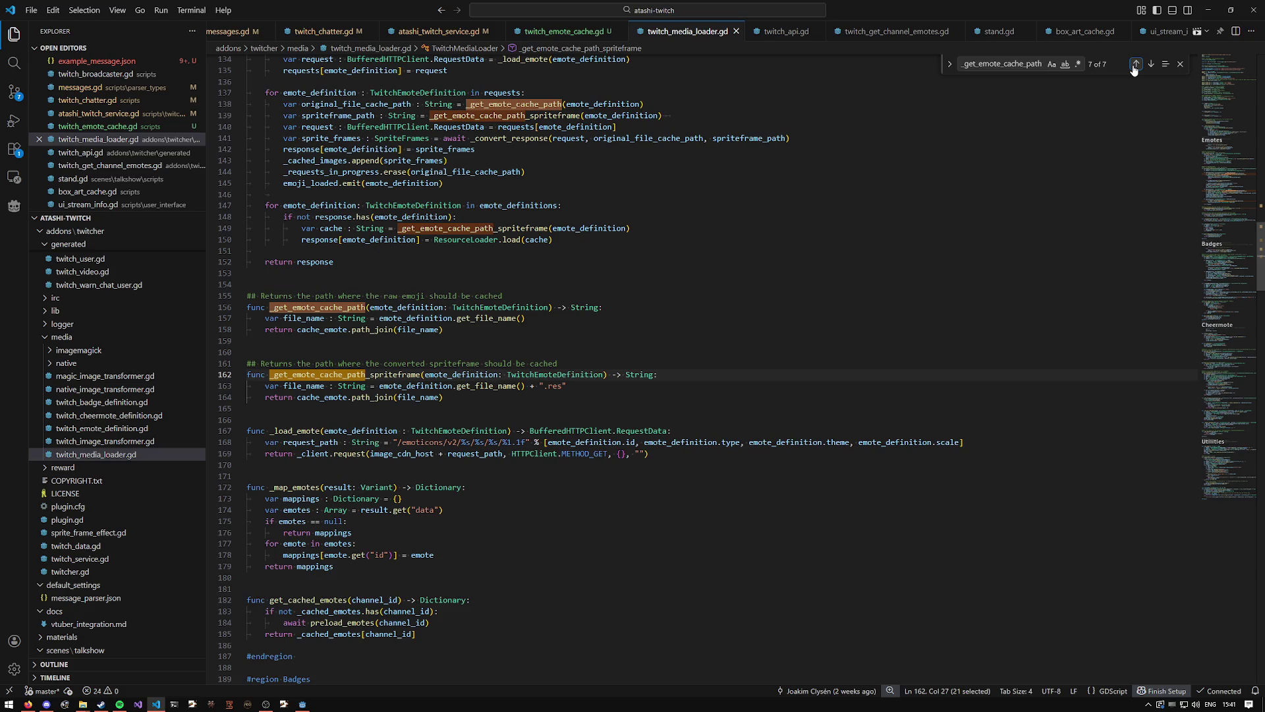
Step back through the matches and search for _get_emote_cache_path_spriteframe instead.
left_click(1135, 65)
left_click(1136, 64)
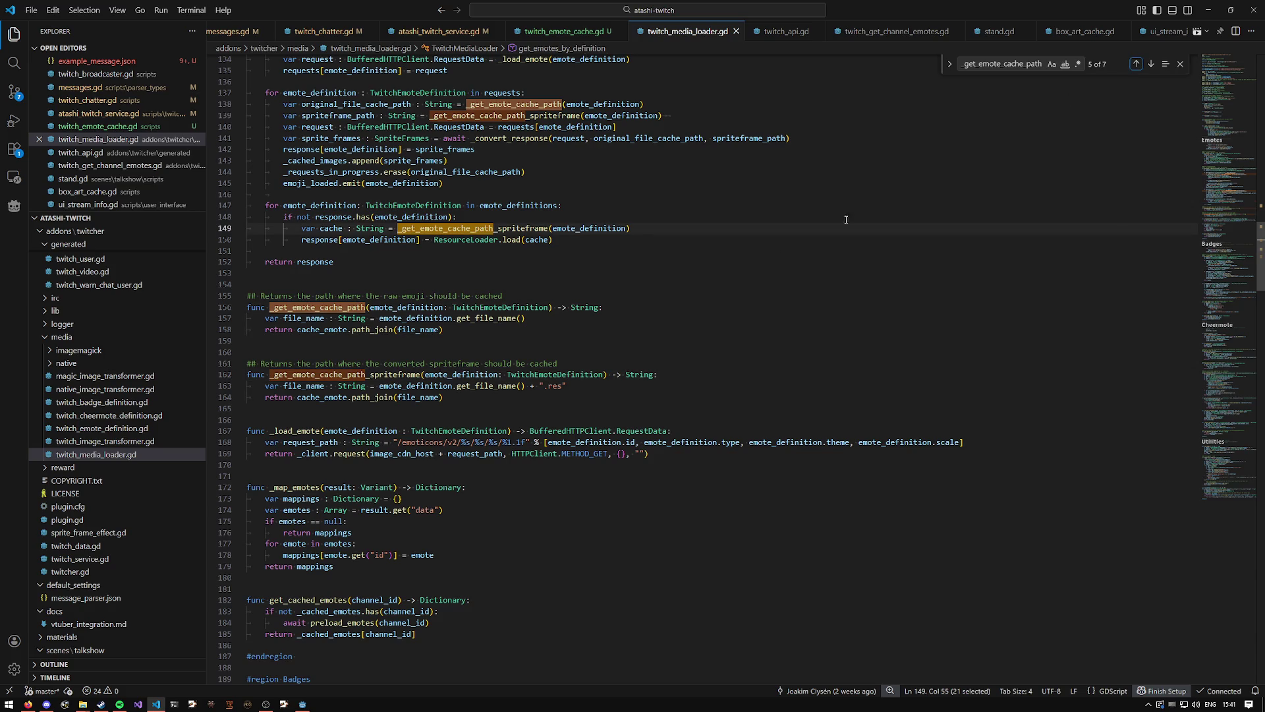
left_click(529, 121)
key("ctrl+f")
scroll(736, 188, "down", 1)
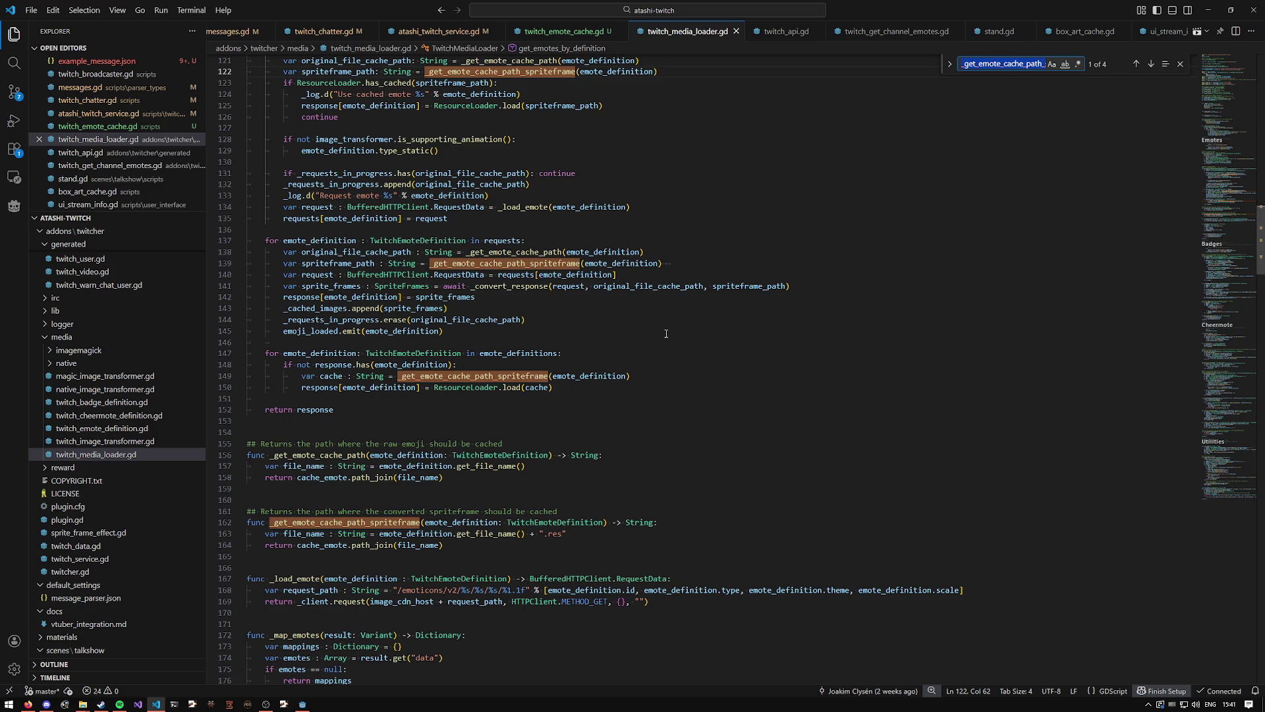
Inspect uses of has_cached and cache, then switch back to atashi_twitch_service.gd.
left_click(387, 84)
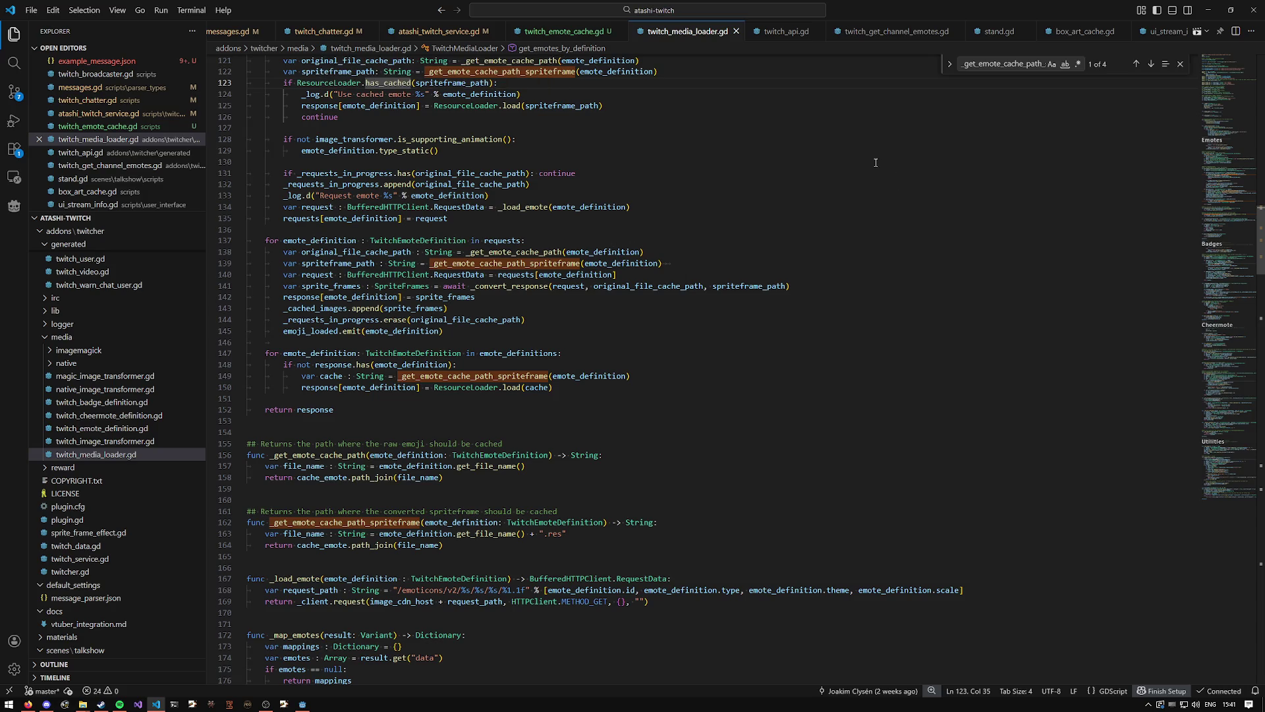
scroll(875, 162, "up", 2)
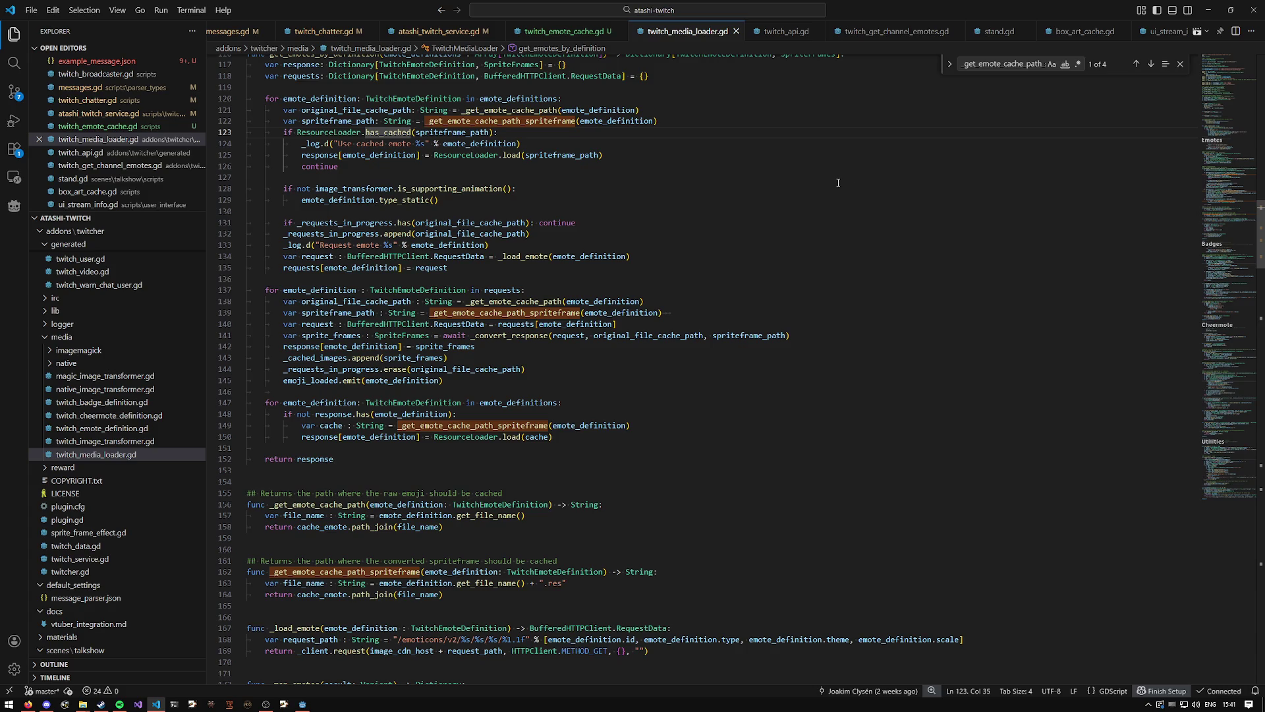
scroll(837, 182, "up", 3)
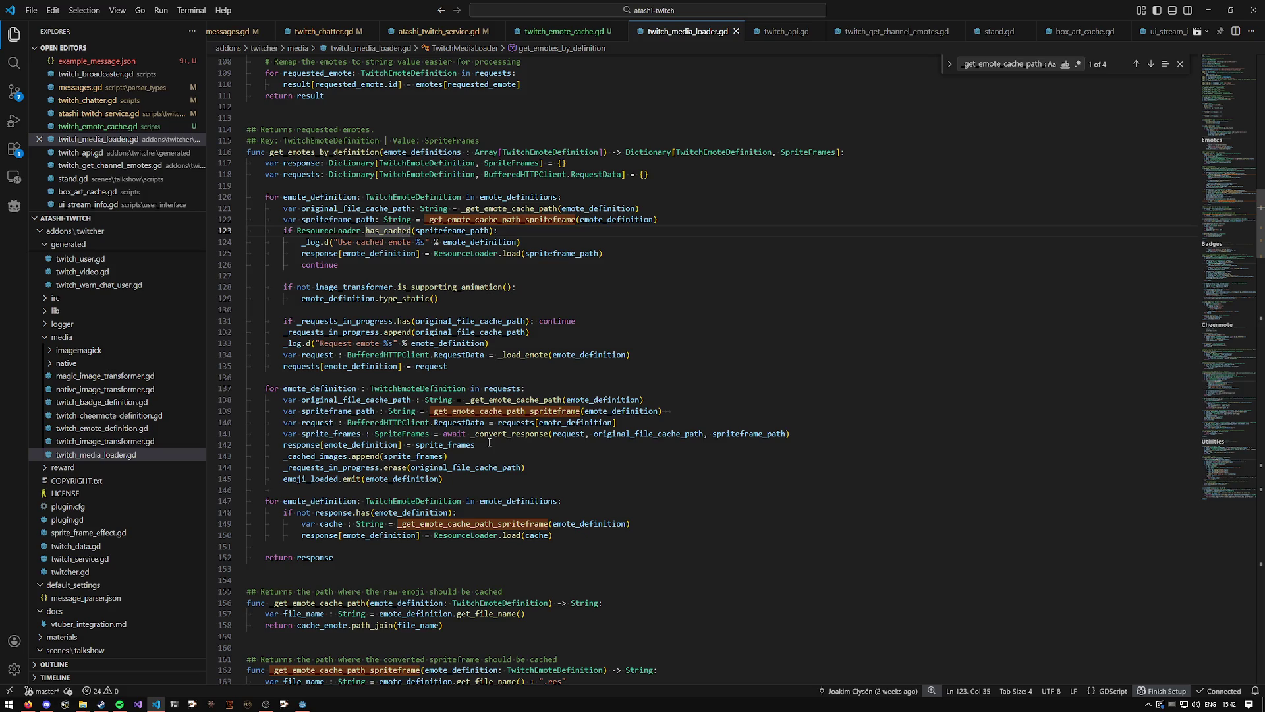
double_click(527, 535)
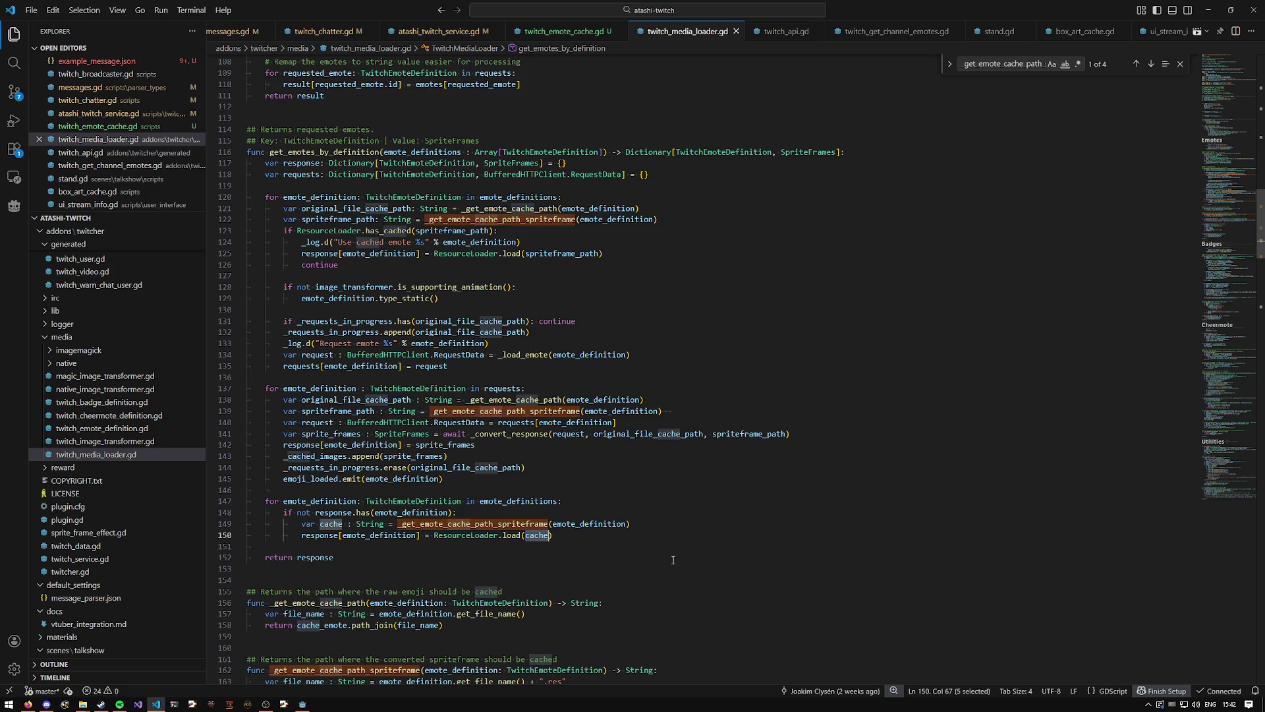
key("ctrl+Tab")
key("ctrl+Tab")
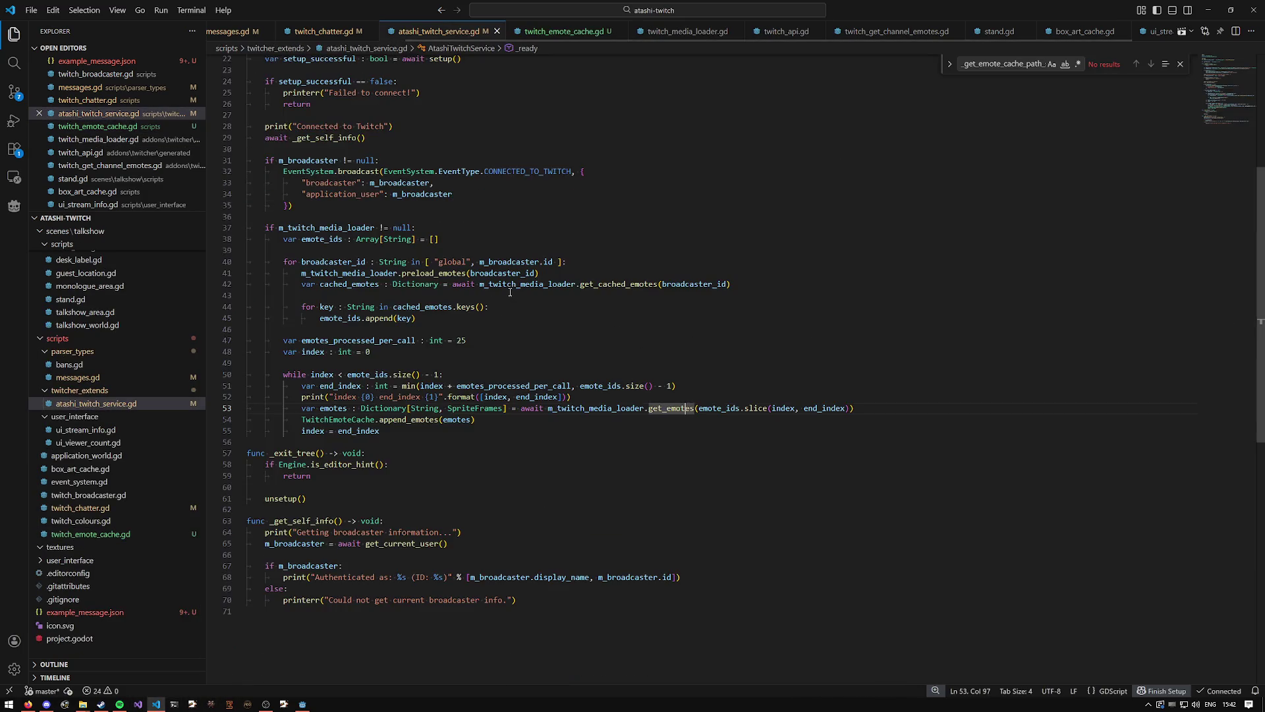
Change emotes_processed_per_call on line 47 from 25 to 1 and restart the game in Godot.
left_click(509, 338)
key("BackSpace")
key("BackSpace")
type("1")
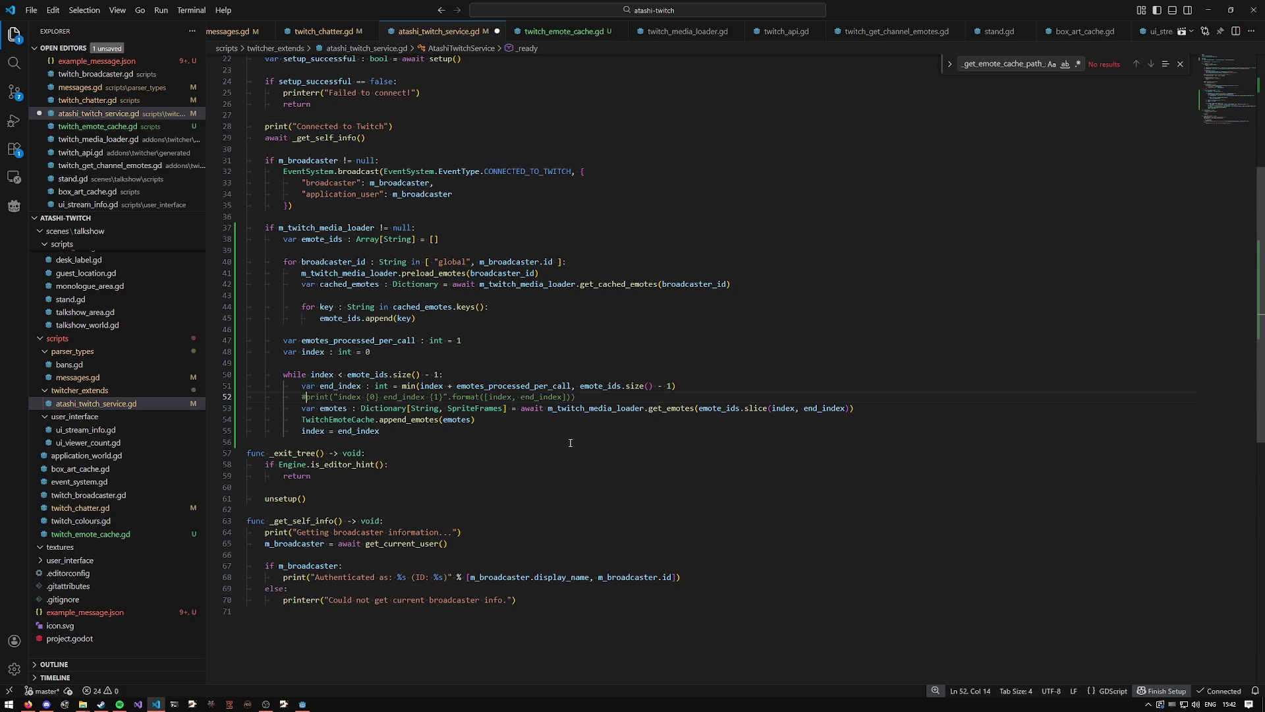
left_click(309, 697)
left_click(1110, 23)
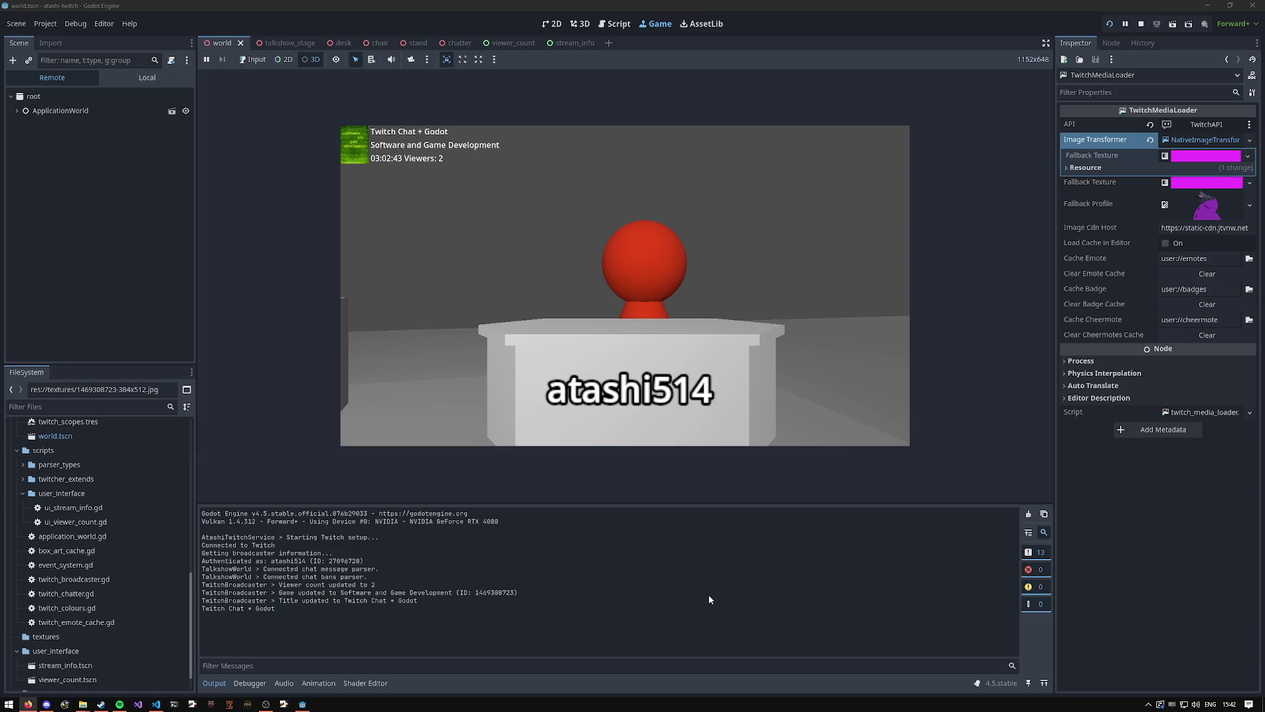
Stop the game, save the script in VS Code, and run the project again.
left_click(1144, 25)
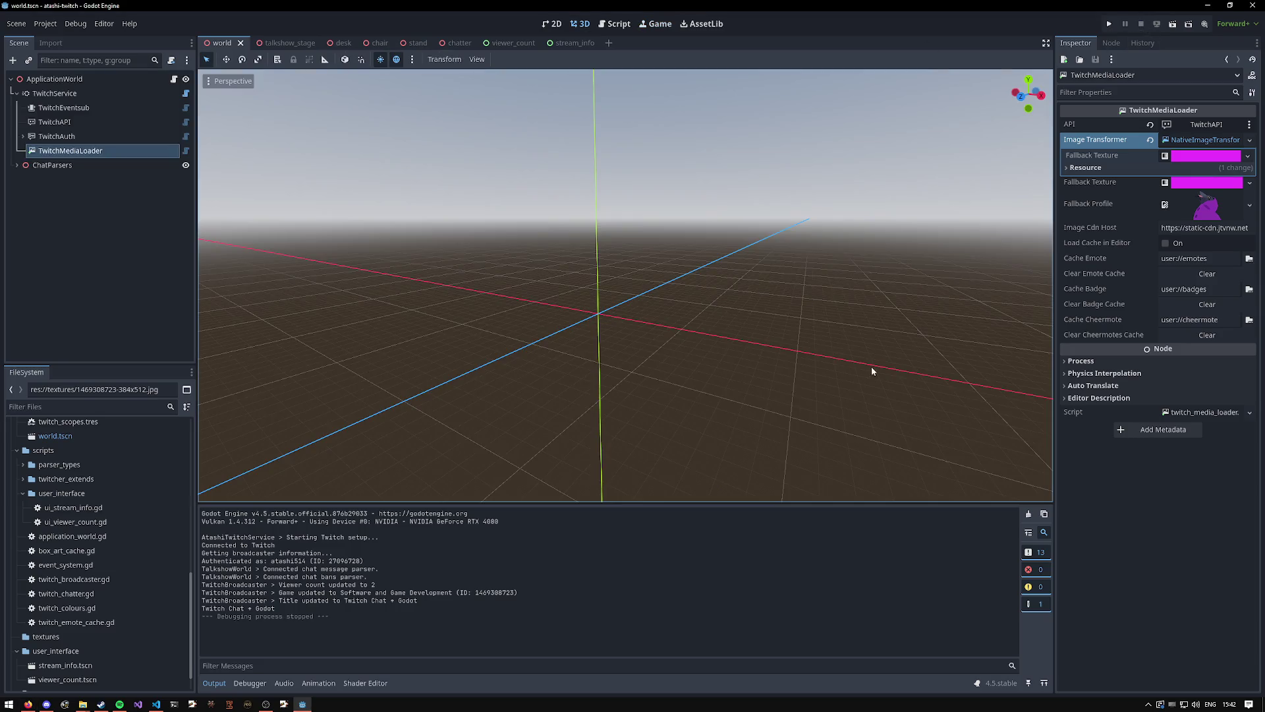
key("alt+Tab")
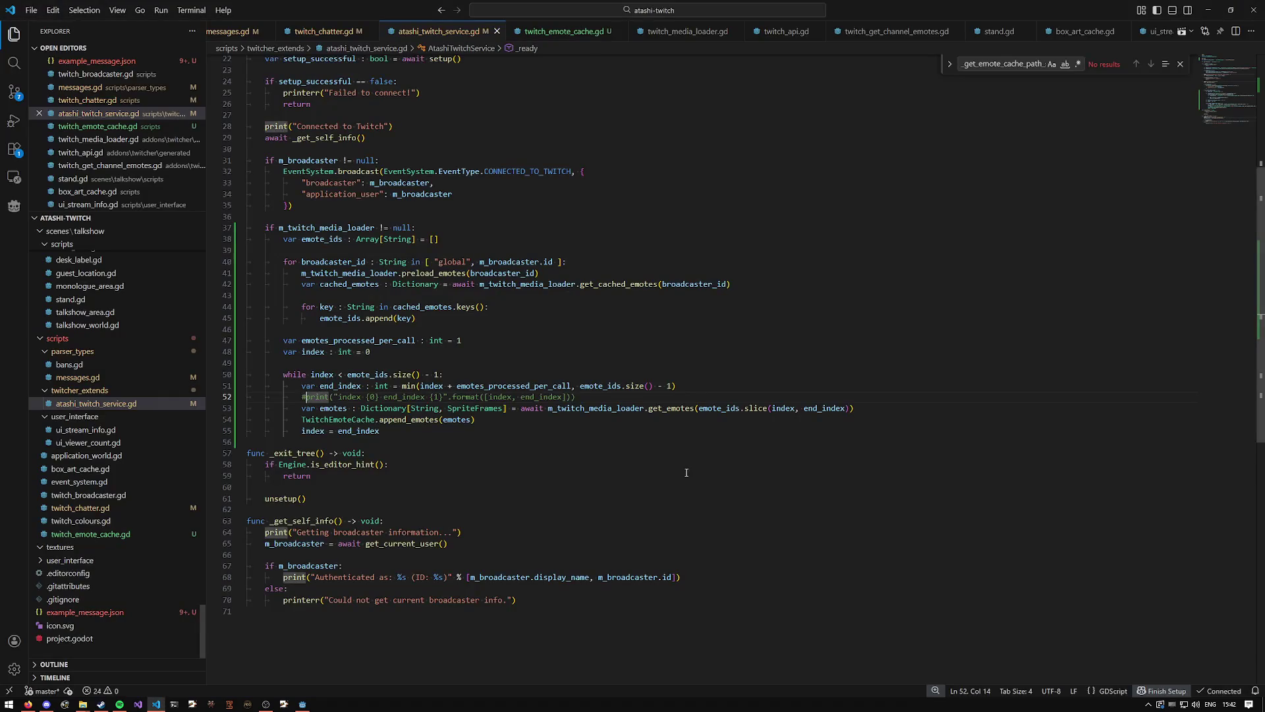
key("ctrl+s")
key("alt+Tab")
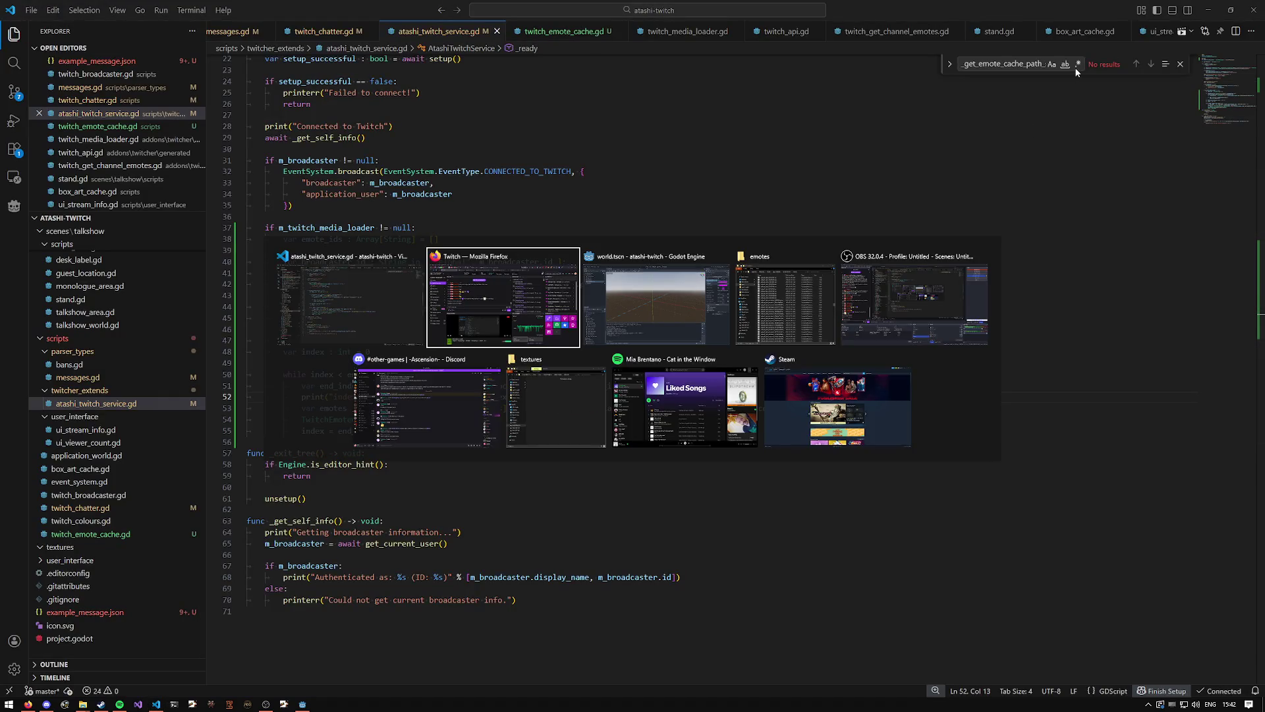
key("alt+Tab")
left_click(1109, 25)
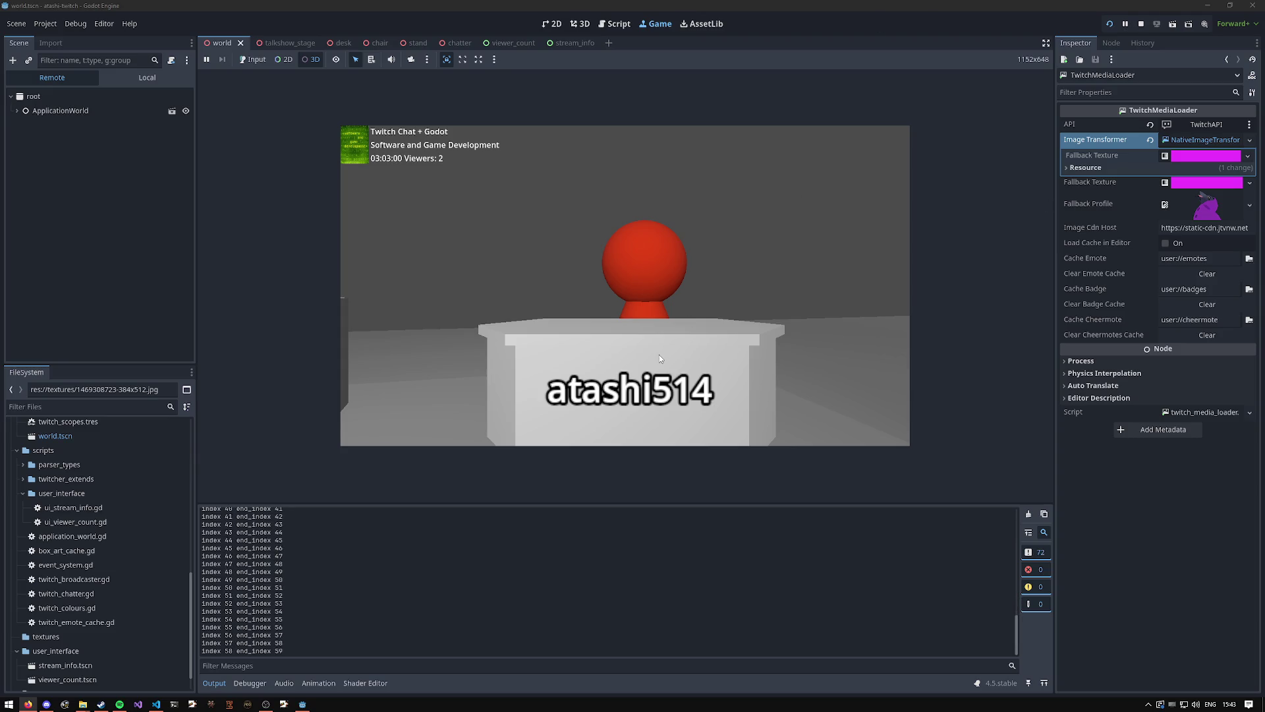
Check CPU load in Task Manager, then stop the game and return to the code editor.
right_click(583, 704)
left_click(618, 663)
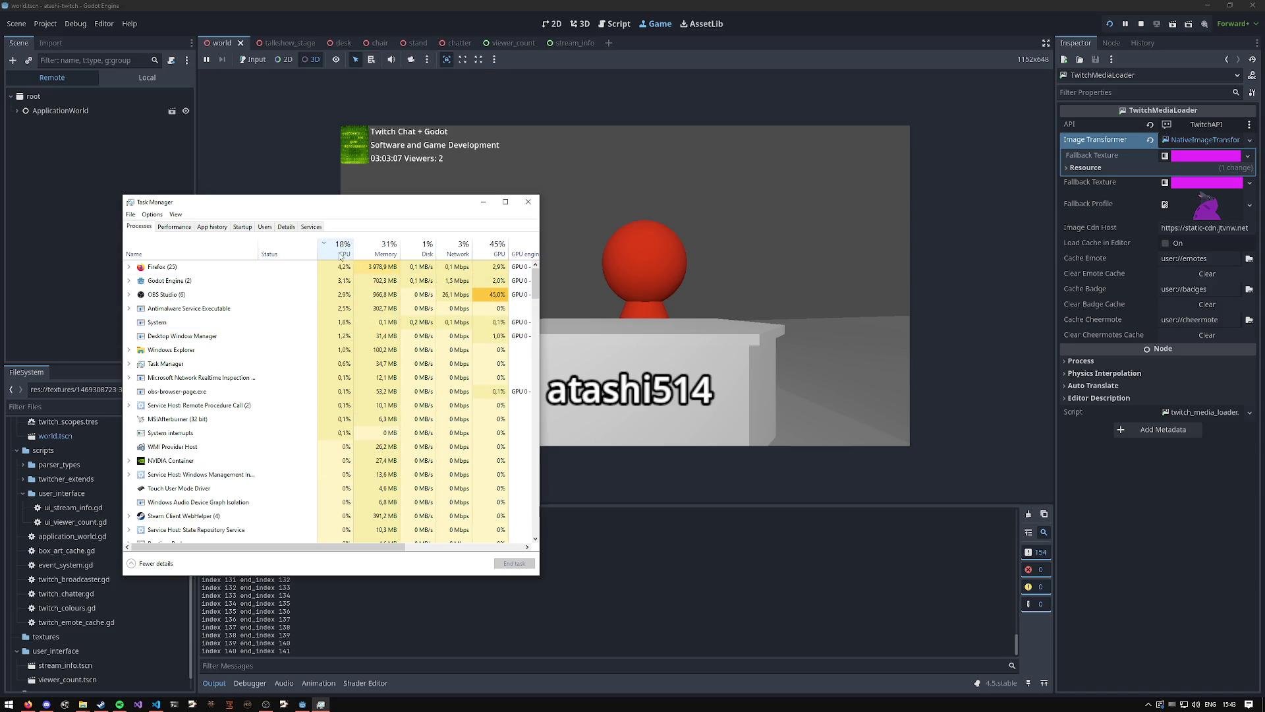
left_click(527, 202)
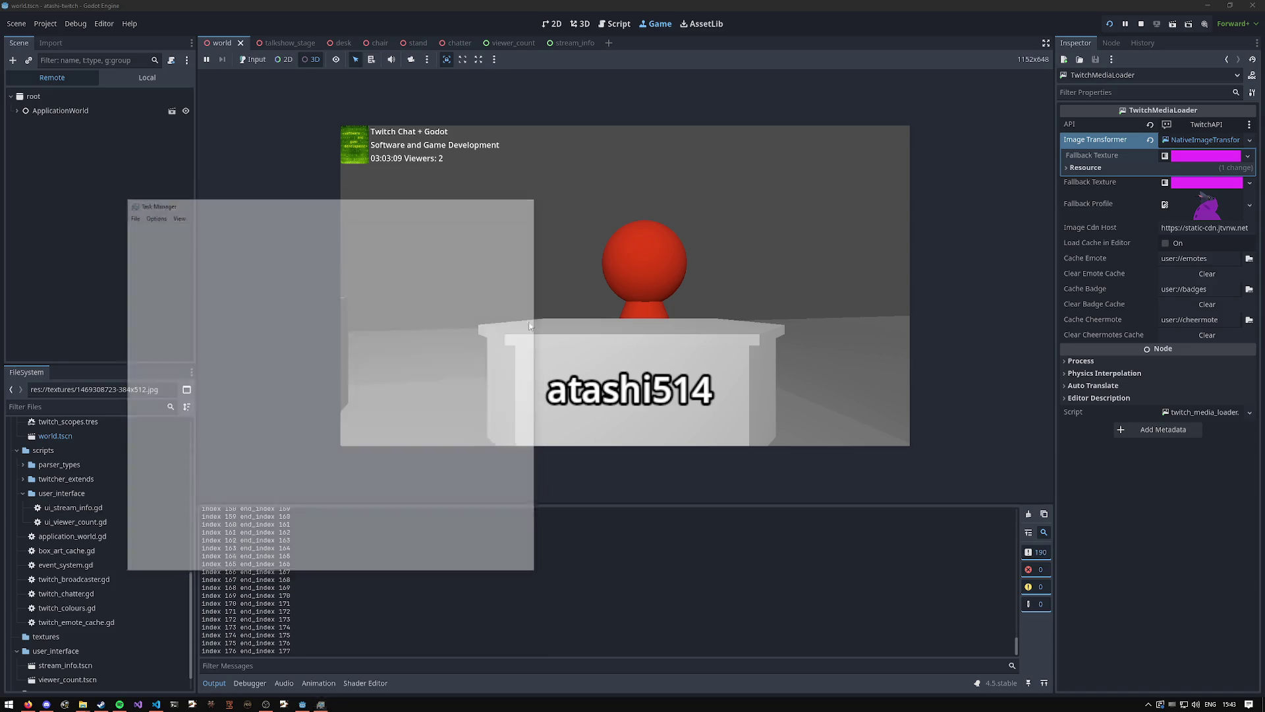
key("alt+Tab")
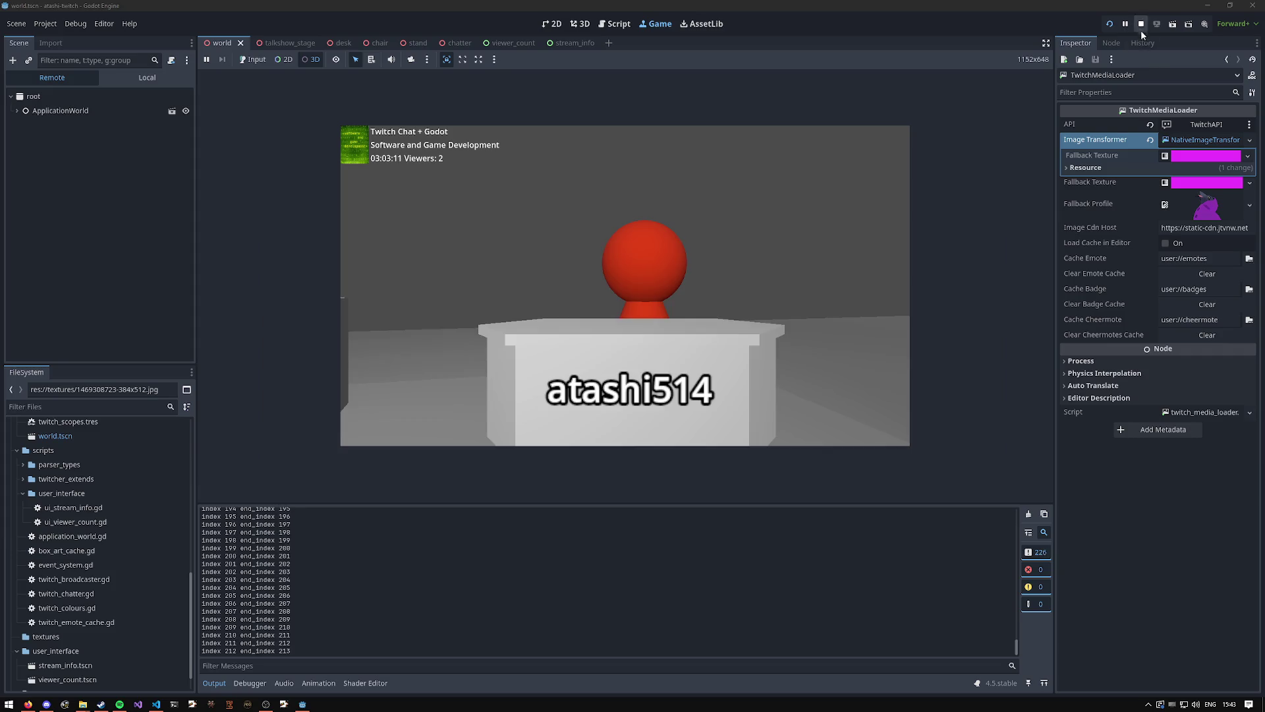
left_click(1141, 28)
key("alt+Tab")
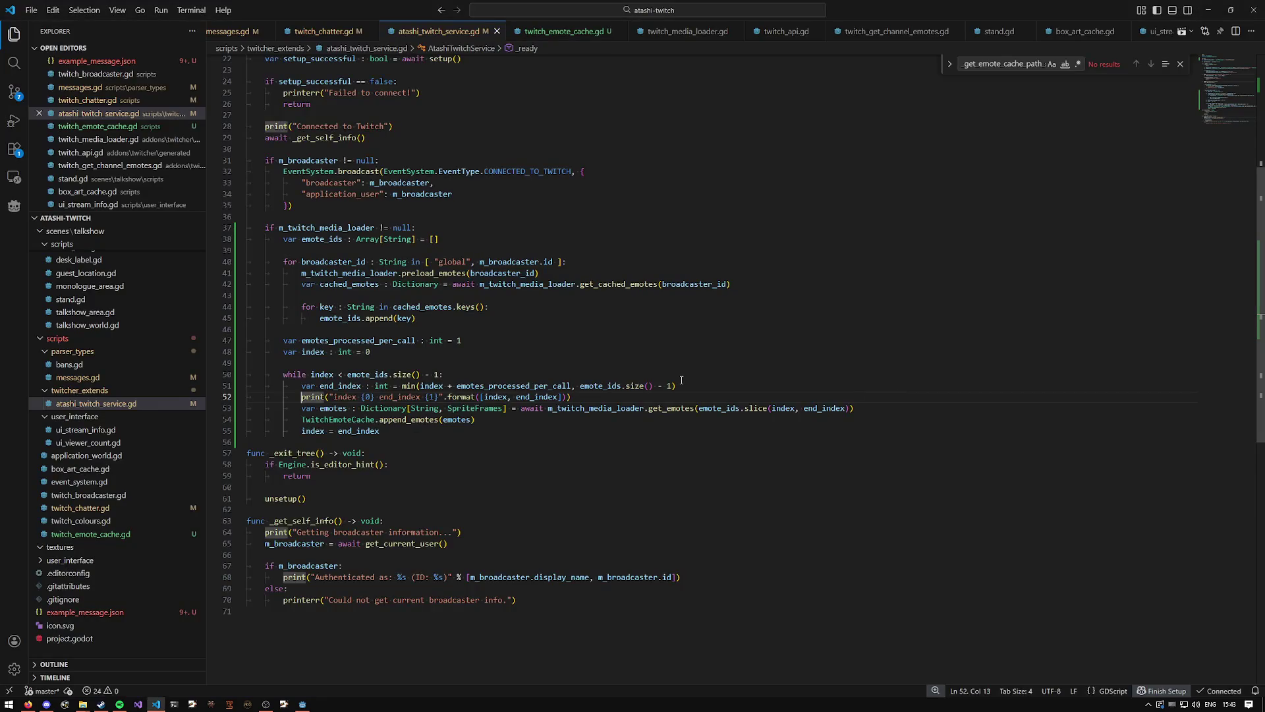
Set emotes_processed_per_call to 5, save, and run the project in Godot.
key("Up")
key("Up")
key("Up")
key("Up")
key("Up")
key("End")
key("BackSpace")
type("5")
key("ctrl+s")
key("alt+Tab")
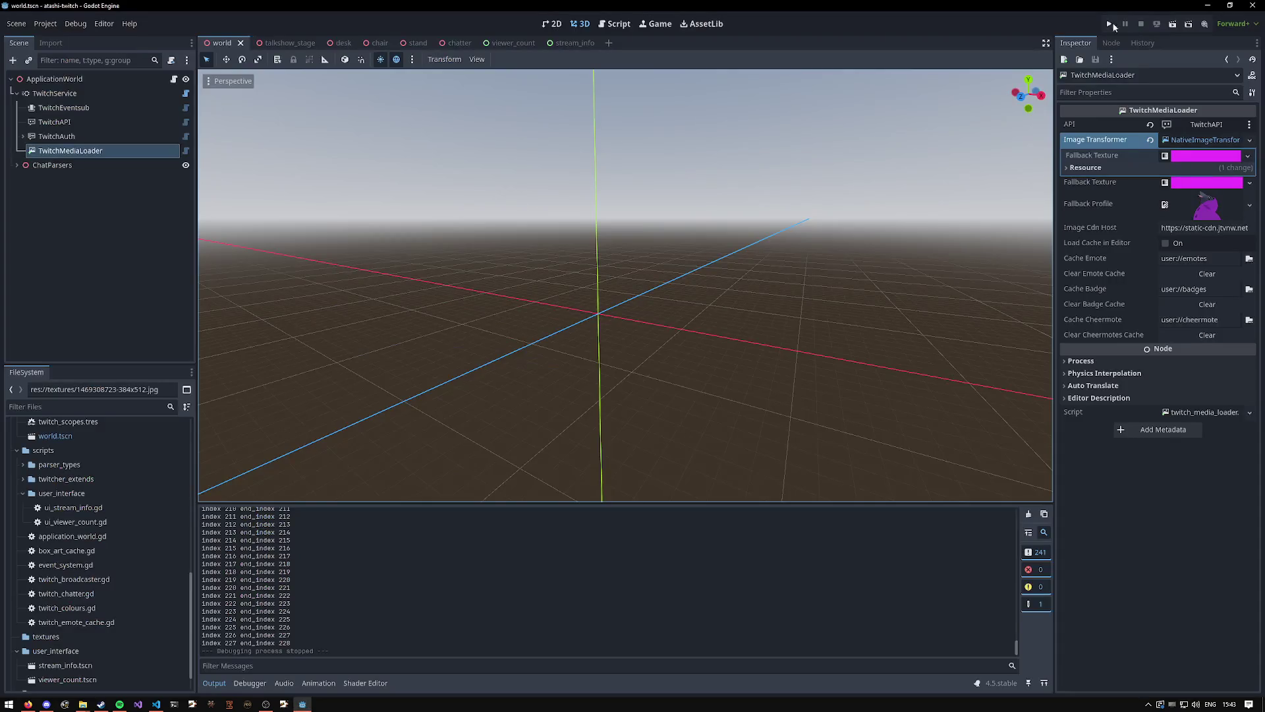
left_click(1109, 24)
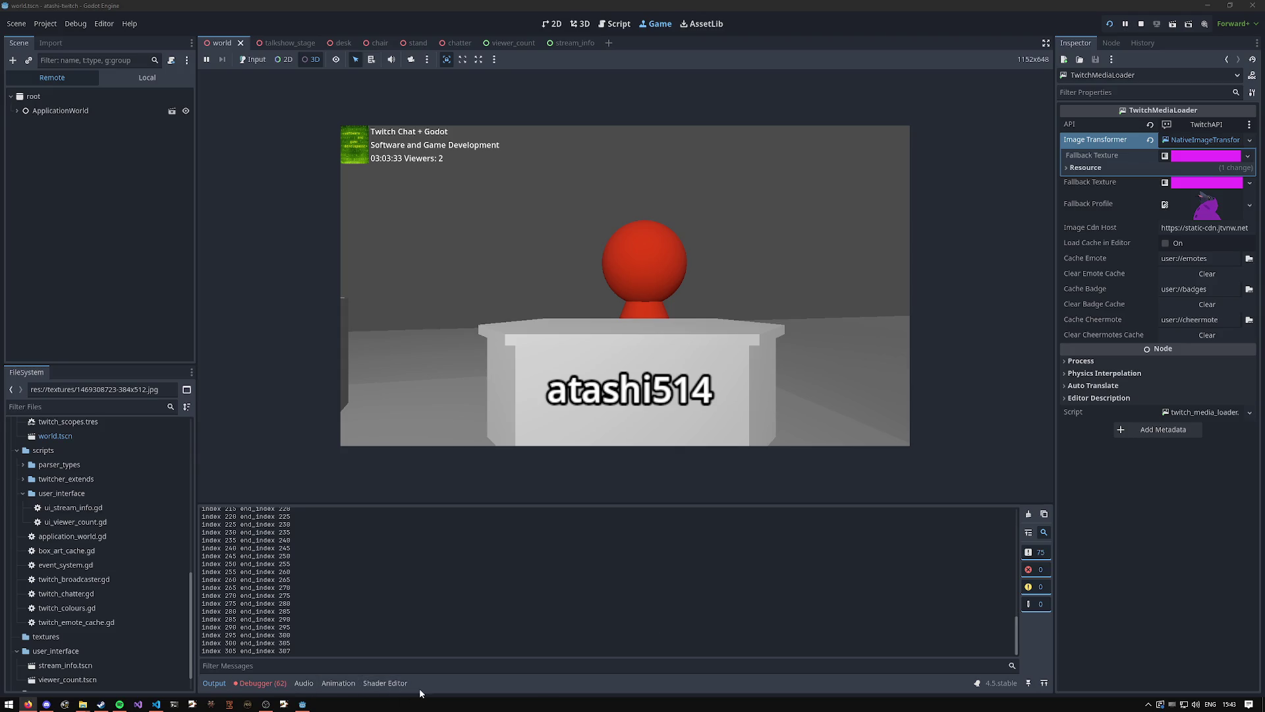
Stop the game and open Task Manager, moving it out of the way.
left_click(1143, 25)
key("alt+Tab")
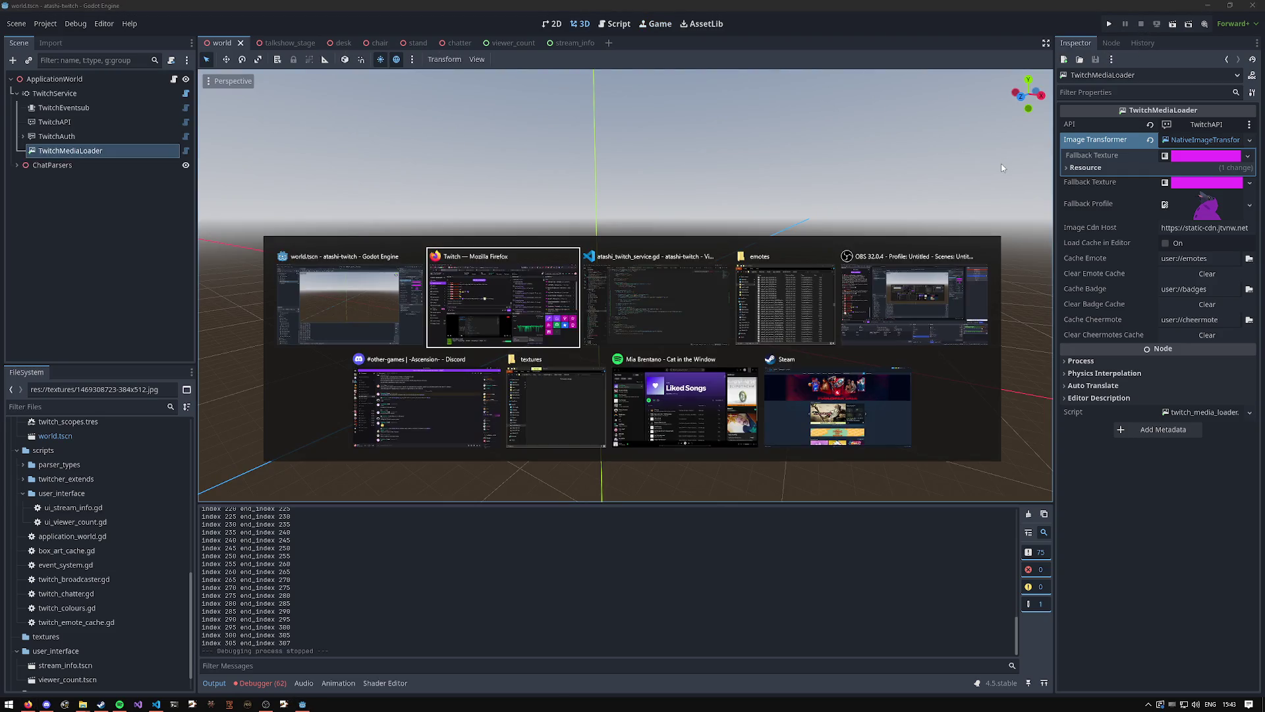
key("Tab")
key("shift+Tab")
key("Escape")
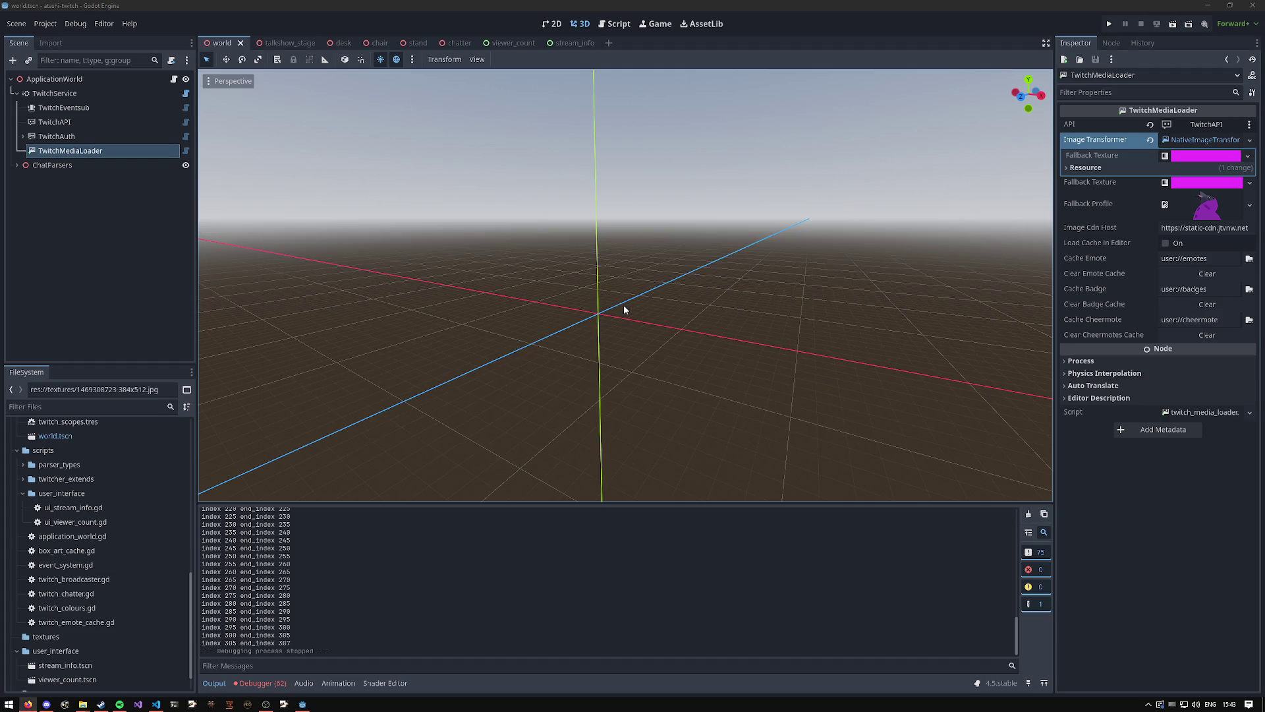
key("ctrl+shift+Escape")
mouse_move(283, 204)
left_mouse_down()
mouse_move(636, 238)
mouse_move(1264, 238)
left_mouse_up()
Run the project with the ten-emote batch size.
left_click(160, 706)
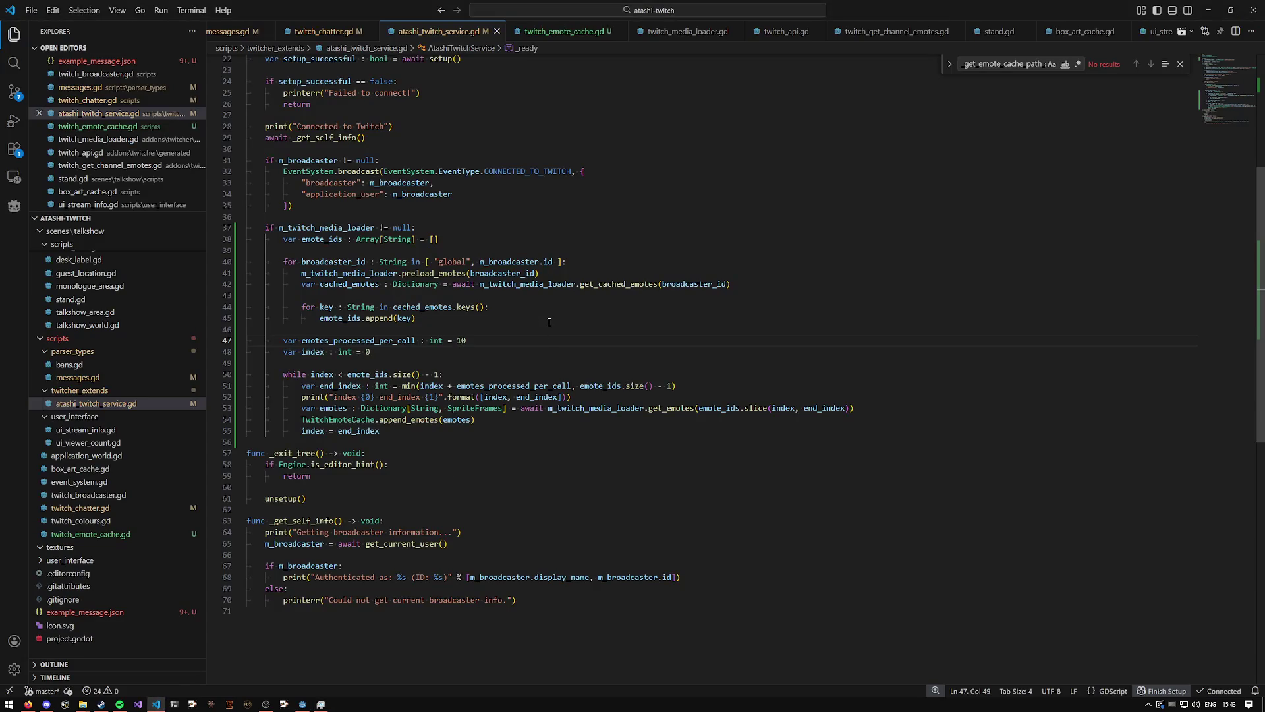
key("alt+Tab")
key("alt+Tab")
key("alt+Tab")
key("F5")
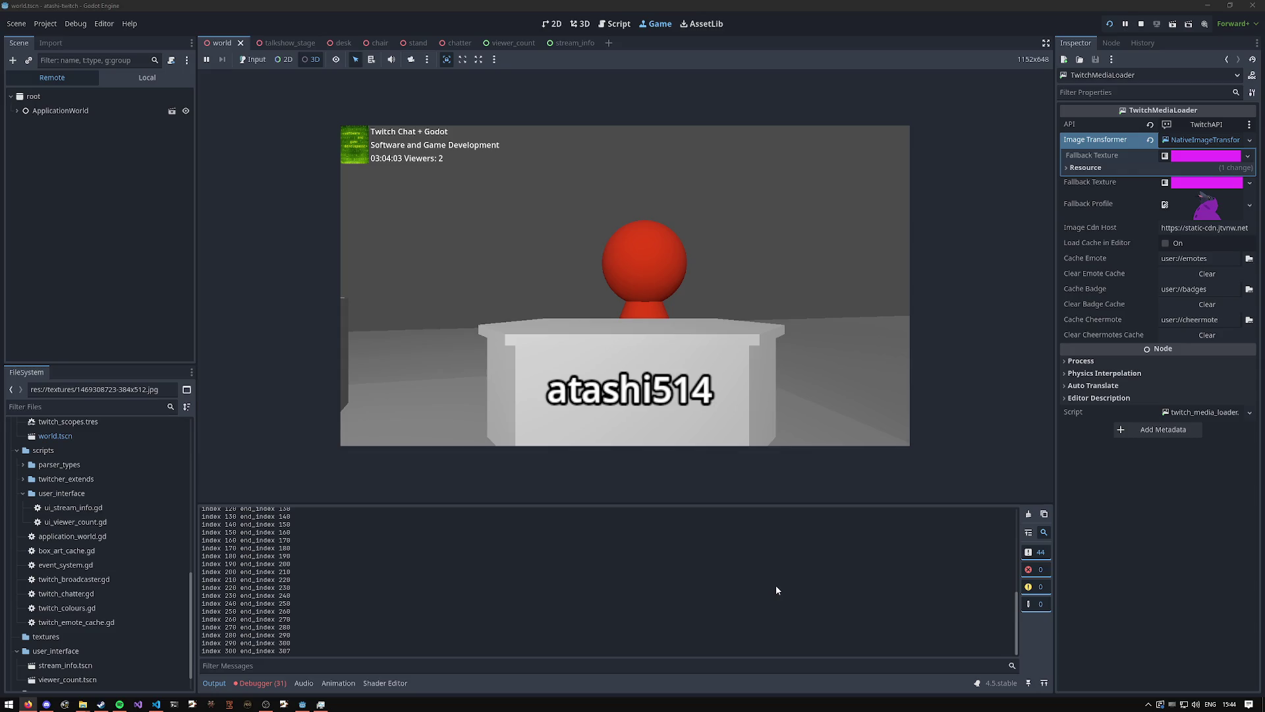
Change the batch size on line 47 to 15, save, and restart the project in Godot.
left_click(156, 704)
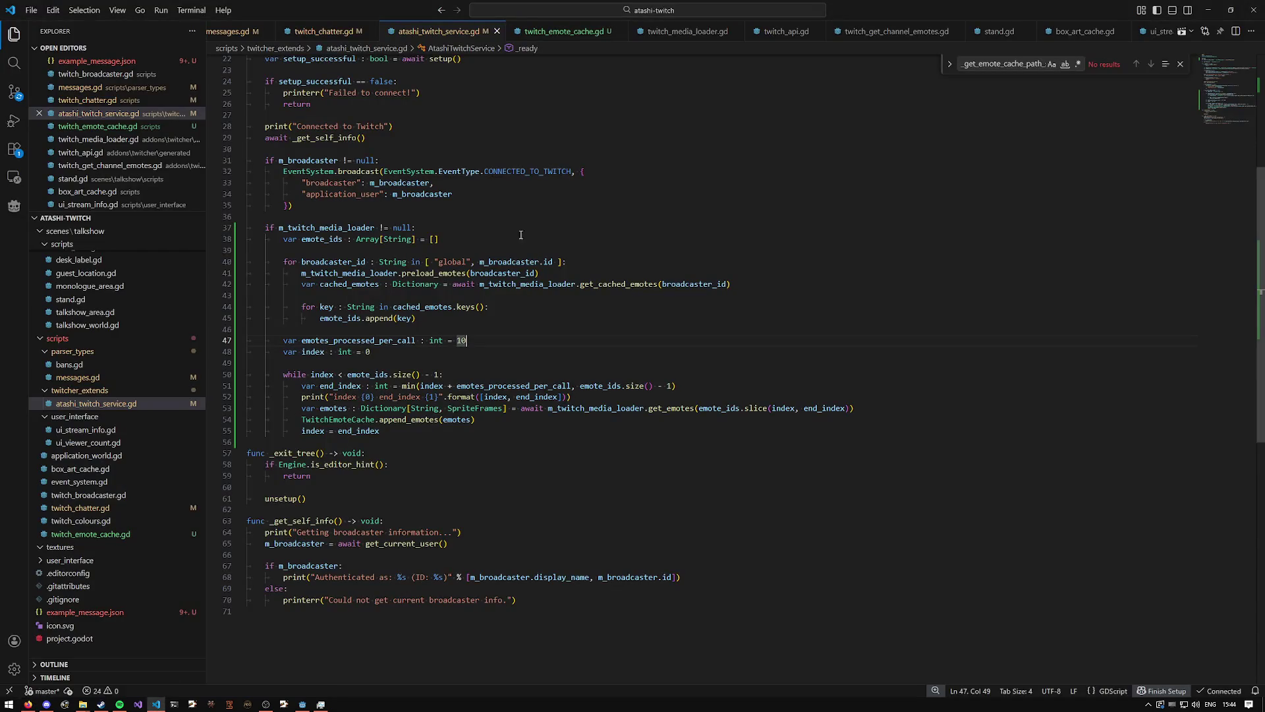
key("BackSpace")
type("50")
key("ctrl+s")
key("alt+Tab")
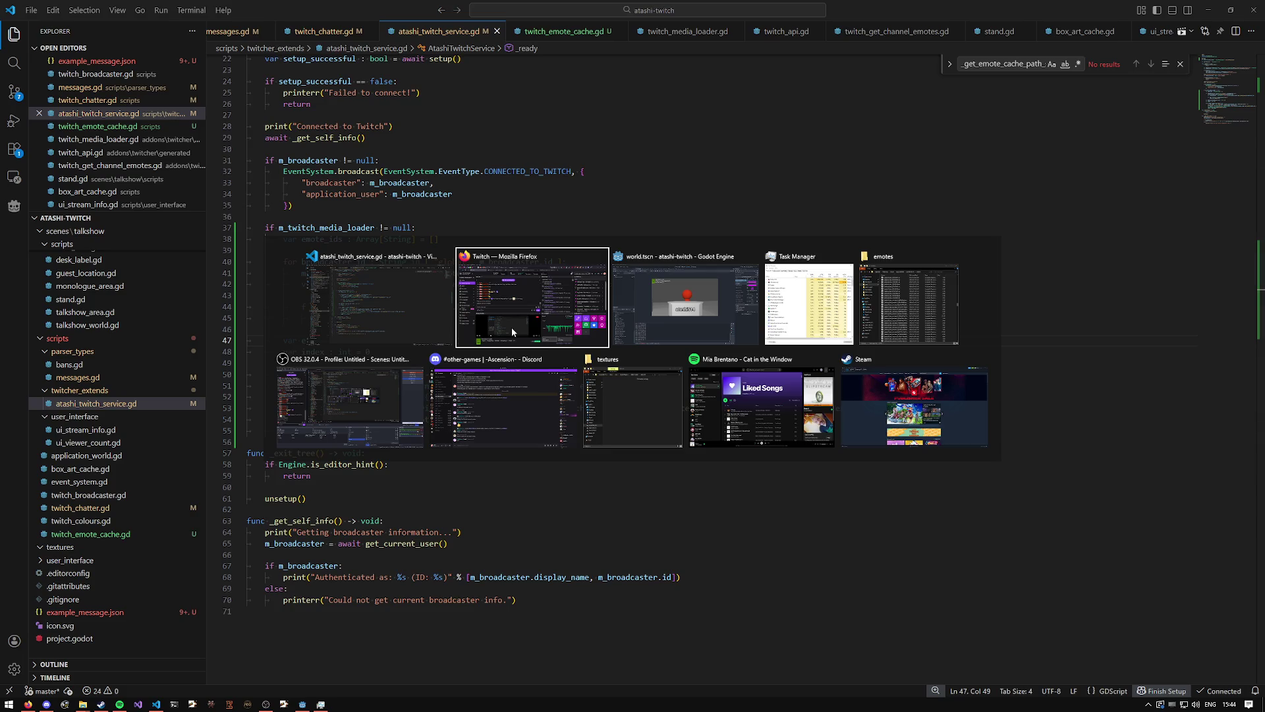
key("Escape")
key("alt+Tab")
key("Tab")
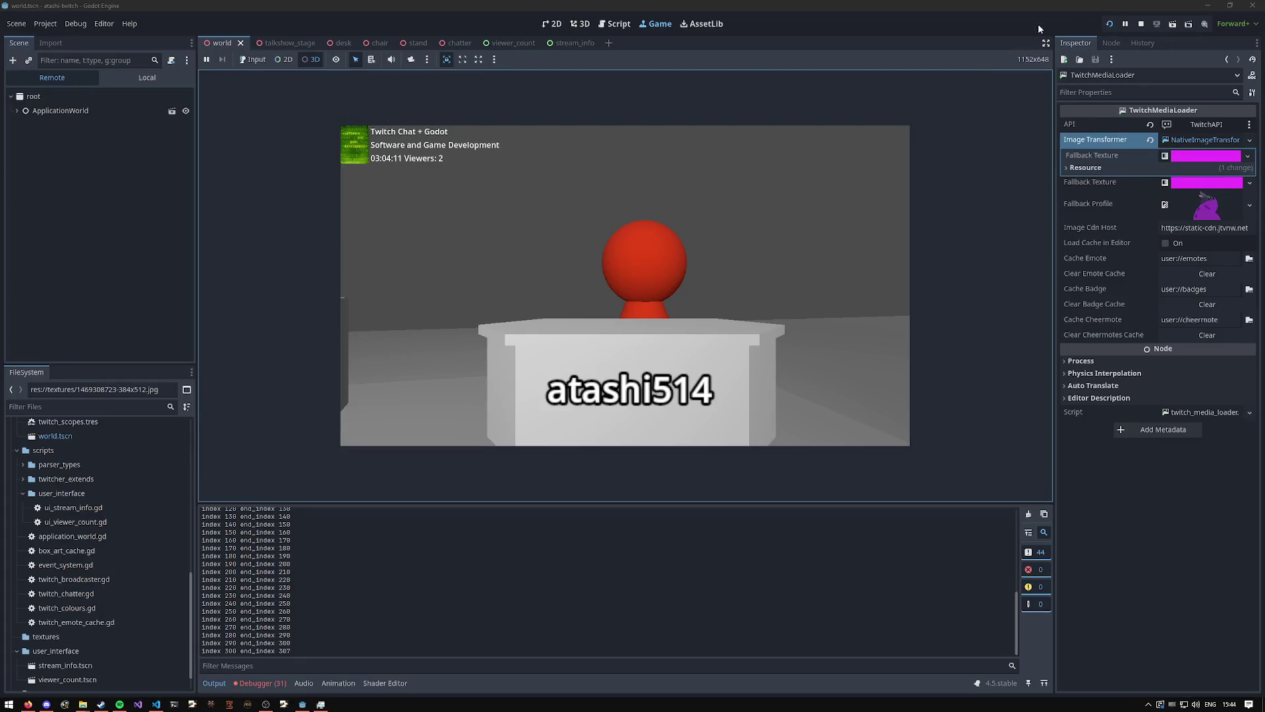
left_click(1110, 30)
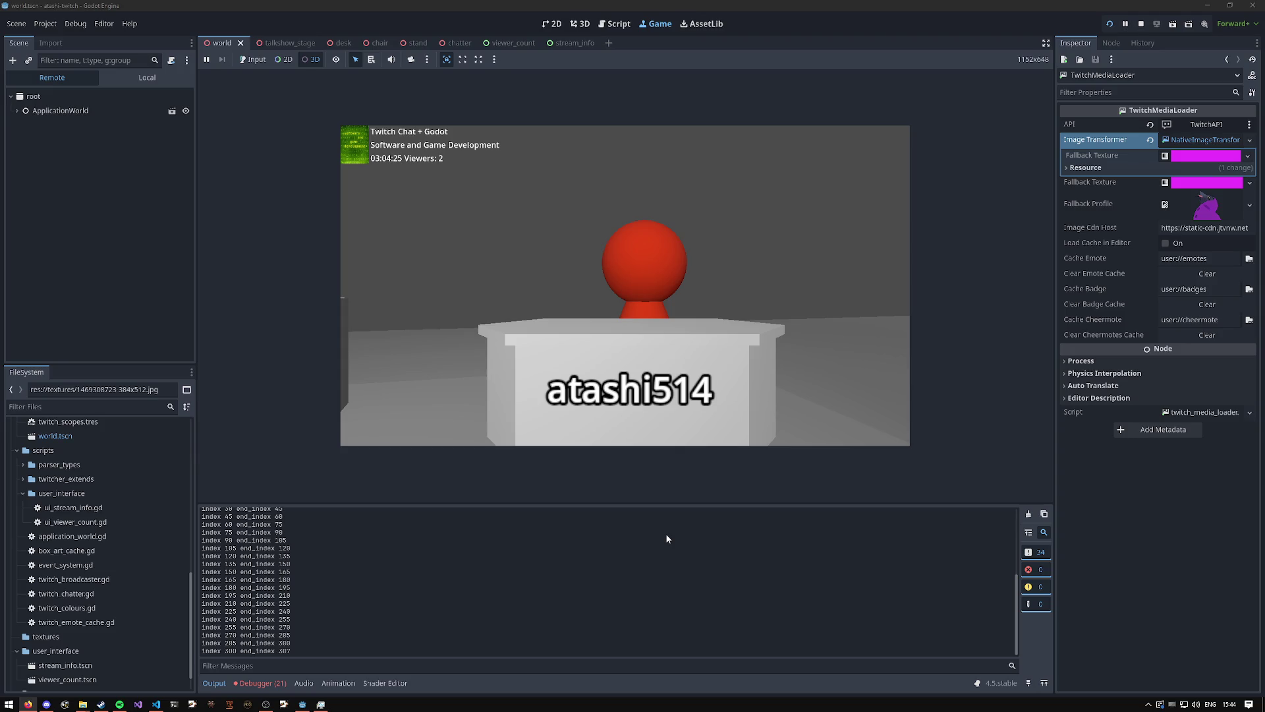
Stop the game, set the batch size back to 10 in VS Code, and run the project again.
left_click(1142, 26)
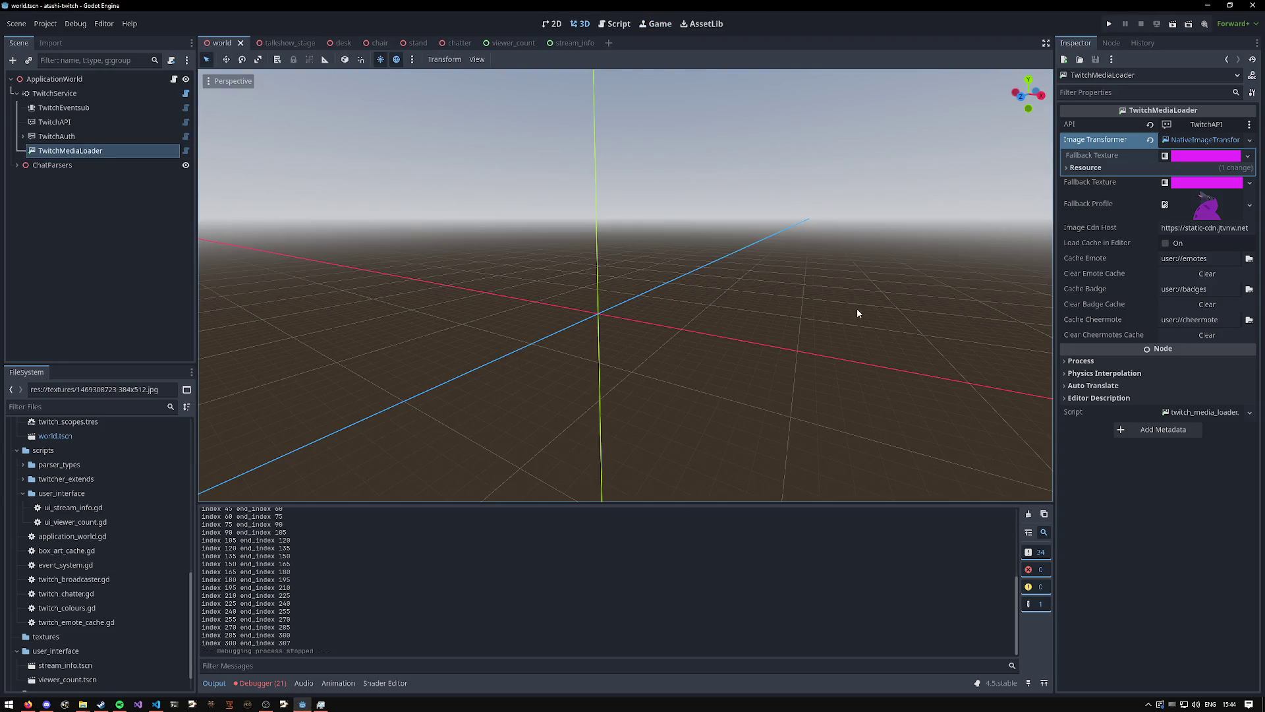
key("alt+Tab")
type("10")
key("alt+Tab")
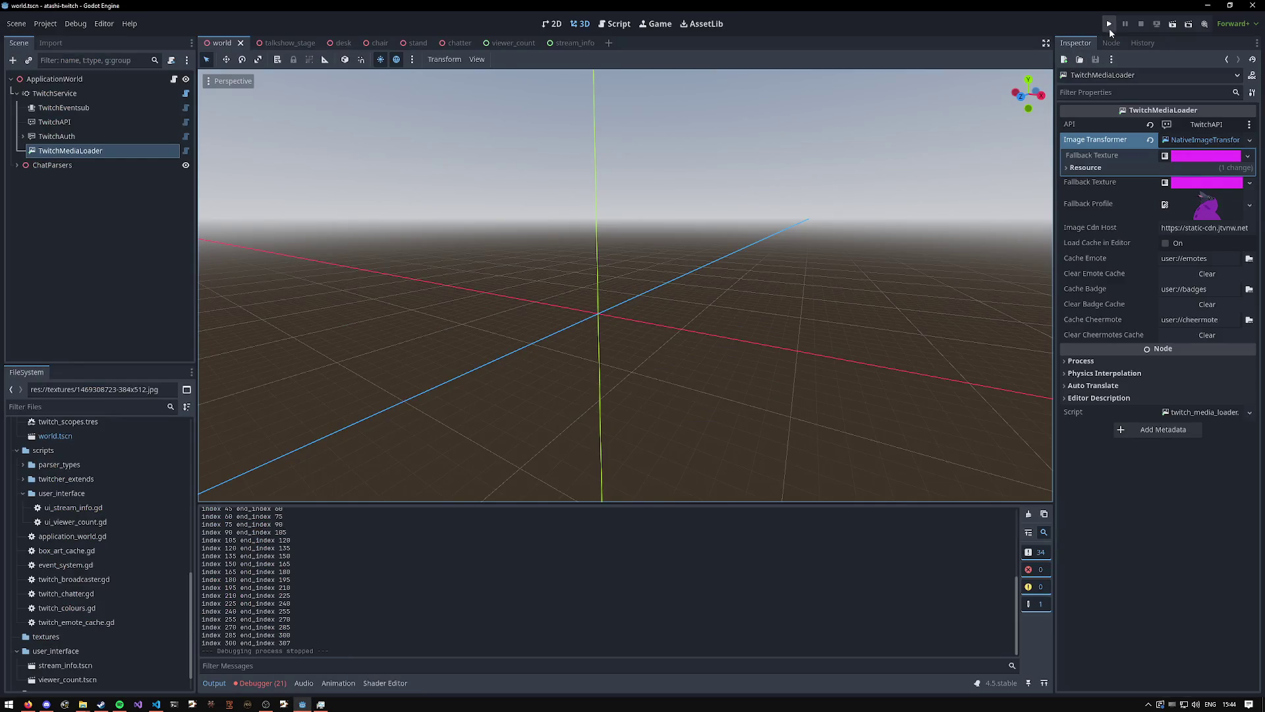
left_click(1110, 28)
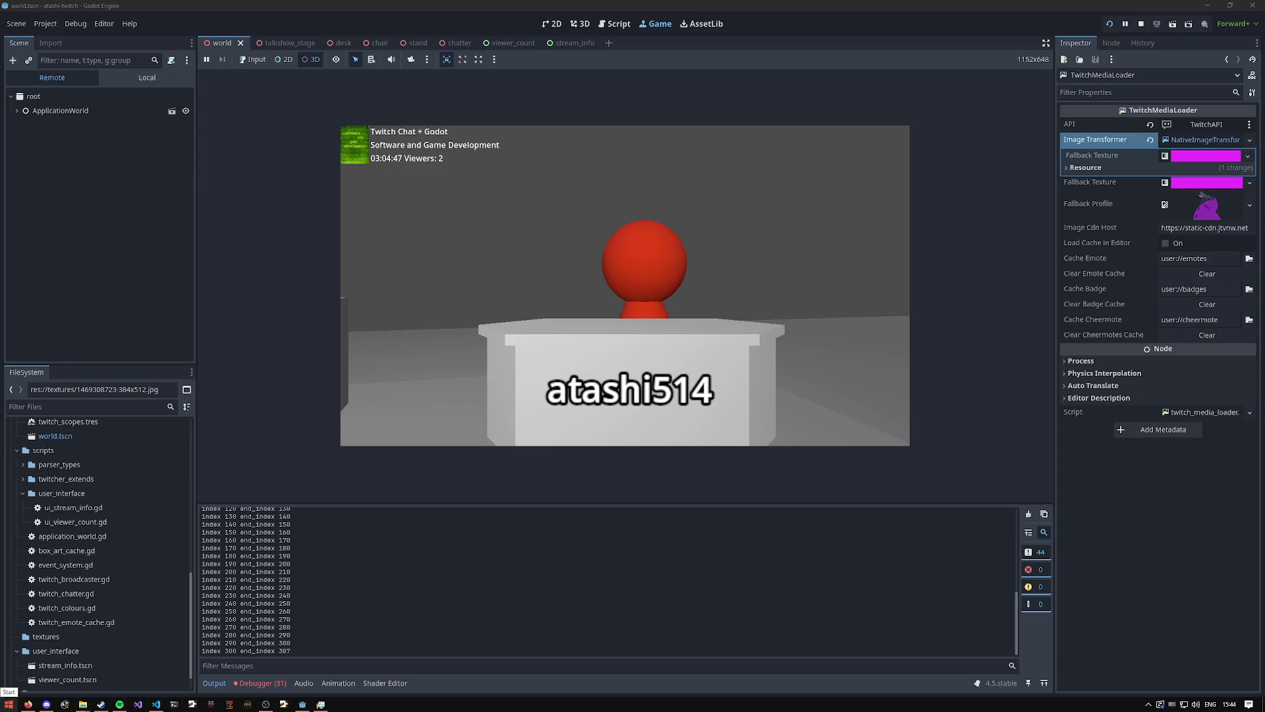
Write a comment above the batch size explaining the CPU throttle that avoids OBS frame drops.
left_click(157, 703)
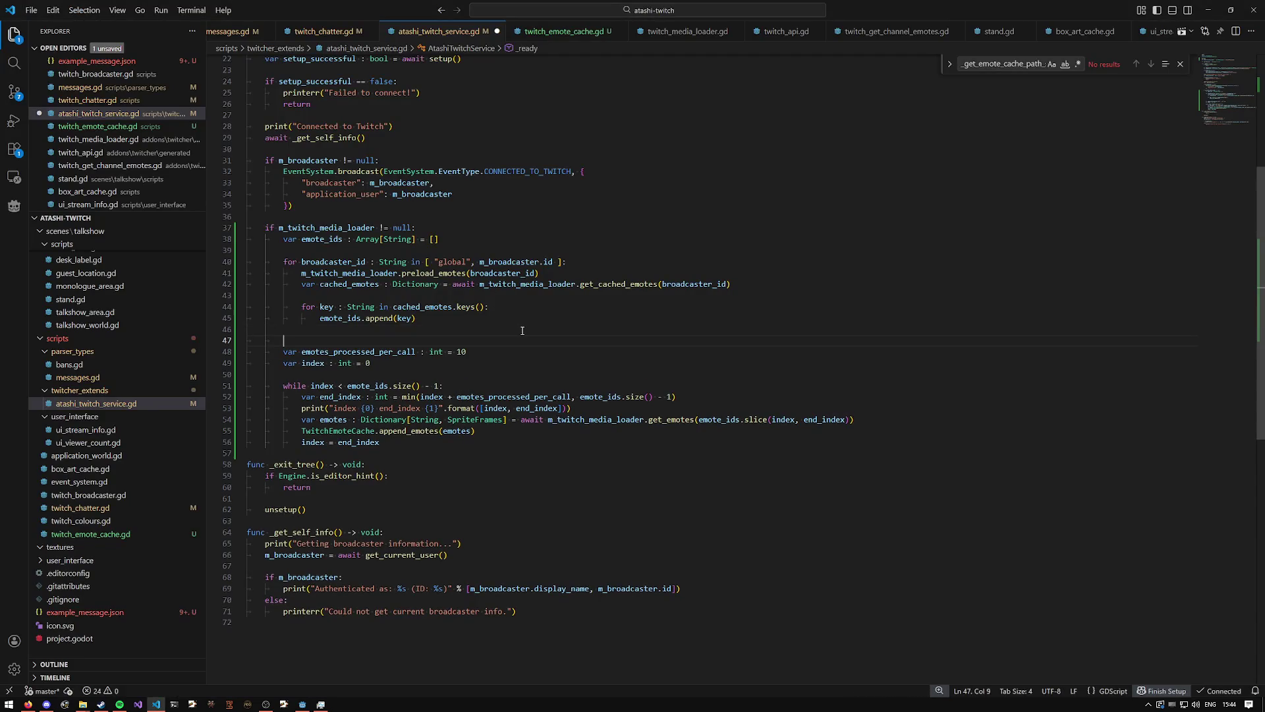
type("# Importing the ")
type("downloaded sprite")
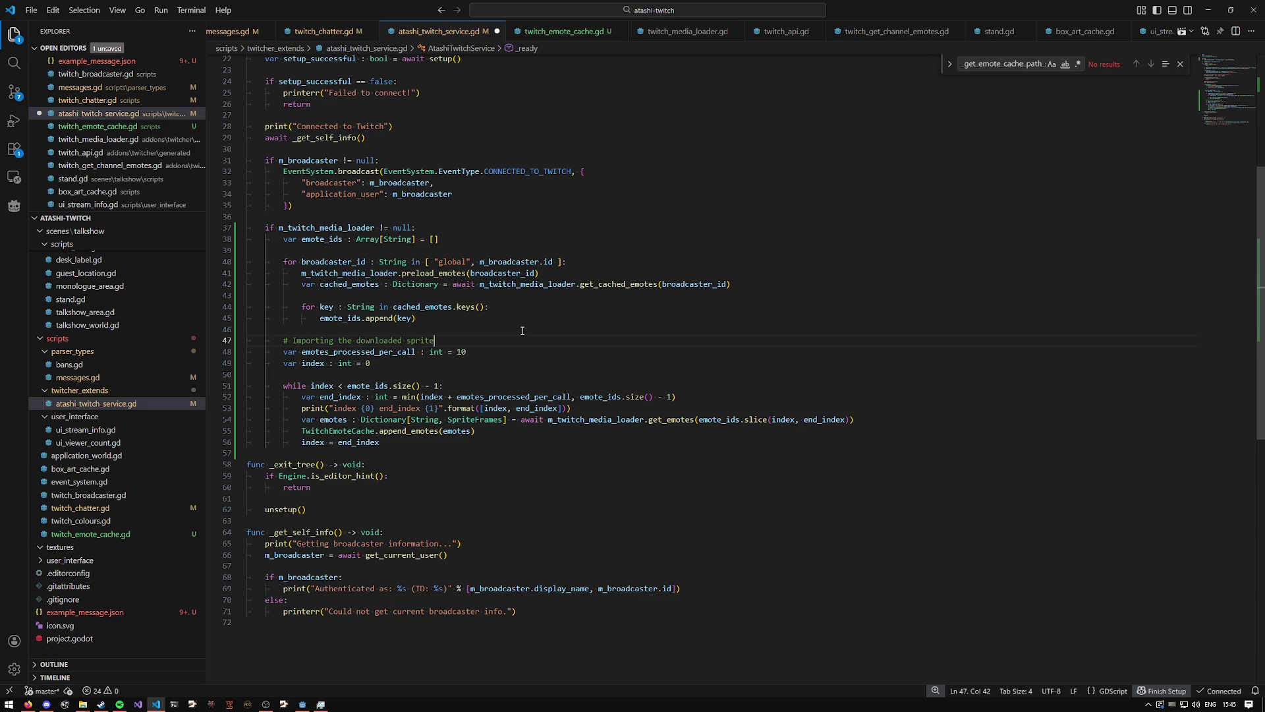
key("ctrl+BackSpace")
type("emotes as s")
key("ctrl+Left")
key("ctrl+Left")
key("ctrl+Left")
key("ctrl+shift+Left")
type("Loading")
key("End")
type("prites seems to be fairly ")
type("rough on the CPU so we")
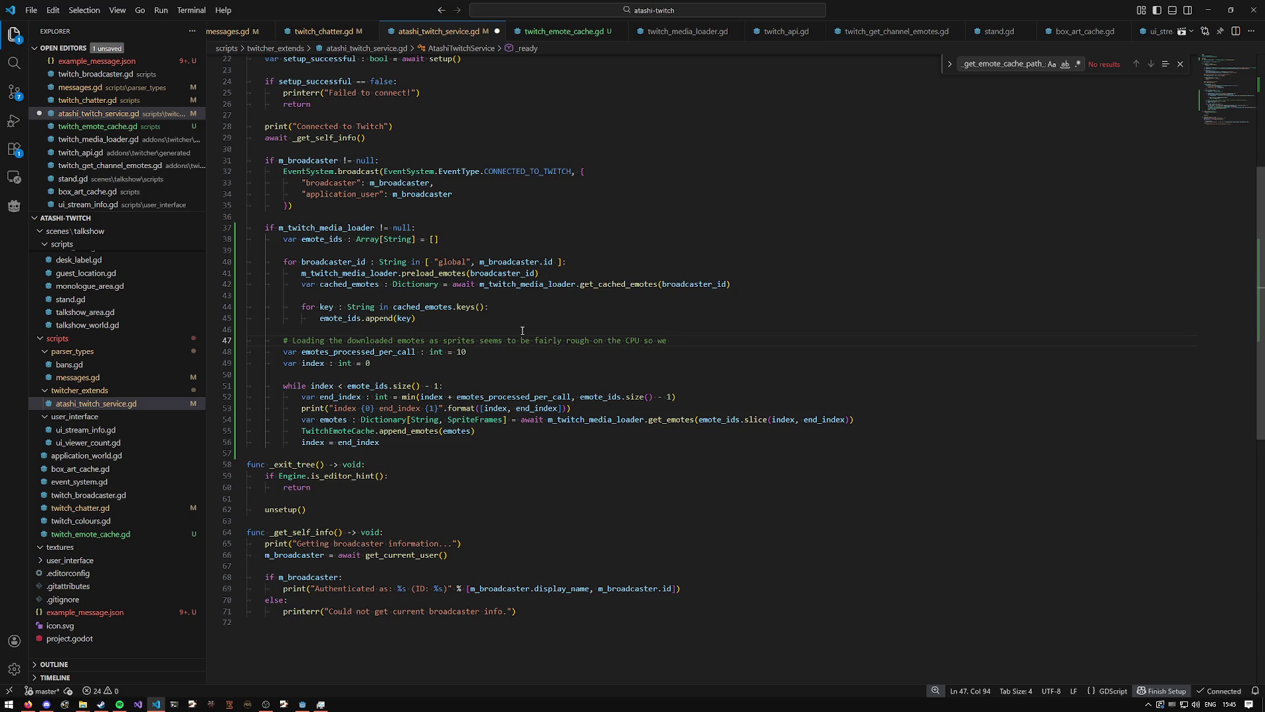
key("BackSpace")
key("BackSpace")
key("BackSpace")
type("it is")
type("throttled t")
Add a second TODO comment line about a settings option and save the script.
key("BackSpace")
key("Return")
type("# so we d")
key("BackSpace")
type("won't drop frames in ")
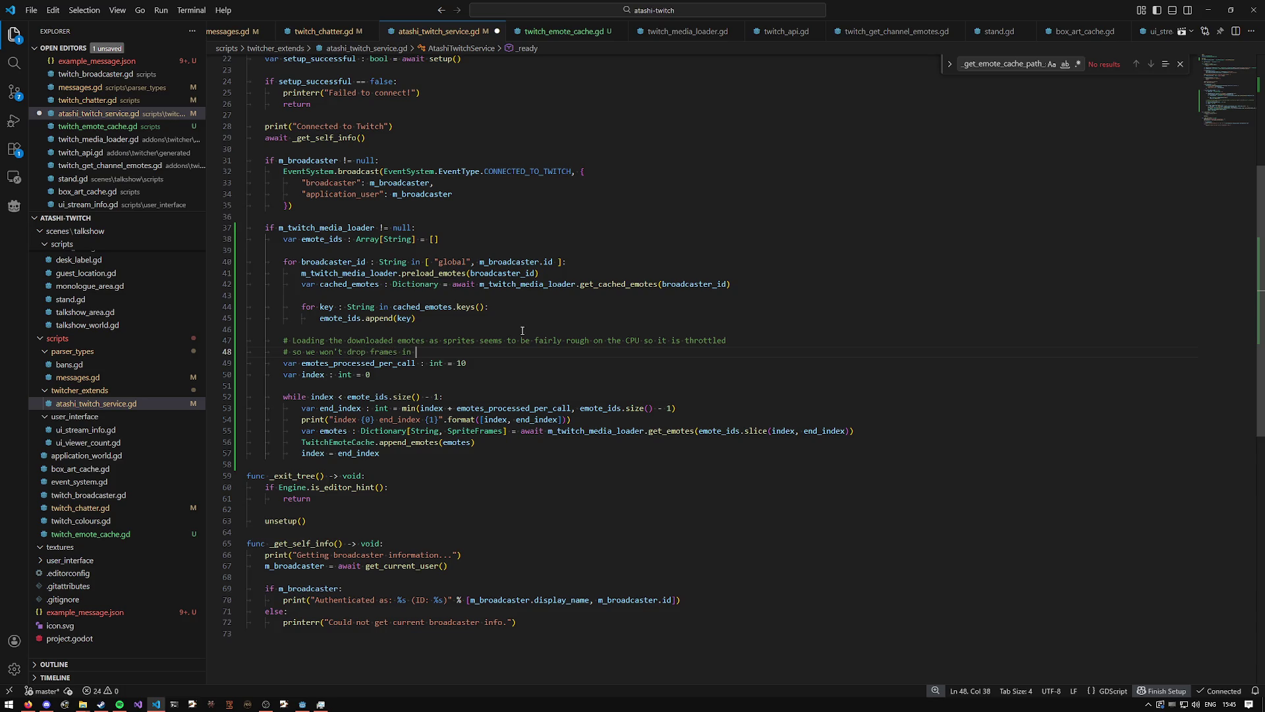
type("OBS ")
type("(which we are probably using here). TODO Maybe m")
type("ake the 10 into a setting?")
key("ctrl+s")
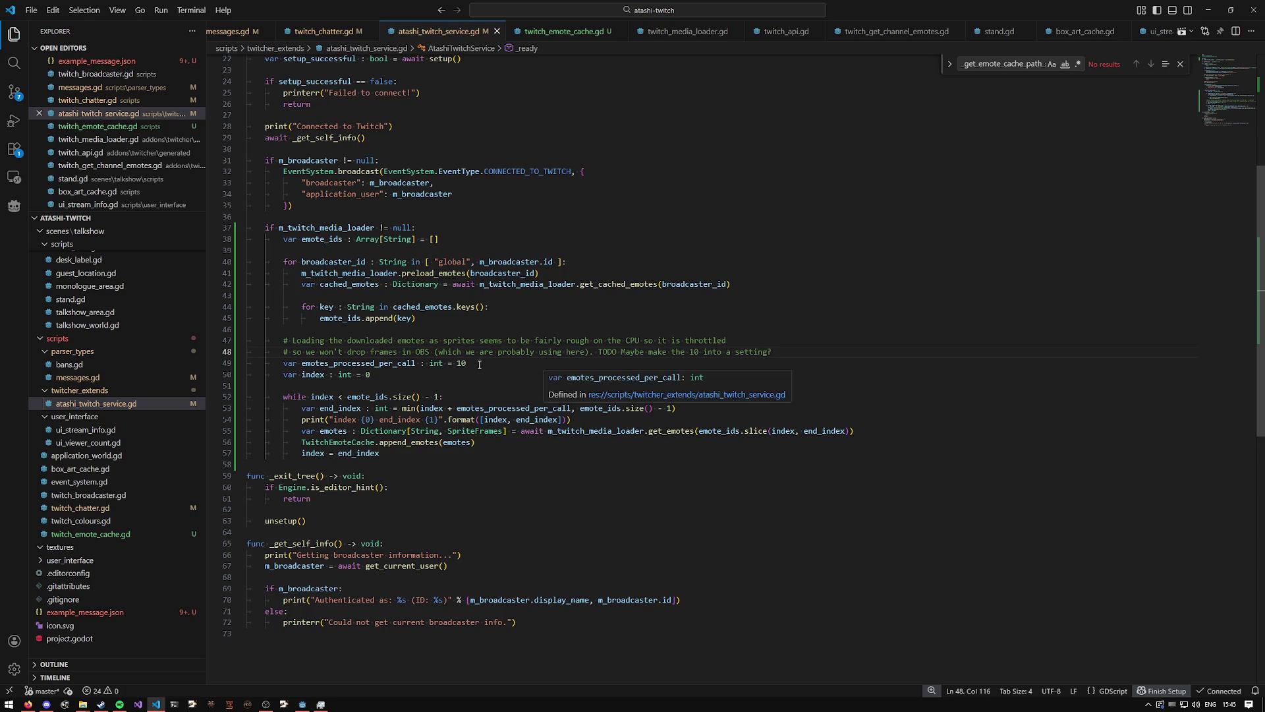
left_click(417, 376)
left_click(577, 419)
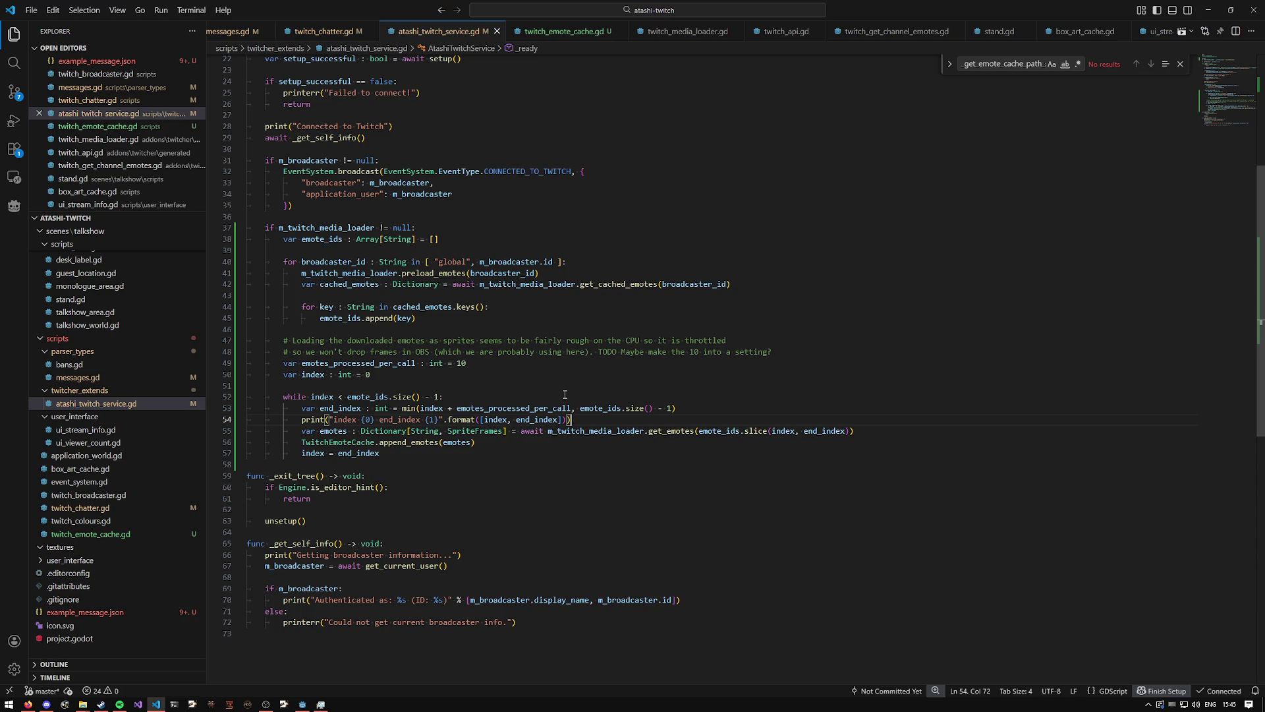
Delete the per-iteration index print and add an importing-emotes print before the loop.
key("ctrl+shift+k")
left_click(445, 388)
key("Return")
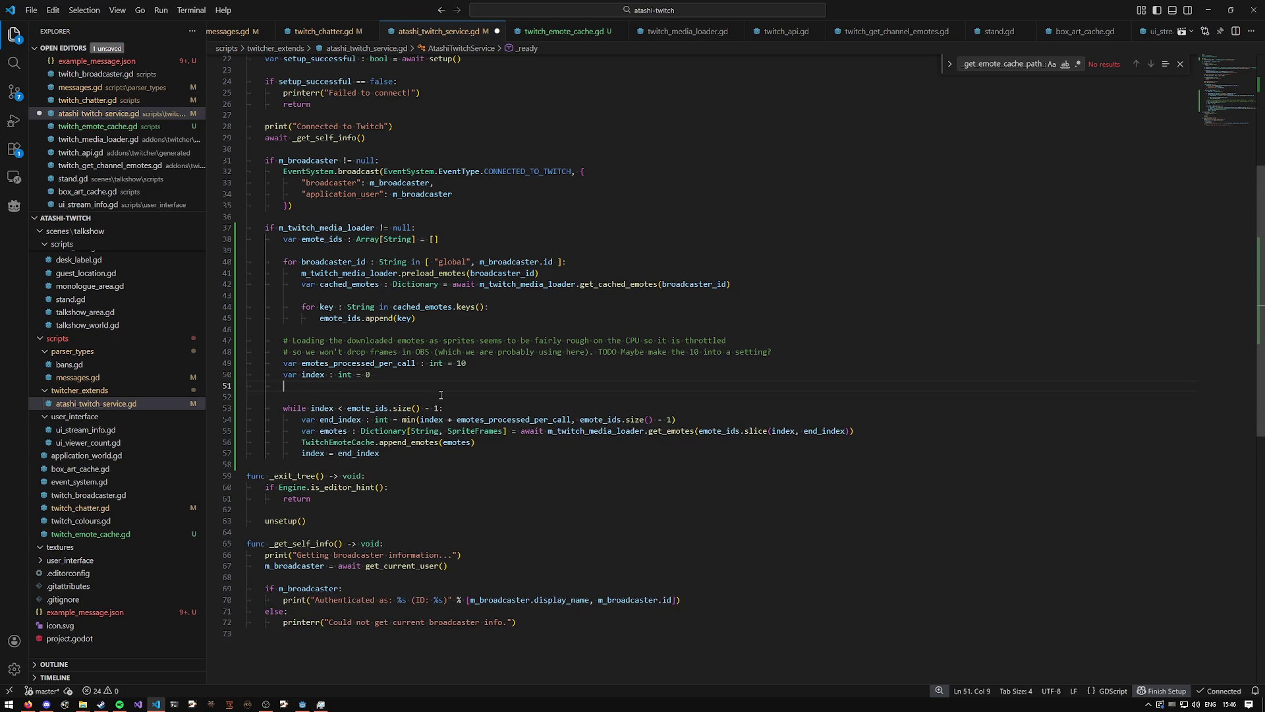
type("print(\"")
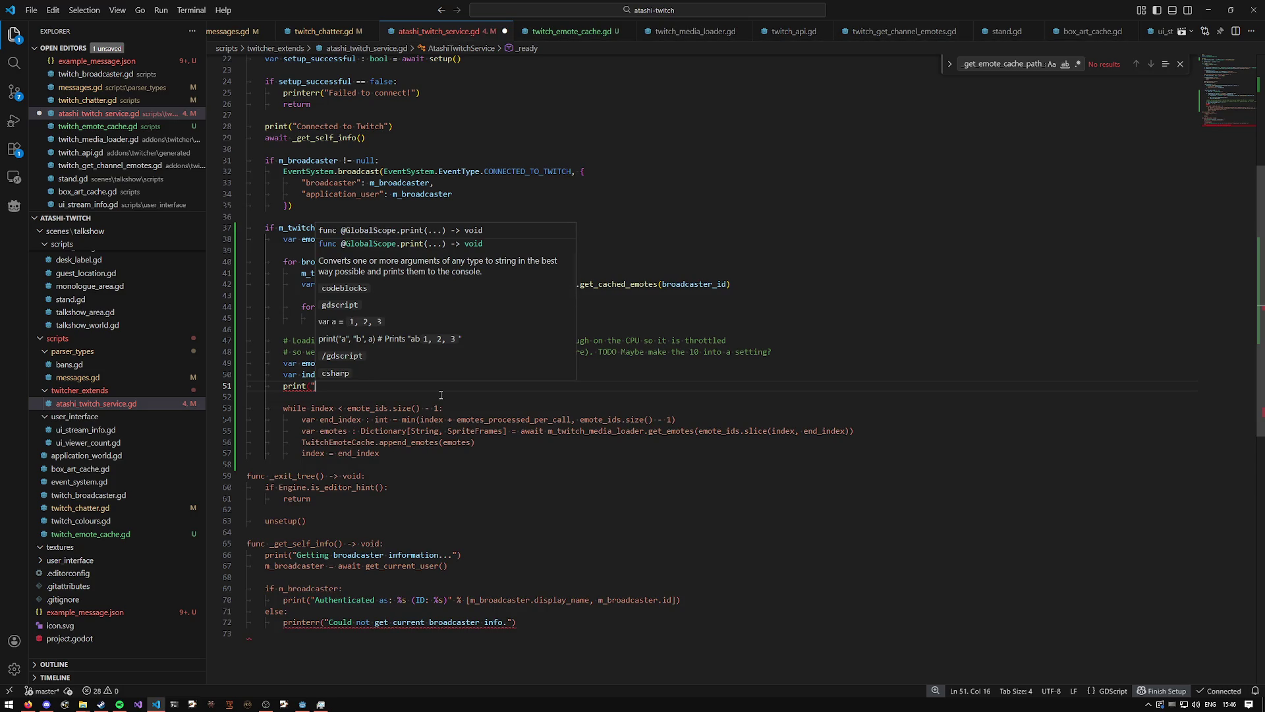
type("Importing ")
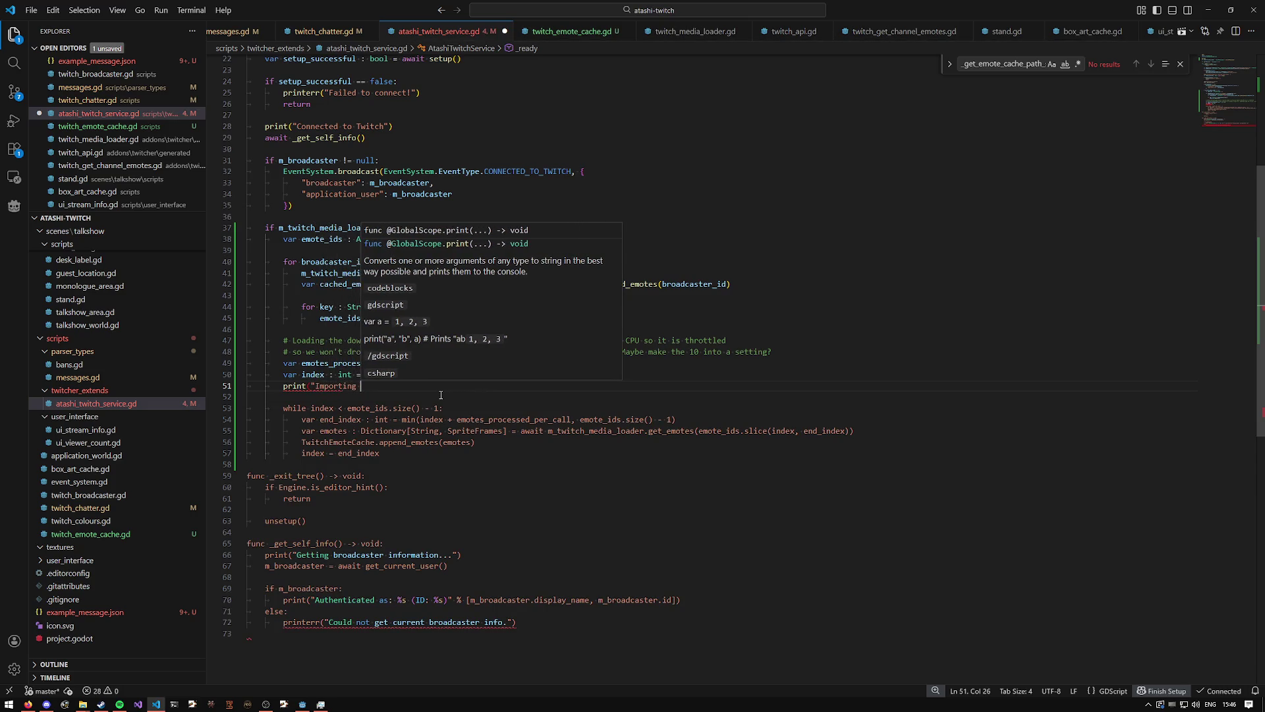
type("{0} emotes")
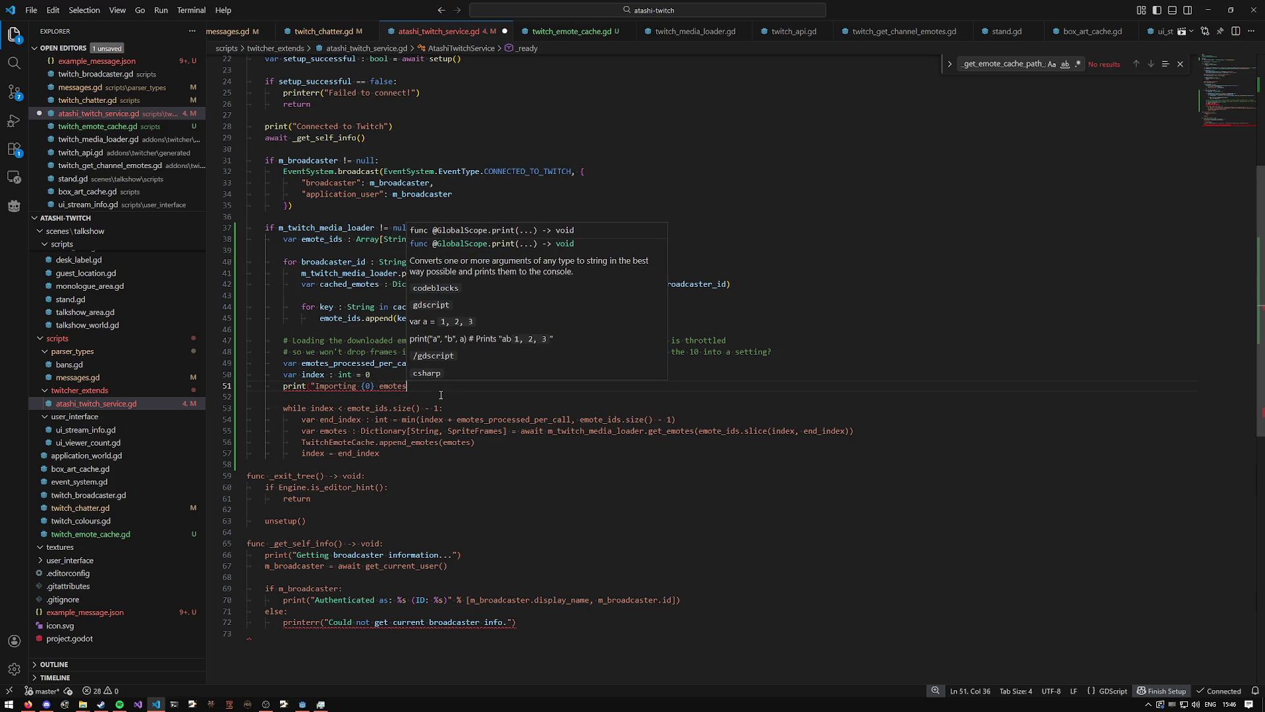
type("...\".format(em")
key("BackSpace")
key("BackSpace")
type("[emote_ids])")
Insert an unindented blank line above the import print and save atashi_twitch_service.gd.
key("Home")
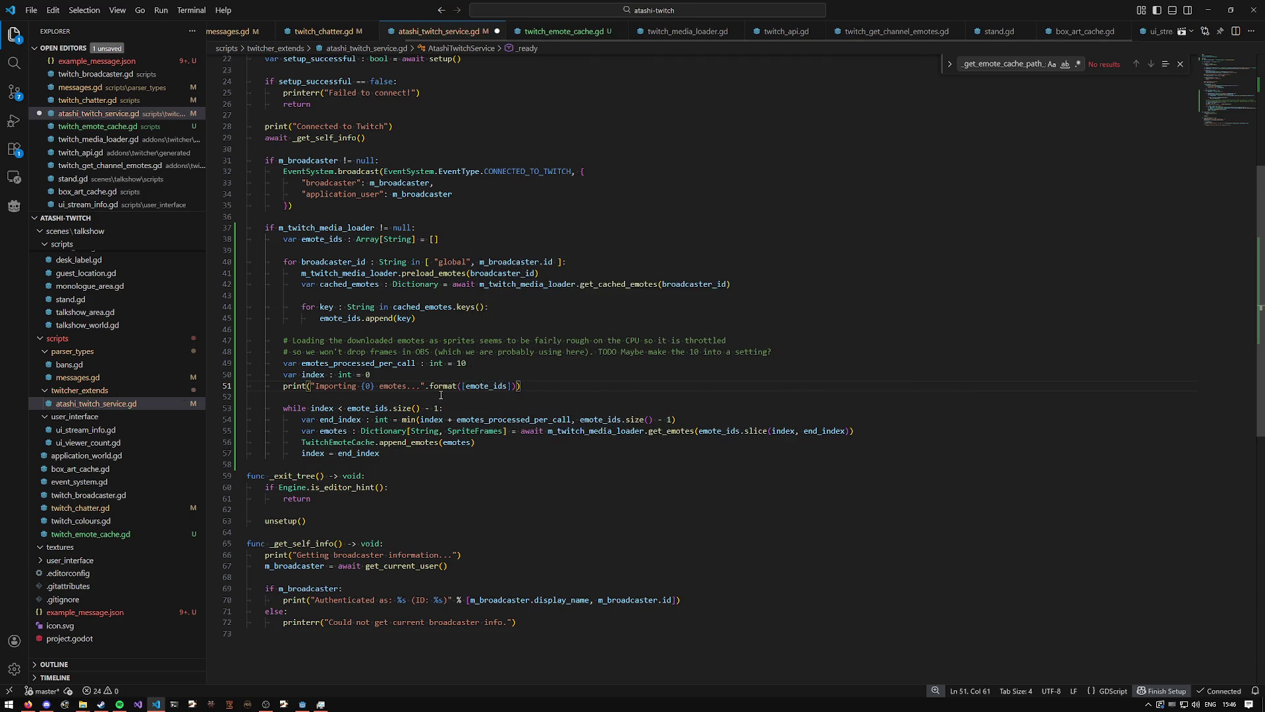
key("Return")
key("Up")
key("shift+Home")
key("BackSpace")
key("ctrl+s")
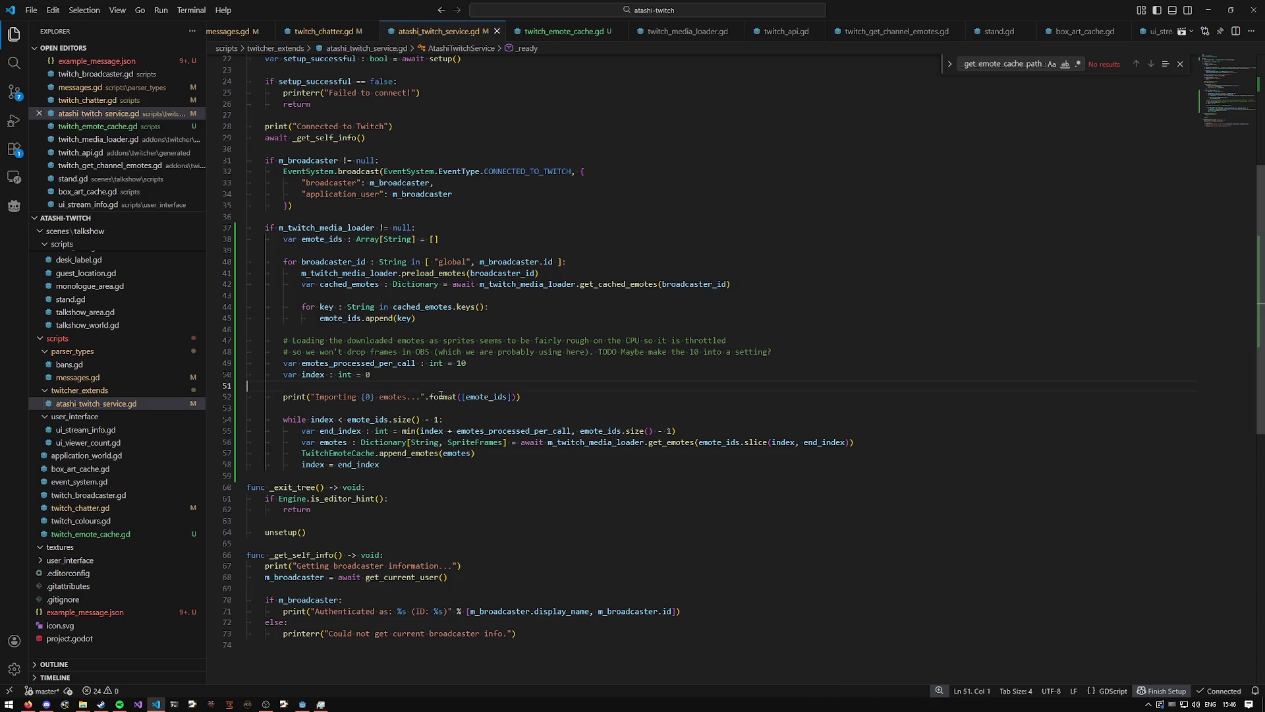
Review the emote-fetching and append_emotes lines of the batching loop.
left_click(506, 464)
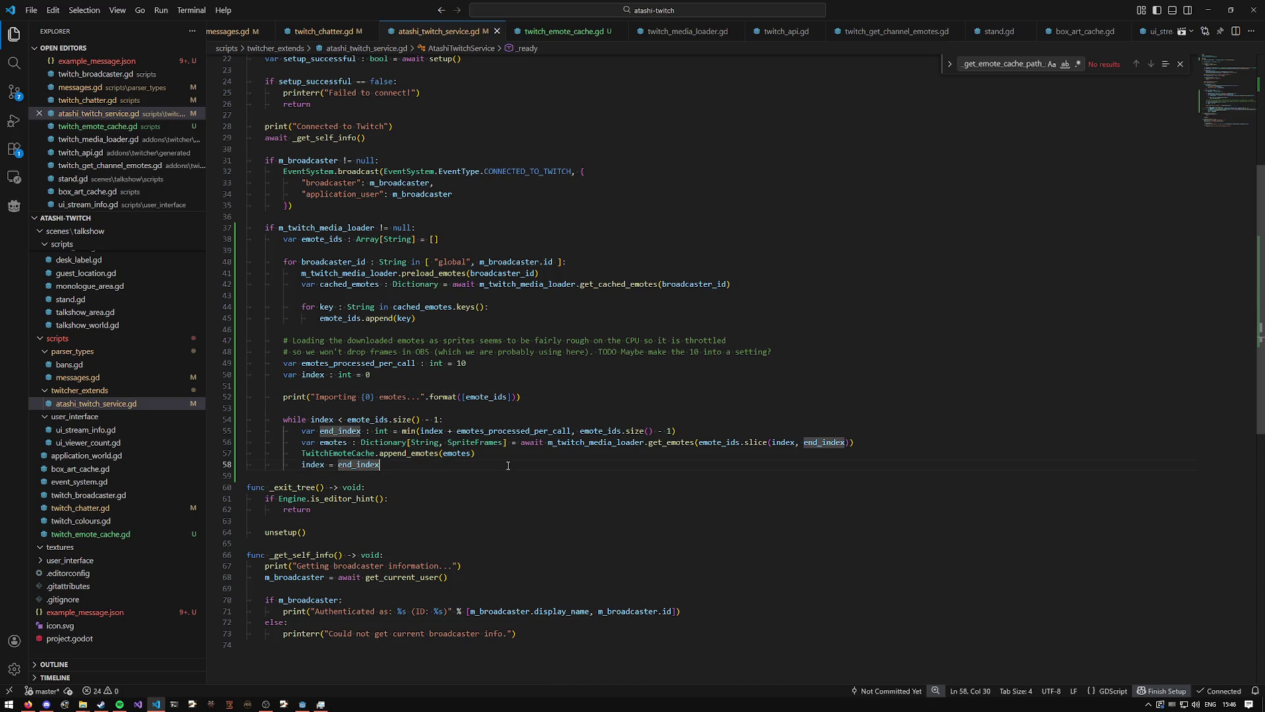
left_click_drag(892, 444, 264, 442)
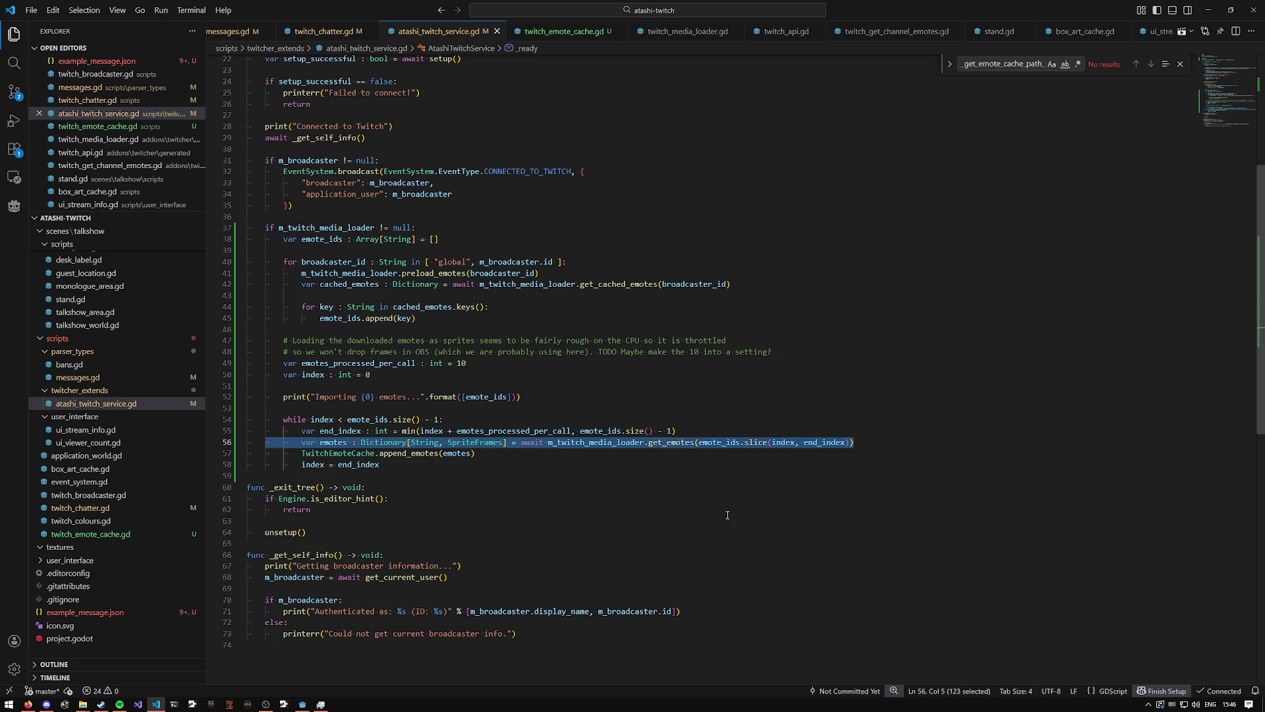
left_click(554, 464)
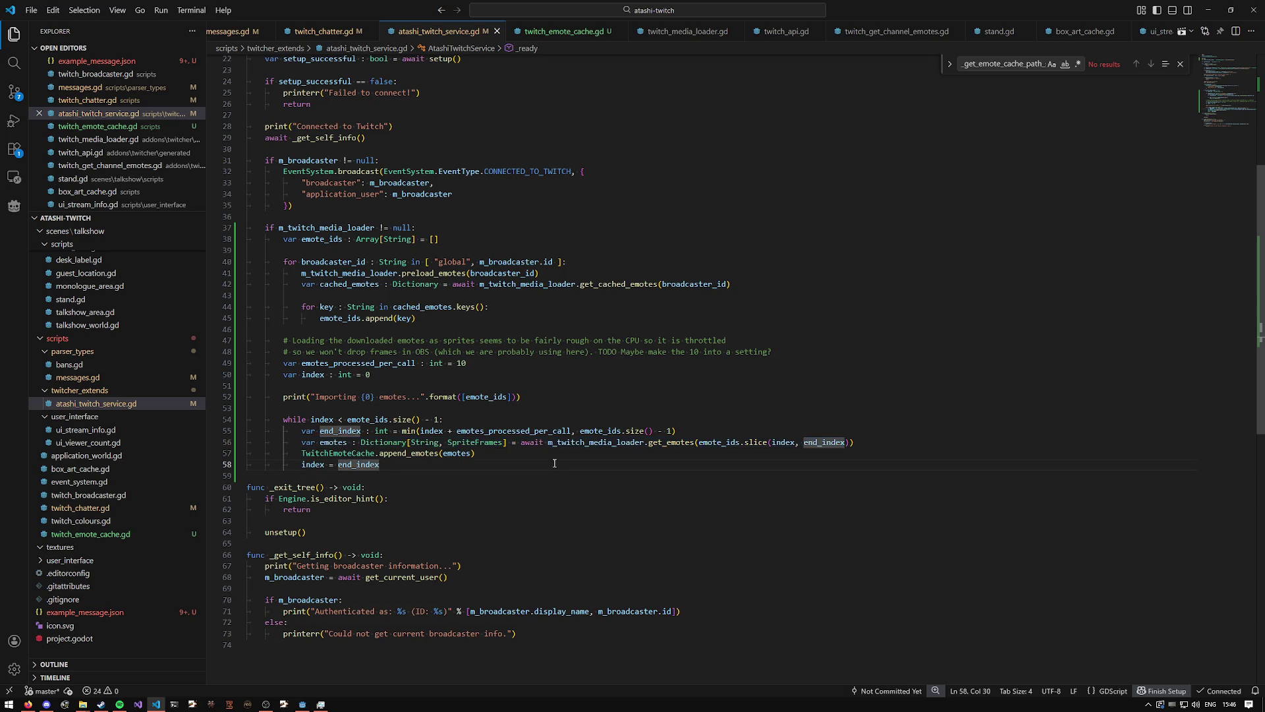
left_click(521, 451)
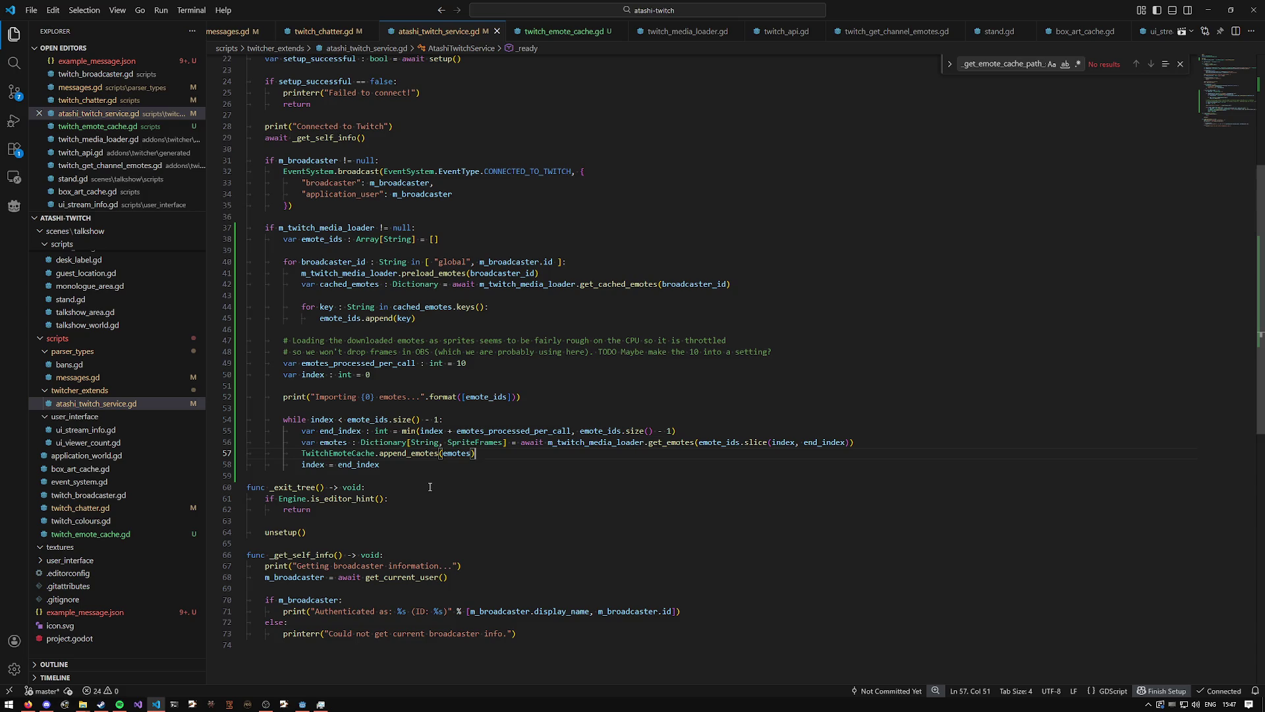
Glance over the _exit_tree and import lines in the service script, then return to the Godot window.
left_click(525, 484)
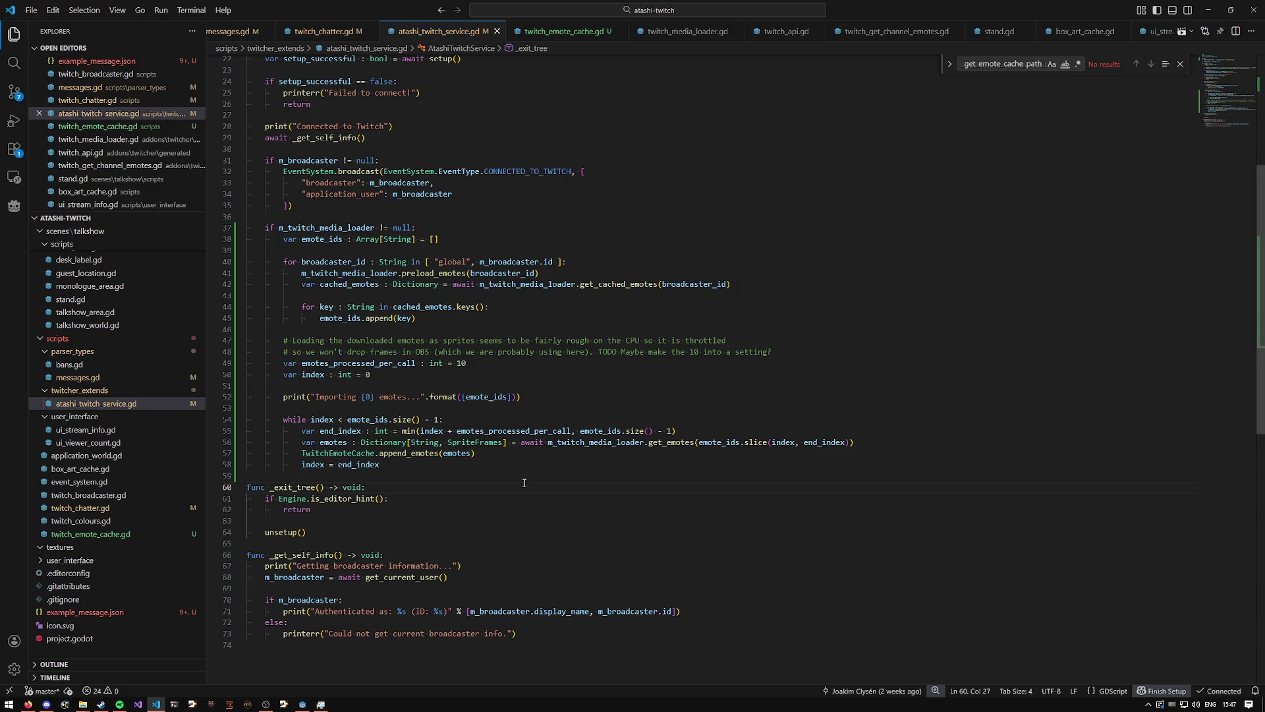
scroll(507, 428, "up", 5)
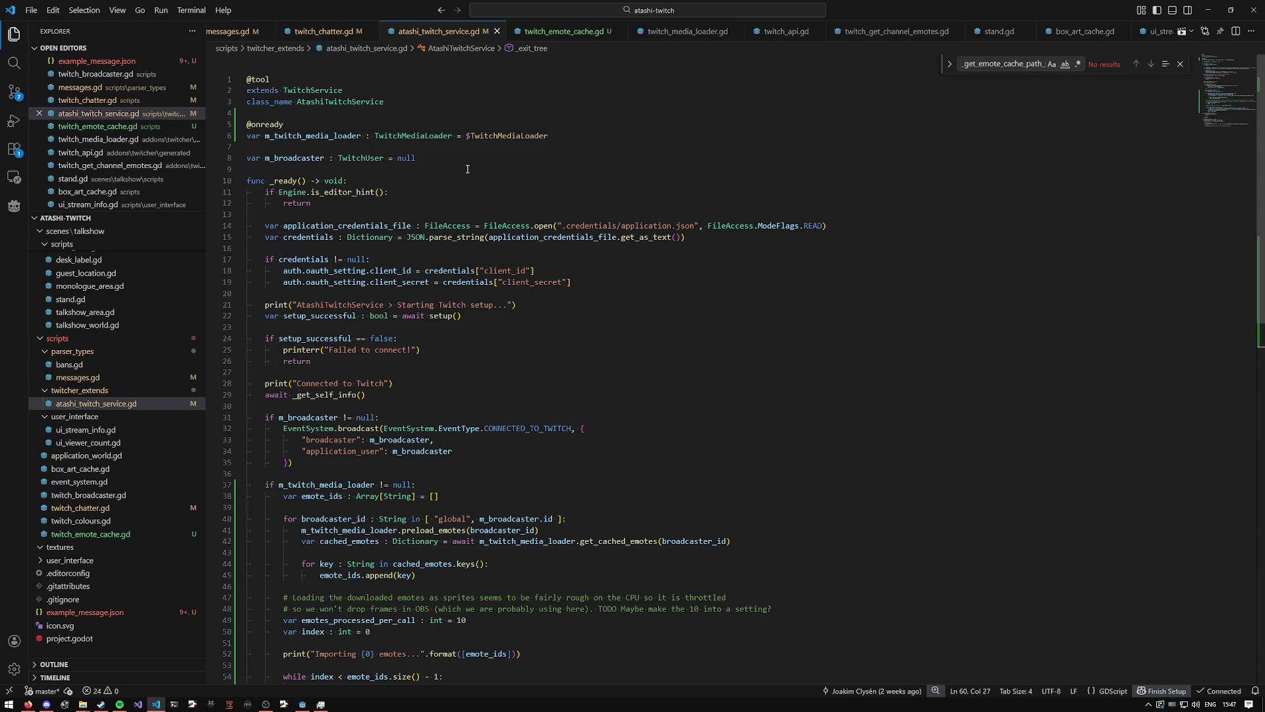
scroll(466, 168, "down", 5)
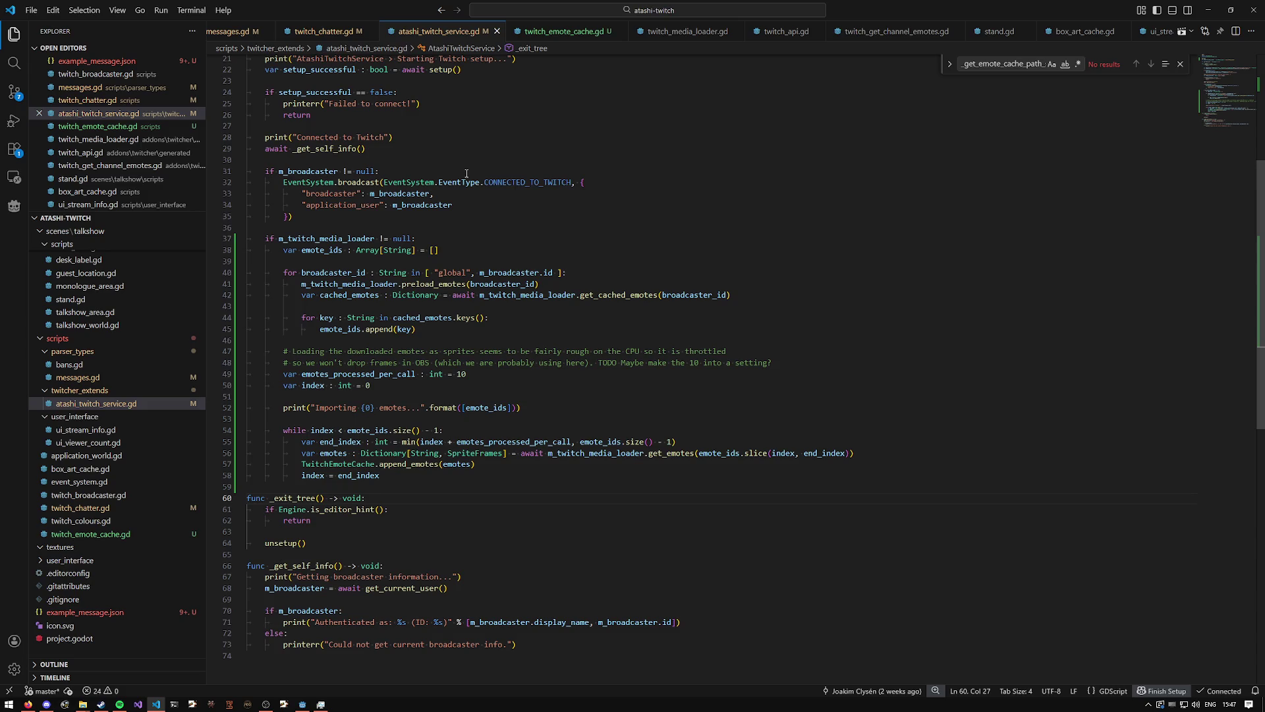
scroll(467, 174, "down", 1)
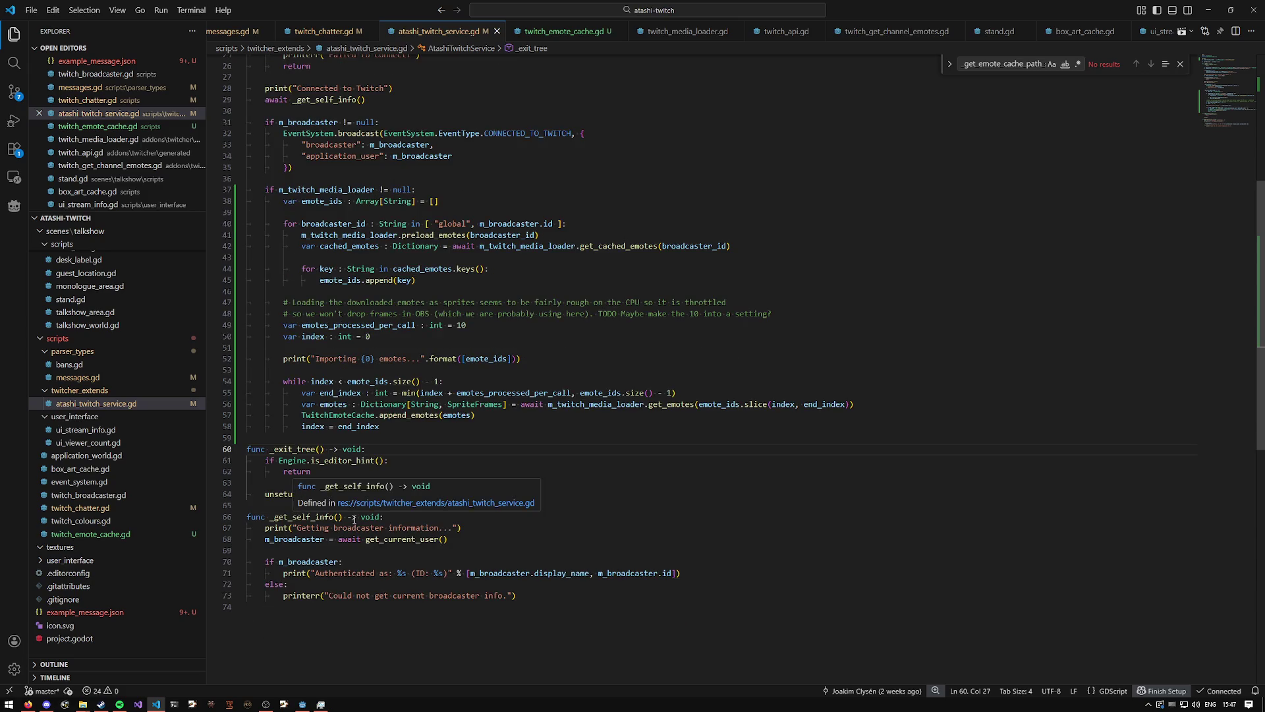
scroll(689, 504, "up", 3)
left_click(688, 505)
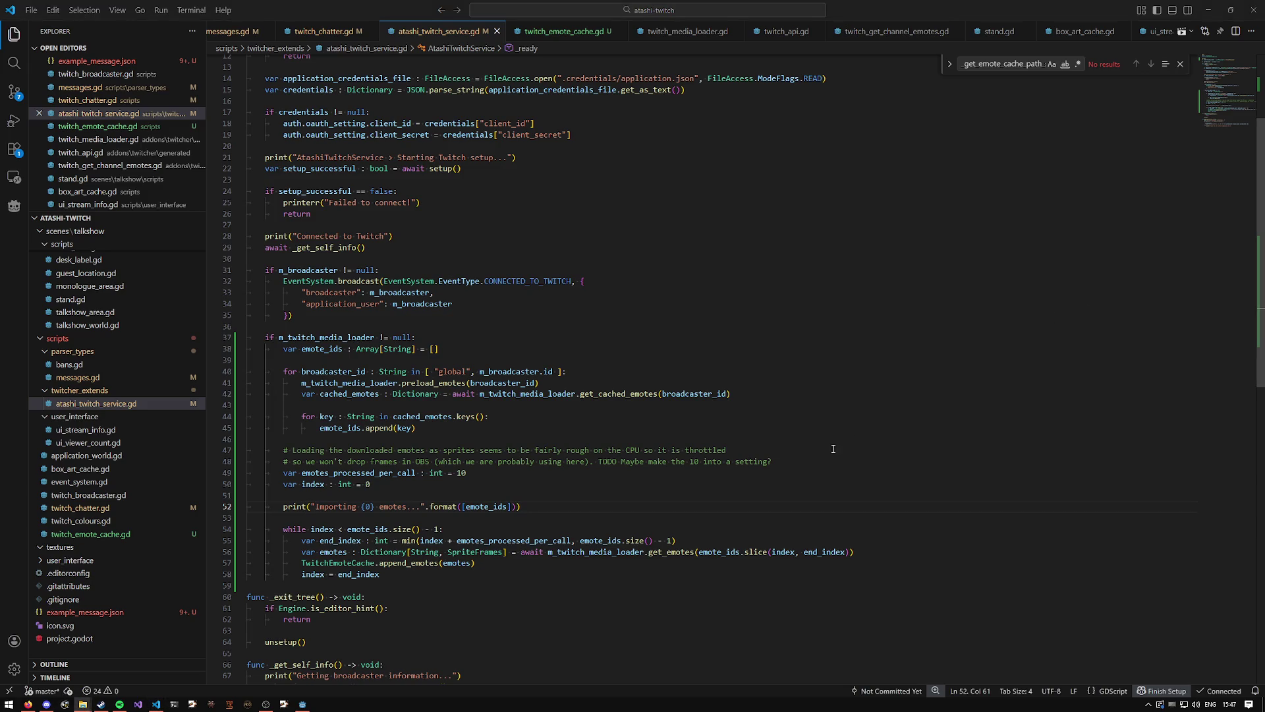
left_click(731, 443)
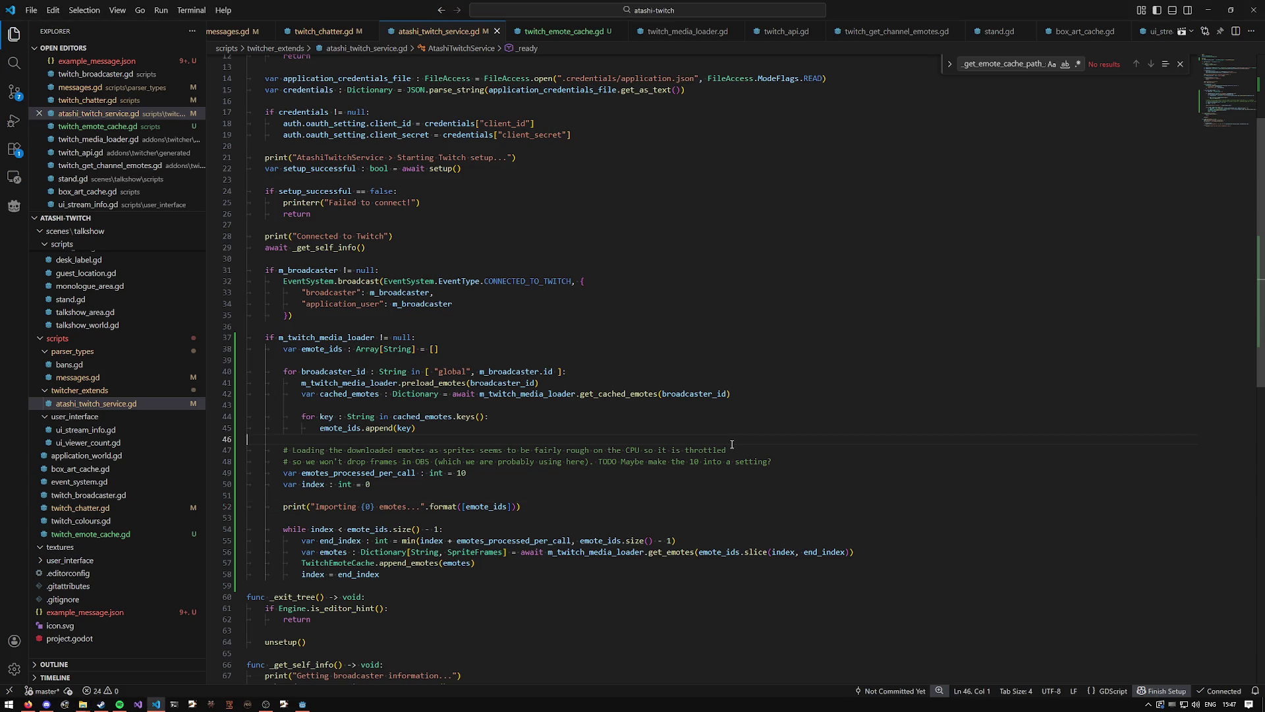
left_click(302, 705)
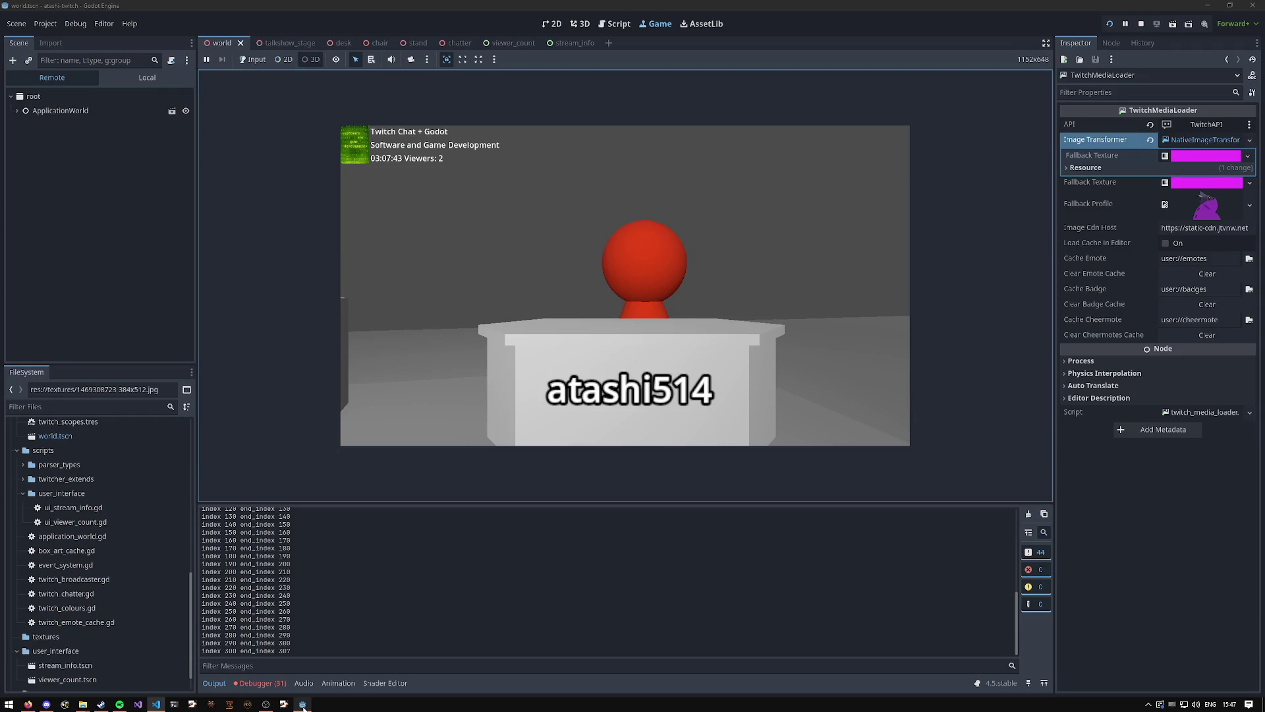
Stop the running game, tidy the Scene dock by collapsing TwitchService, and start a new empty scene.
left_click(1140, 23)
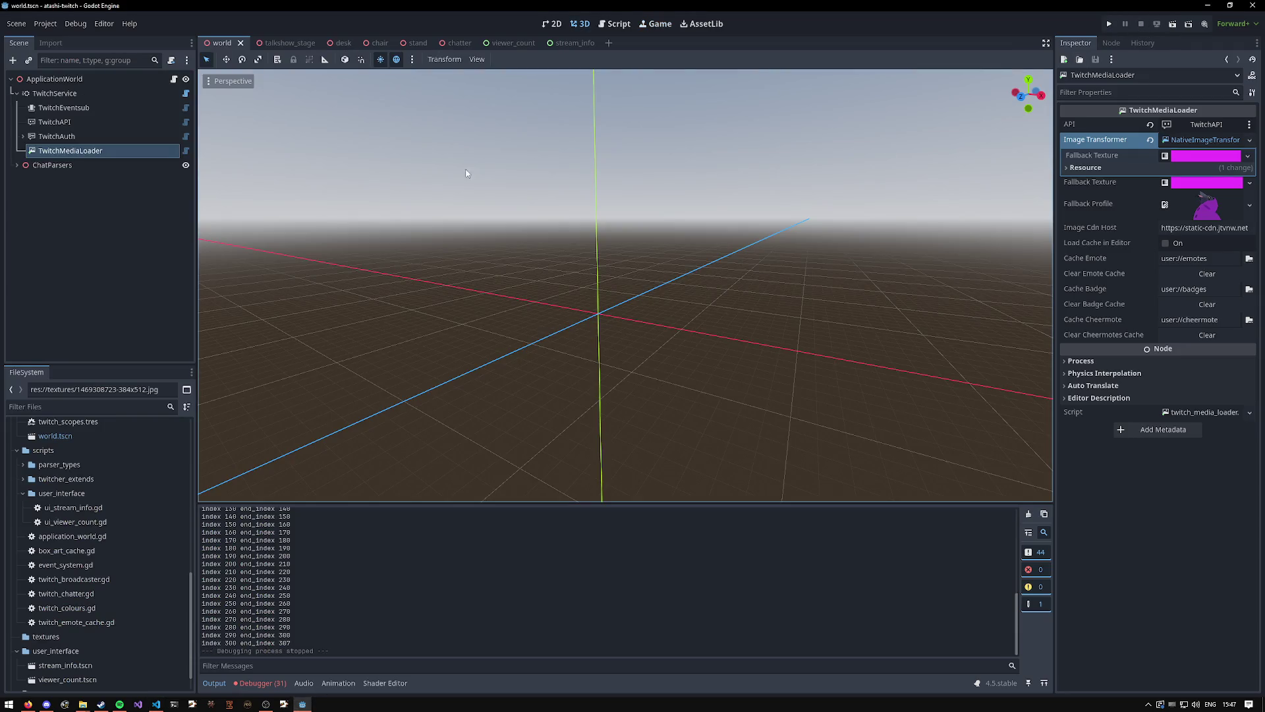
left_click(90, 213)
left_click(16, 92)
left_click(54, 80)
left_click(354, 141)
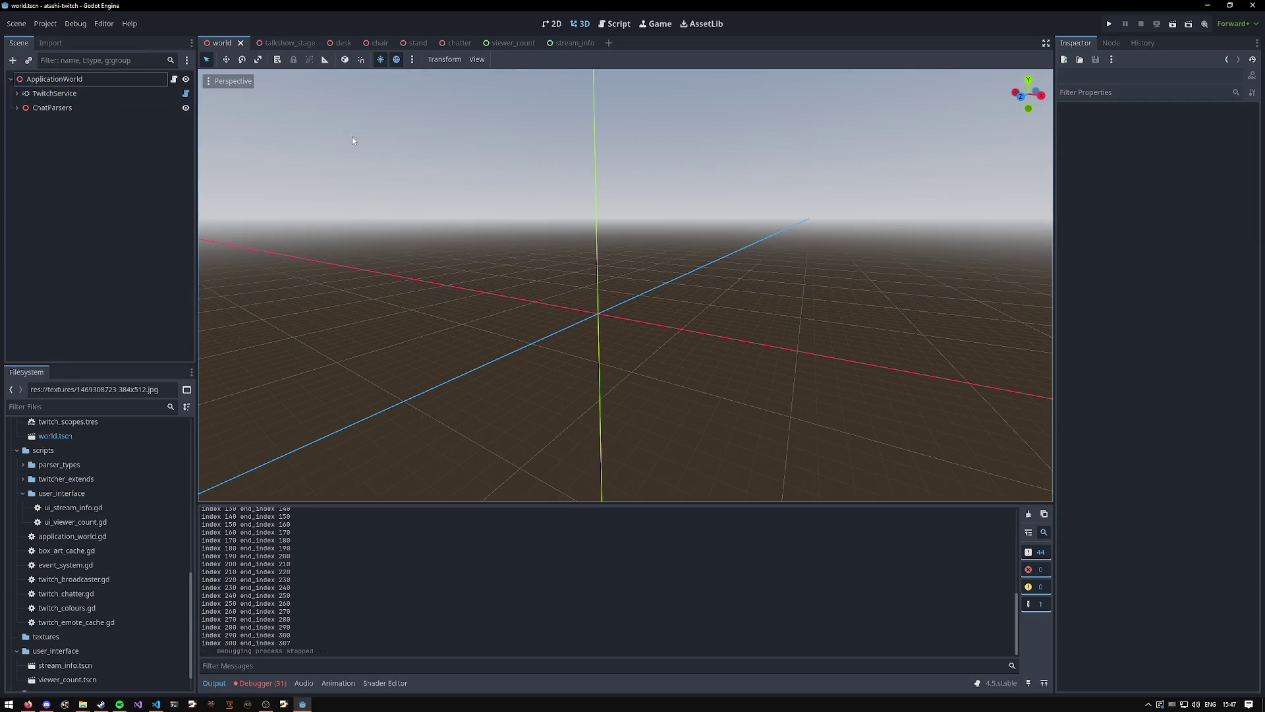
left_click(608, 43)
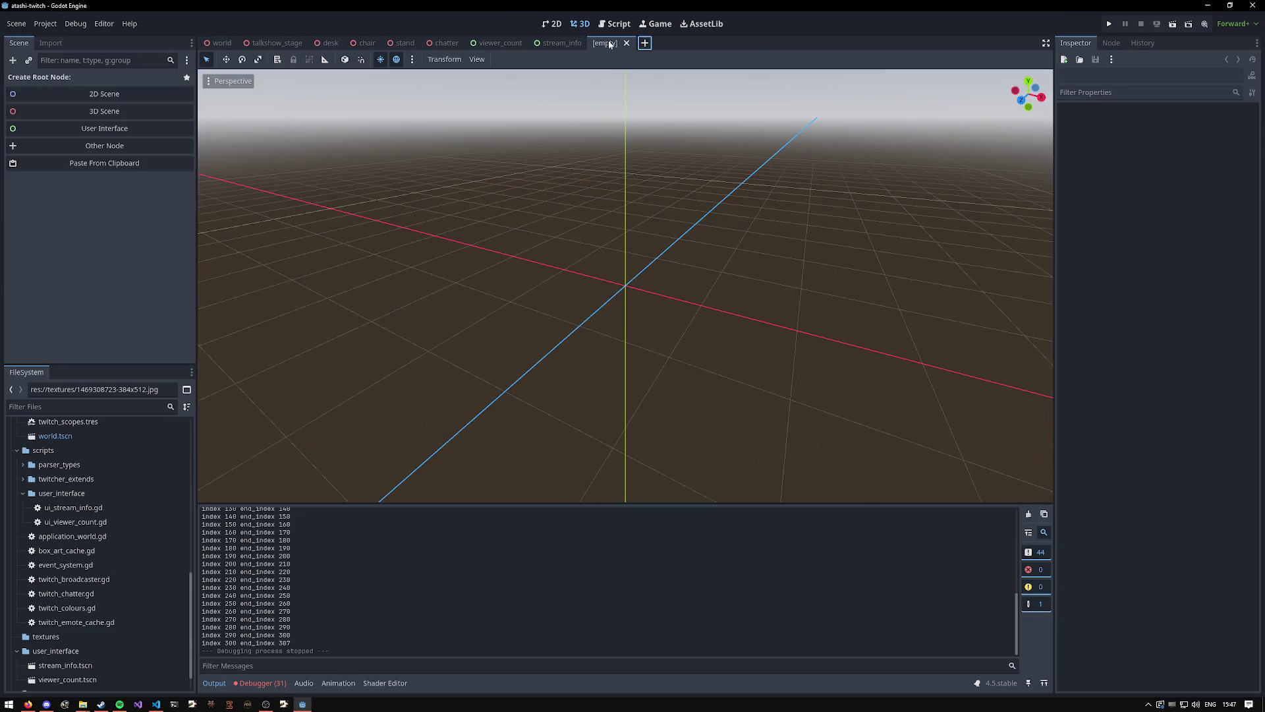
Give the new scene a 3D root node and change its type from Node3D to Sprite3D.
left_click(135, 113)
right_click(73, 76)
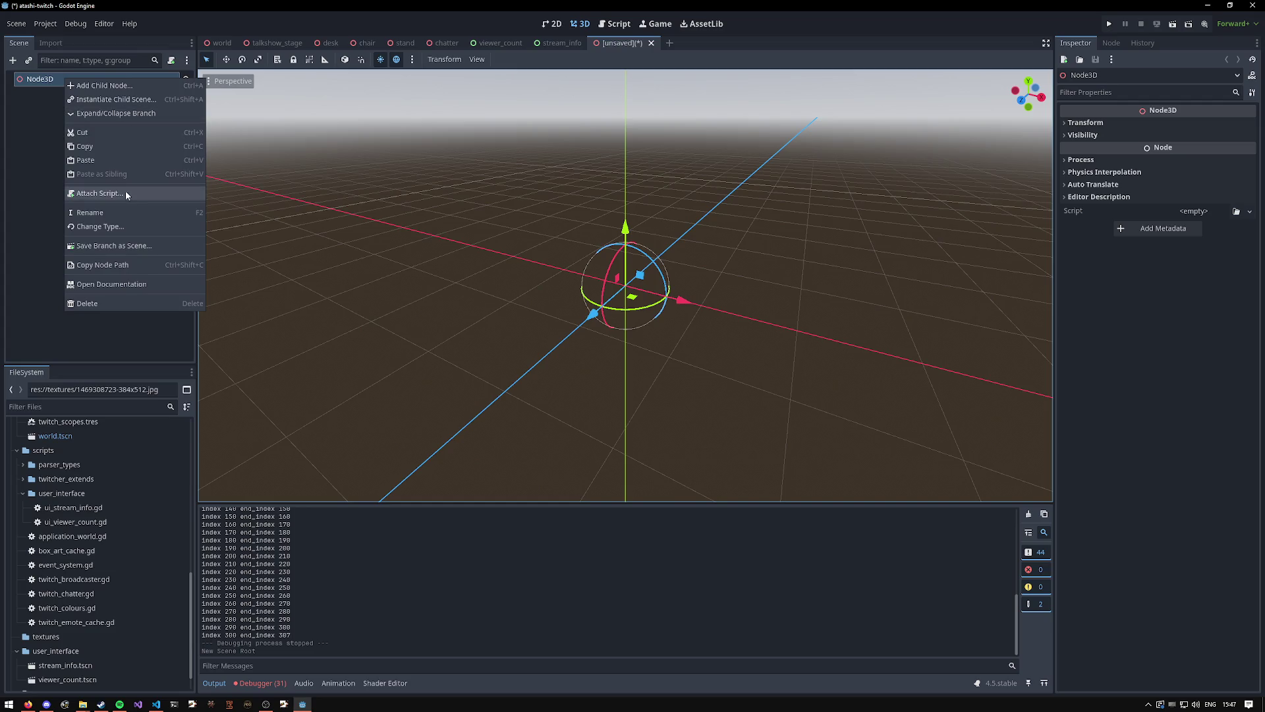
left_click(129, 227)
type("sprite3d")
key("Return")
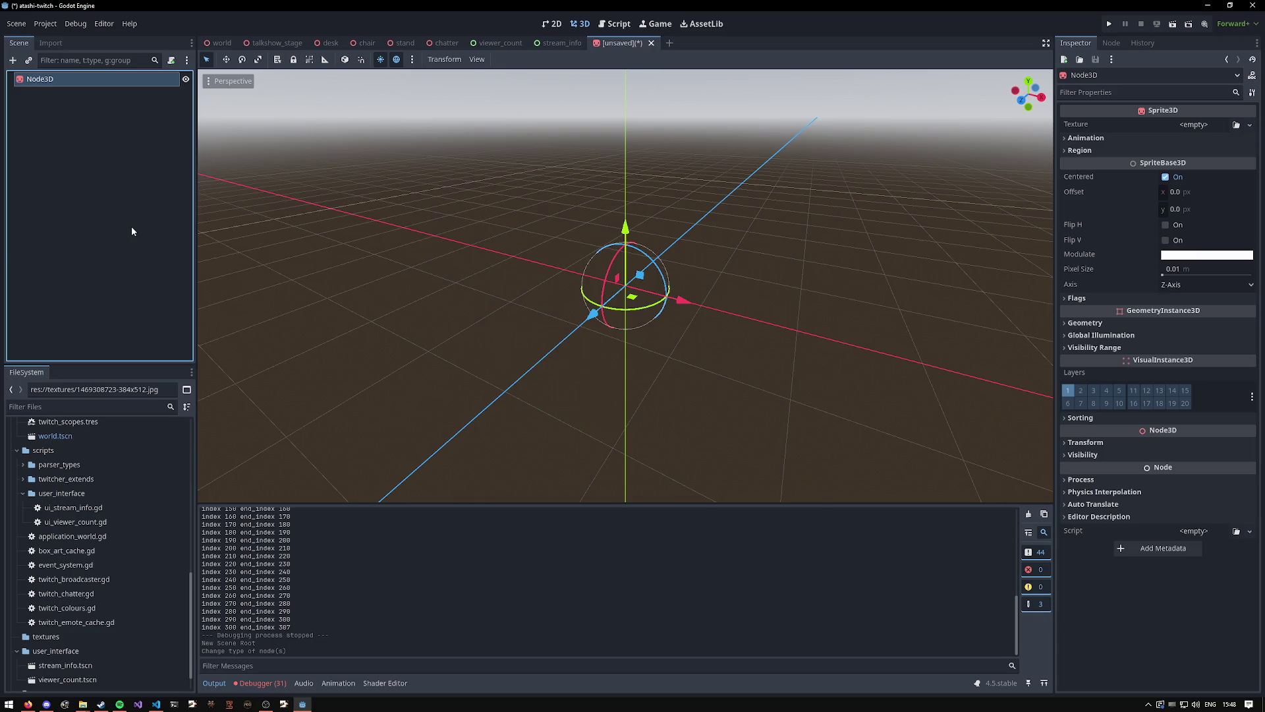
left_click(1120, 141)
left_click(1136, 139)
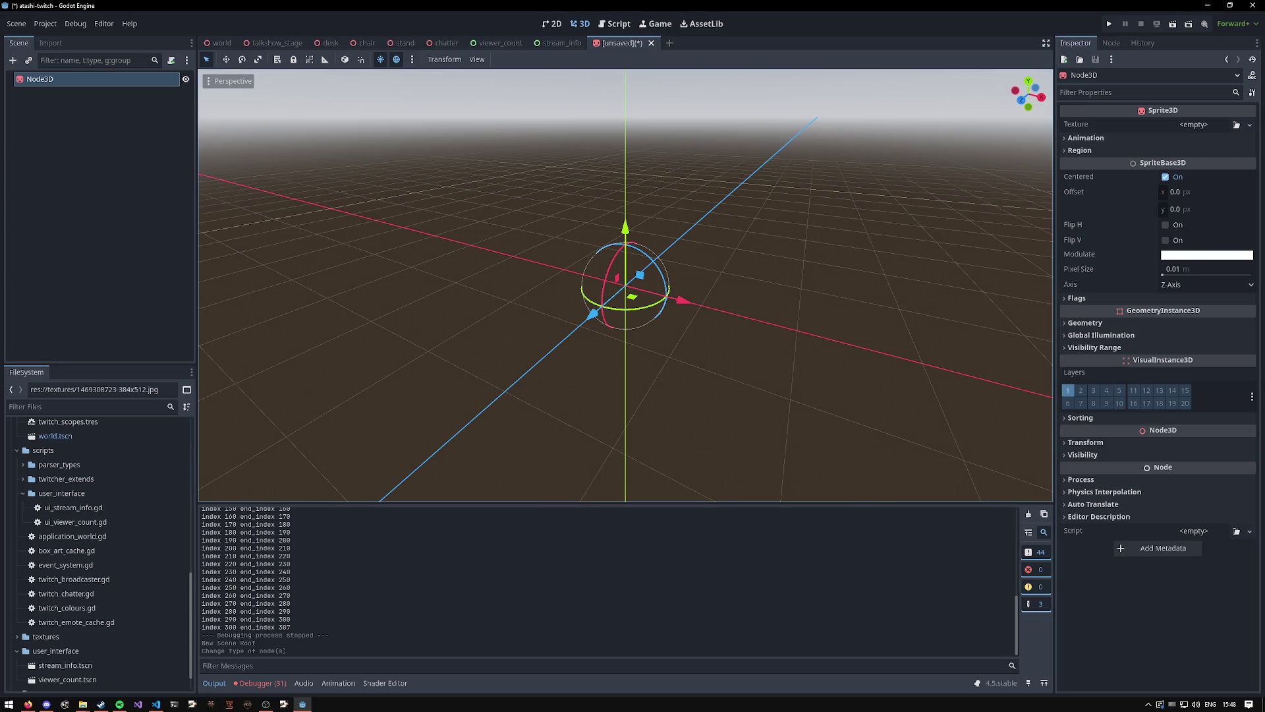
scroll(143, 576, "down", 1)
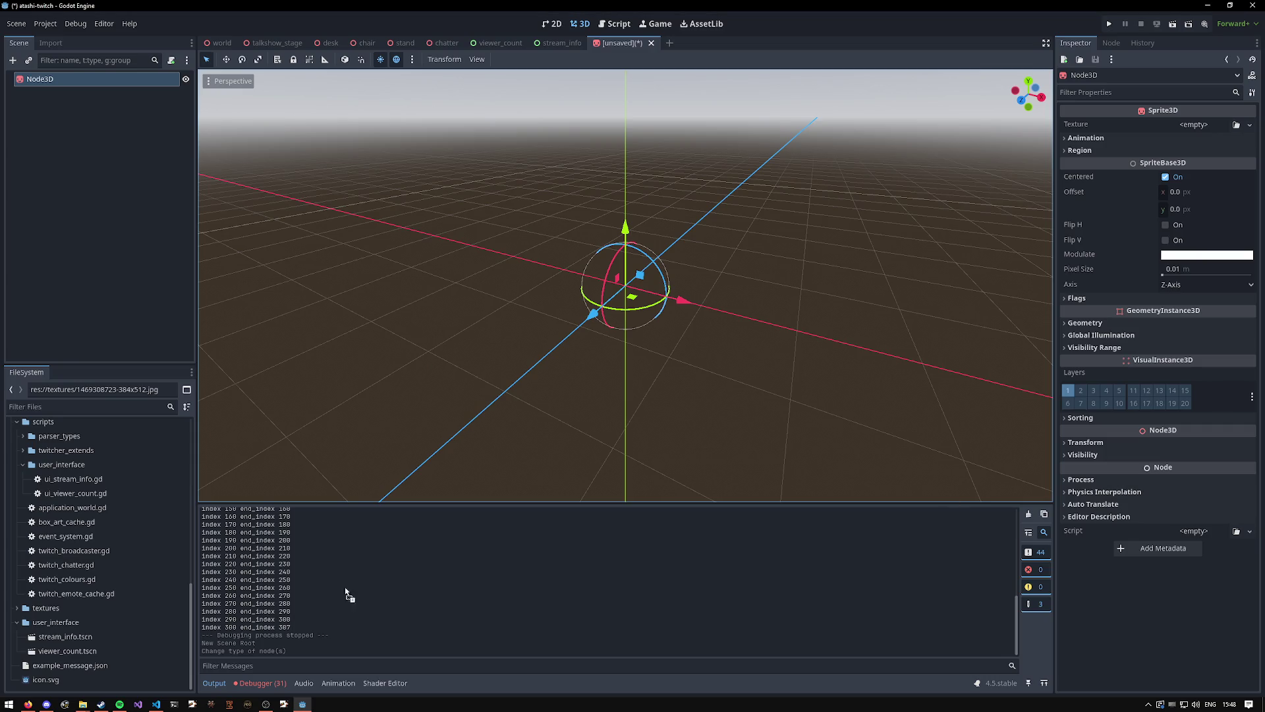
Move the emote sprite-frames .res file out of textures and back, then view the resource.
double_click(45, 609)
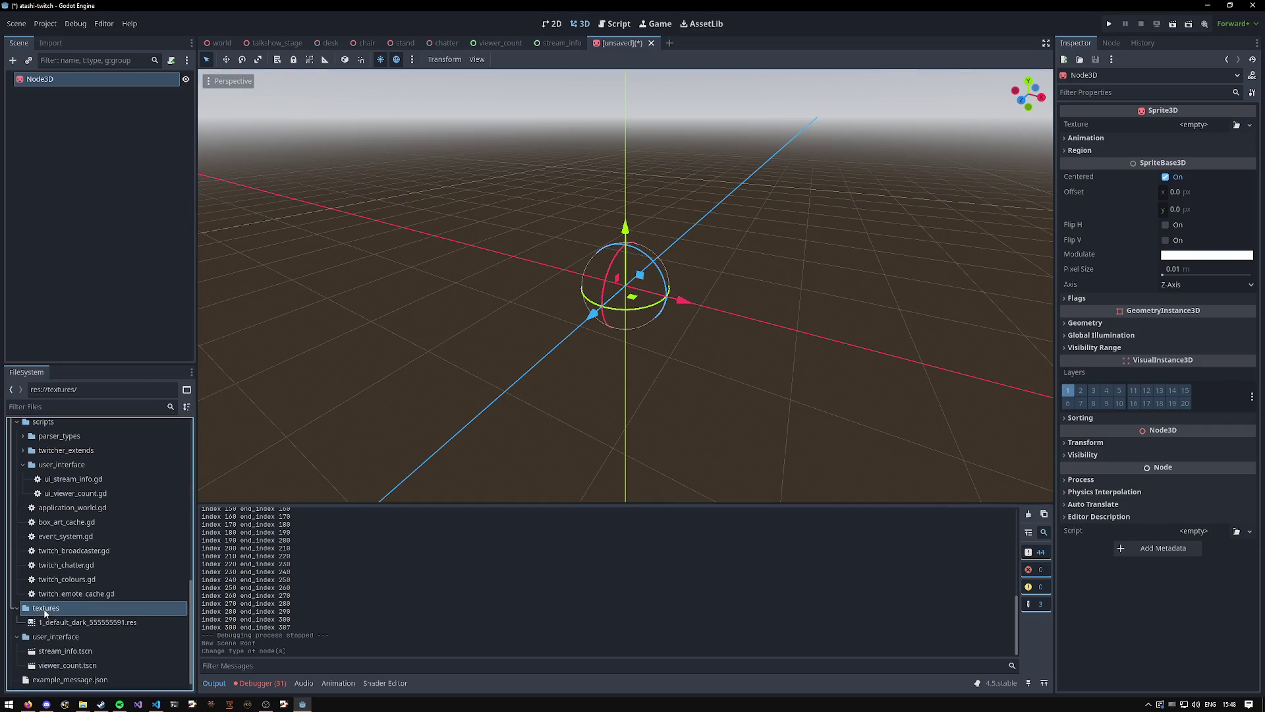
mouse_move(52, 622)
left_mouse_down()
mouse_move(129, 618)
mouse_move(96, 620)
left_mouse_up()
left_click_drag(80, 666, 57, 606)
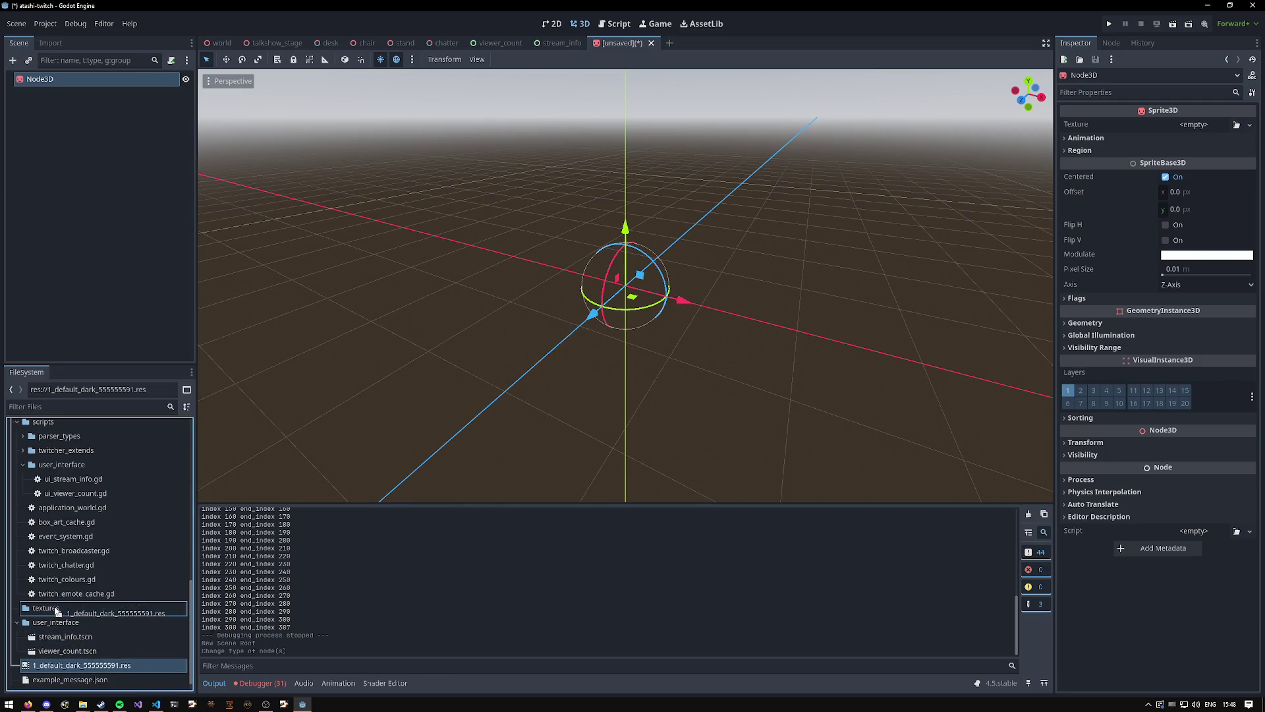
left_click(60, 622)
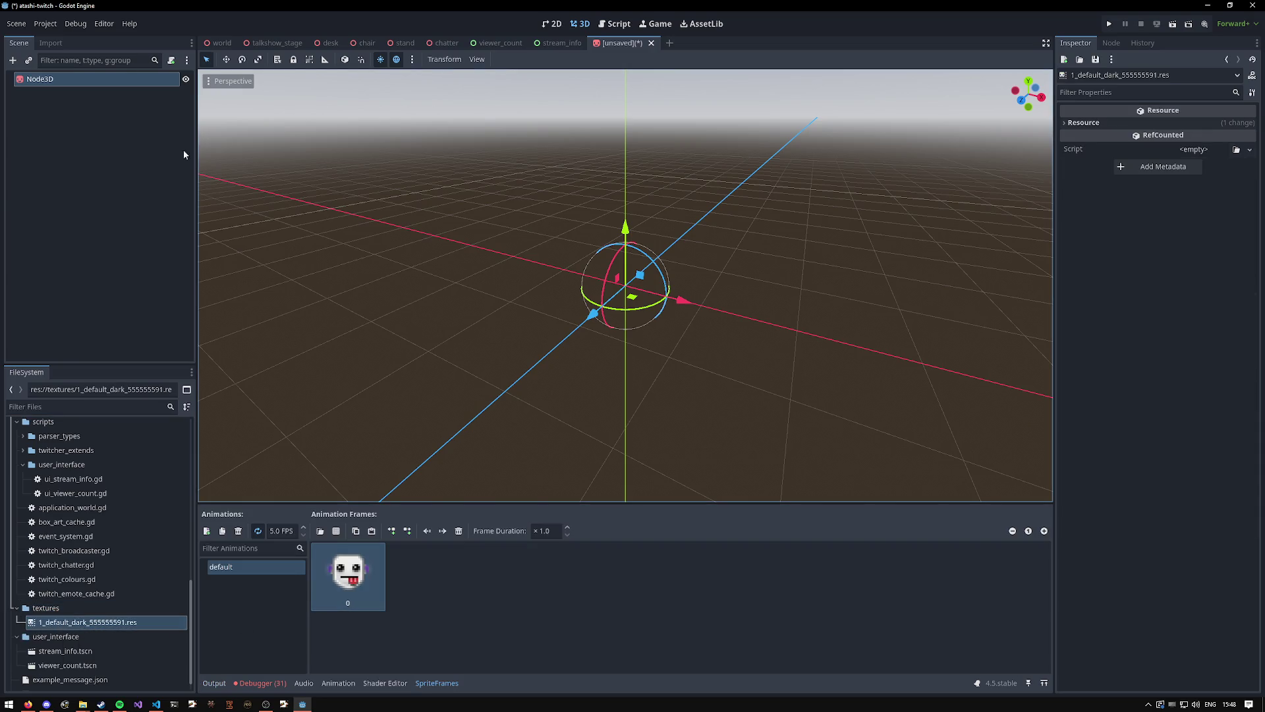
Try Quick Load for the Sprite3D texture without choosing one and inspect its animation and region properties.
left_click(56, 93)
left_click(70, 79)
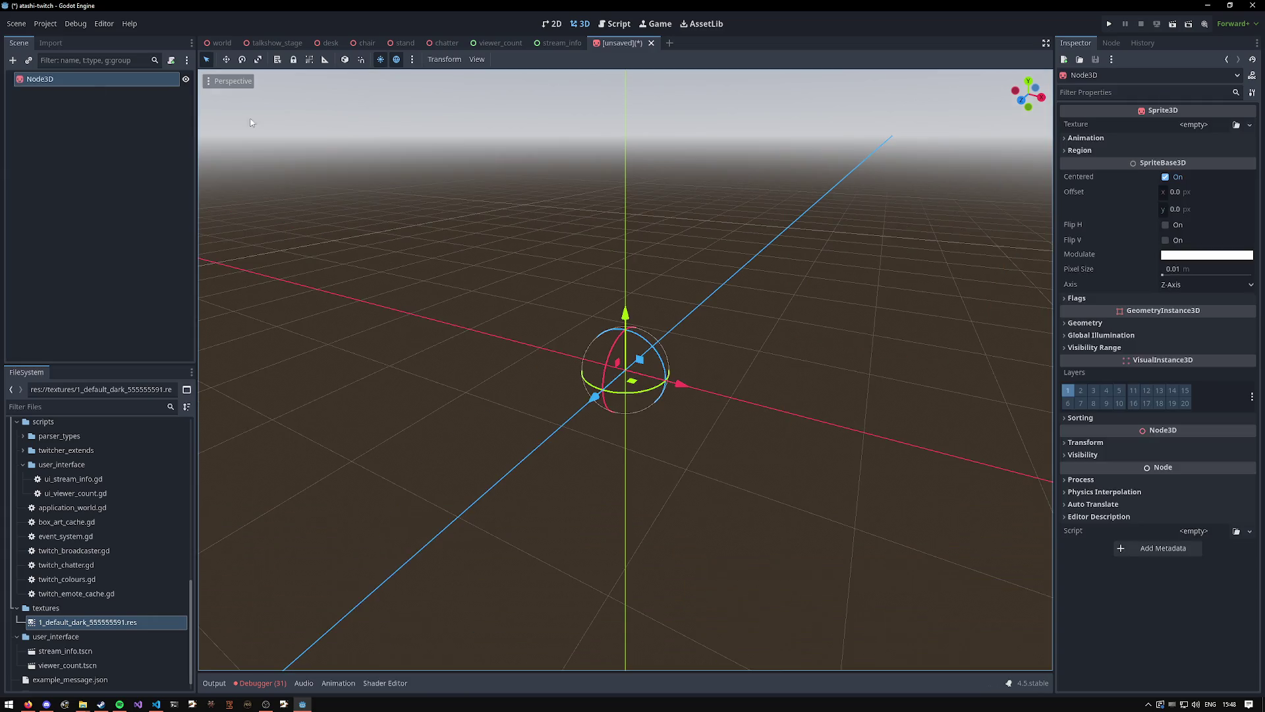
left_click(1250, 124)
left_click(1177, 409)
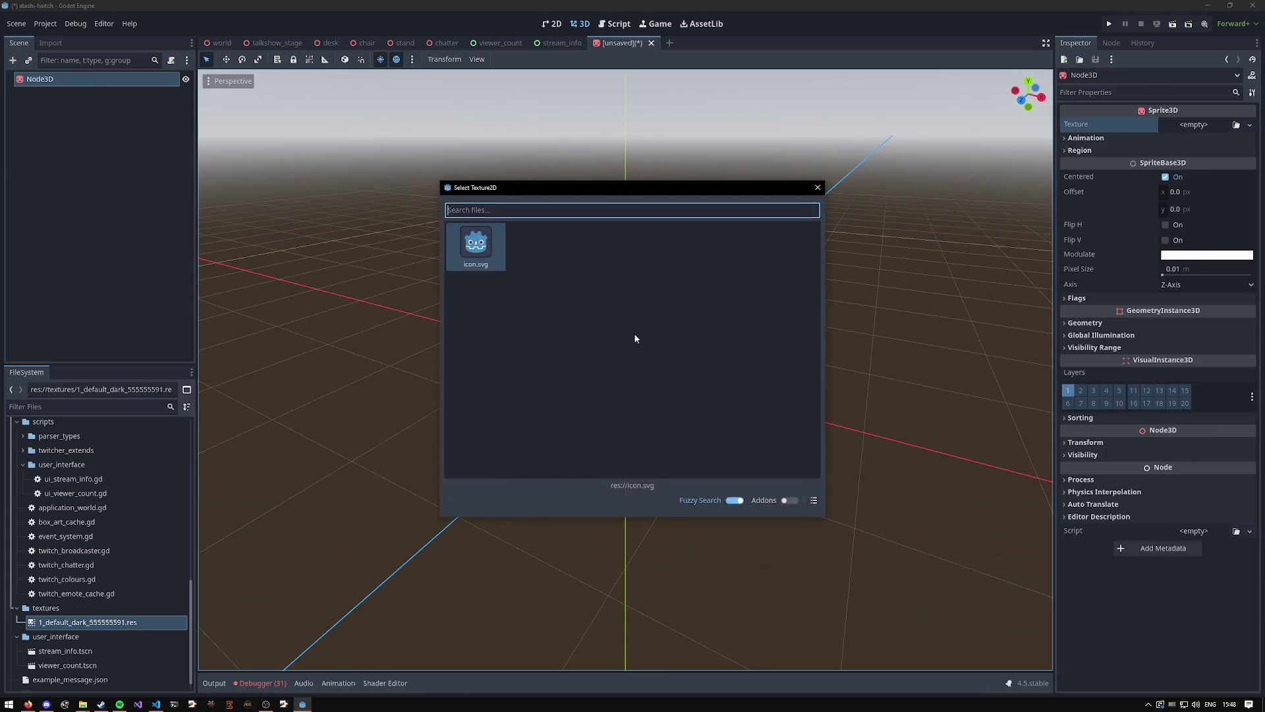
left_click(817, 187)
left_click(1128, 141)
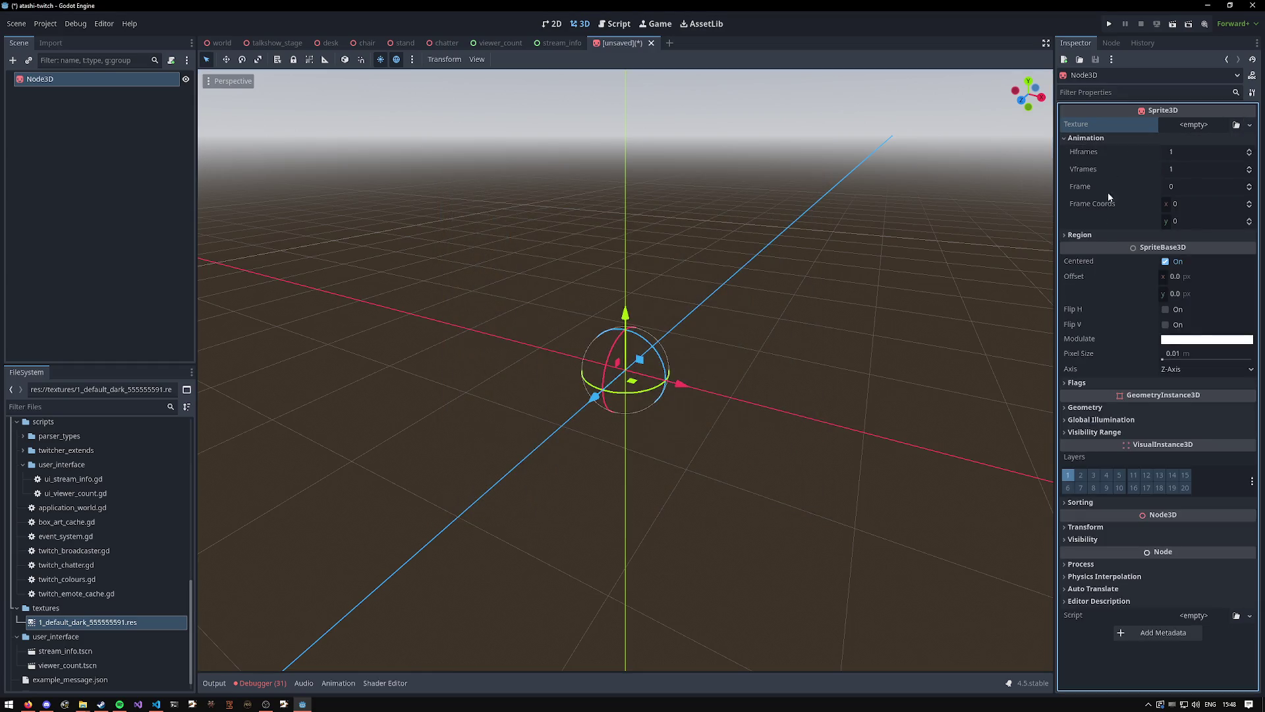
left_click(1098, 236)
left_click(1098, 236)
left_click(1117, 138)
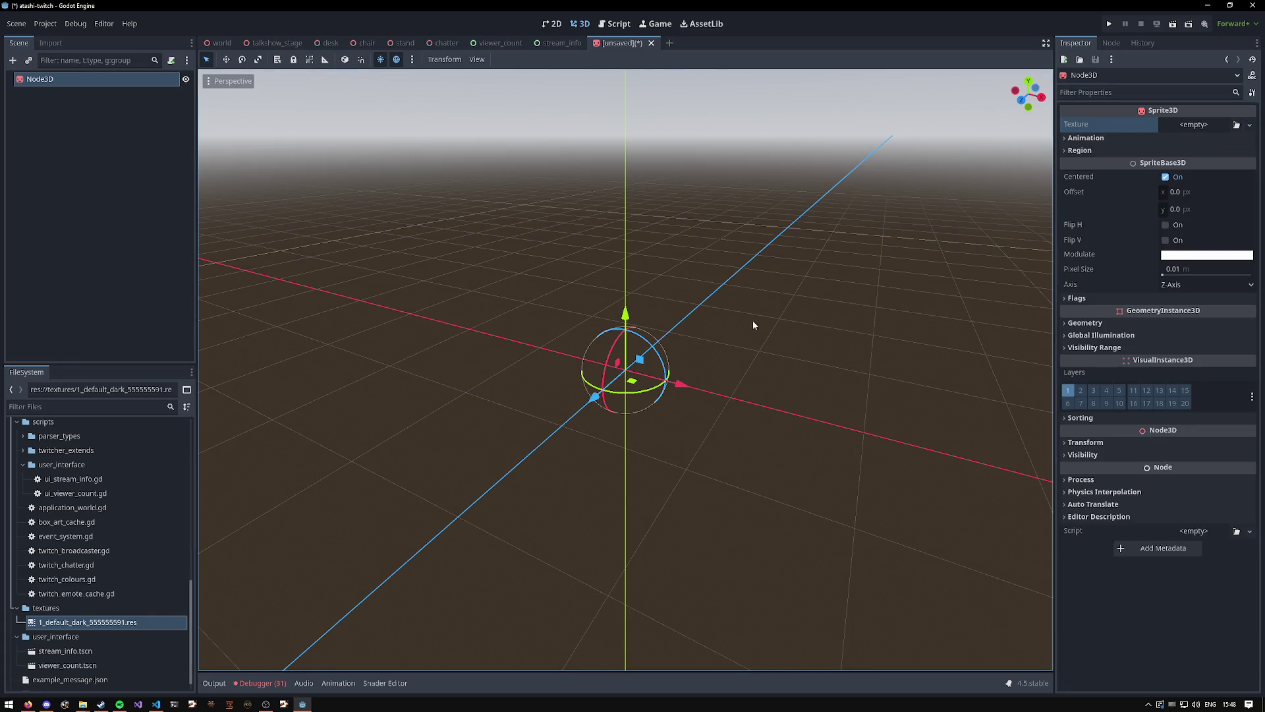
mouse_move(88, 622)
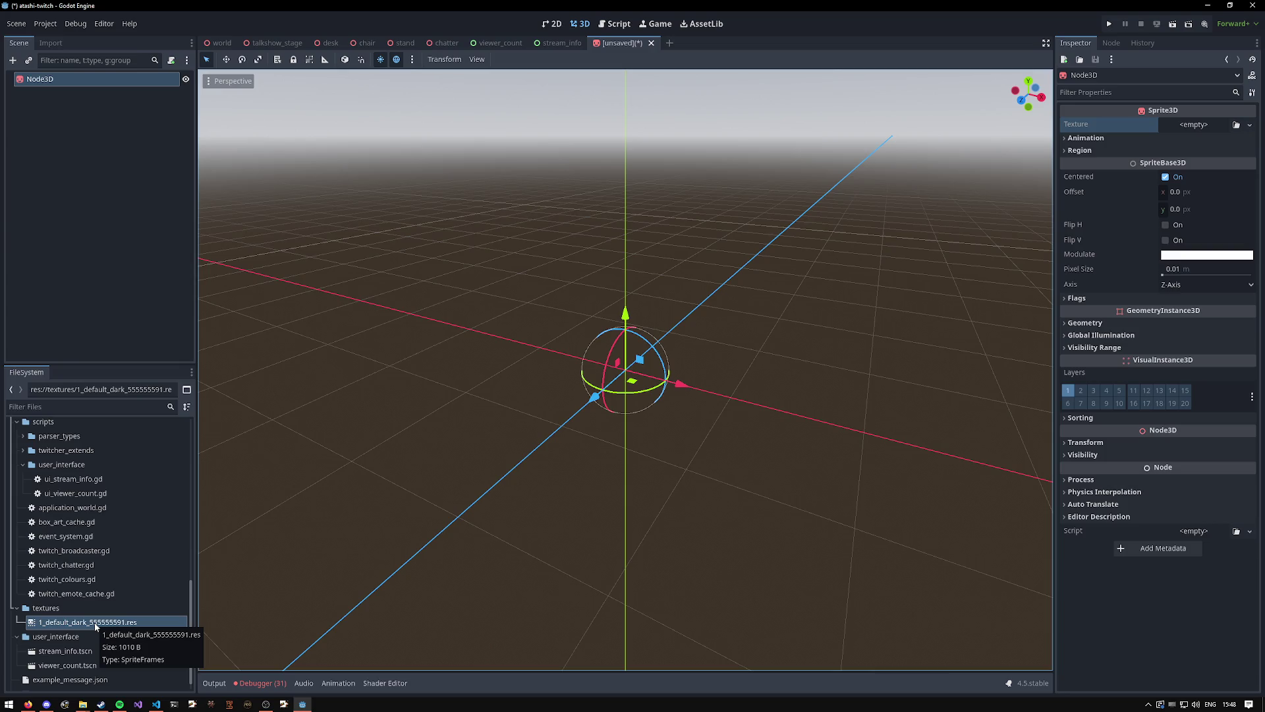
Check the Texture type list, leave the texture empty and close the unsaved scene.
left_click(1250, 125)
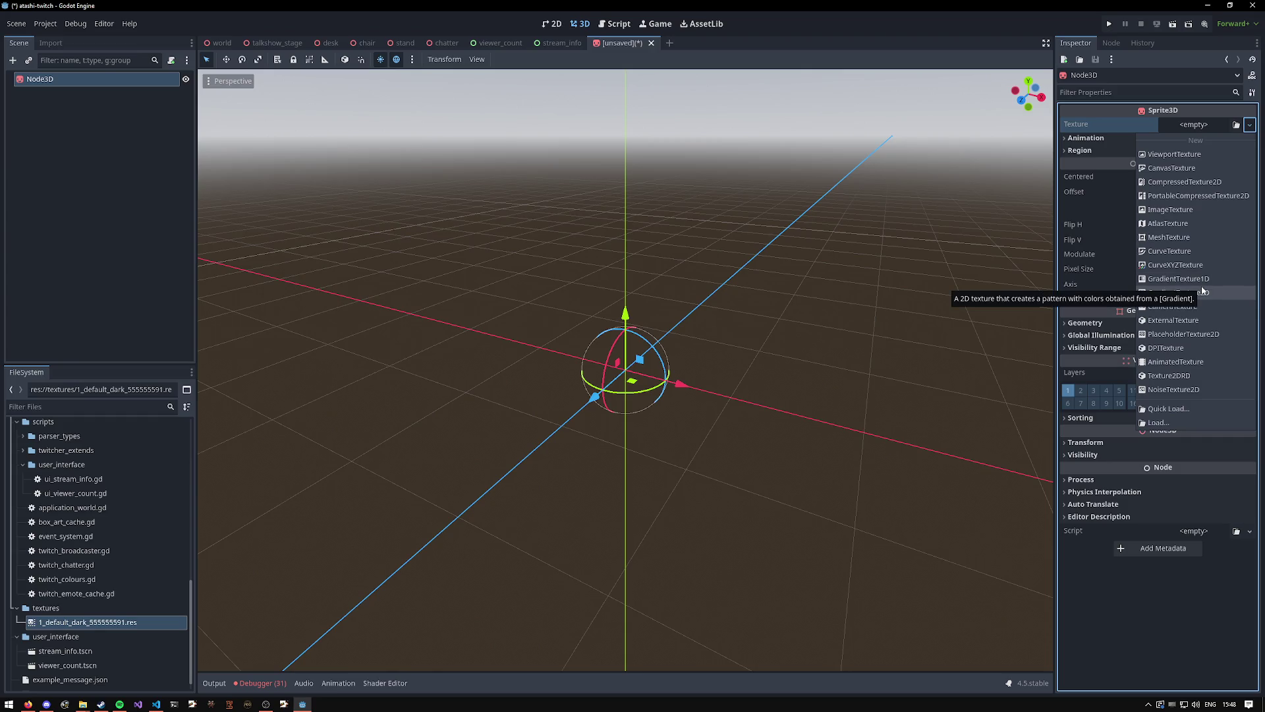
left_click(38, 79)
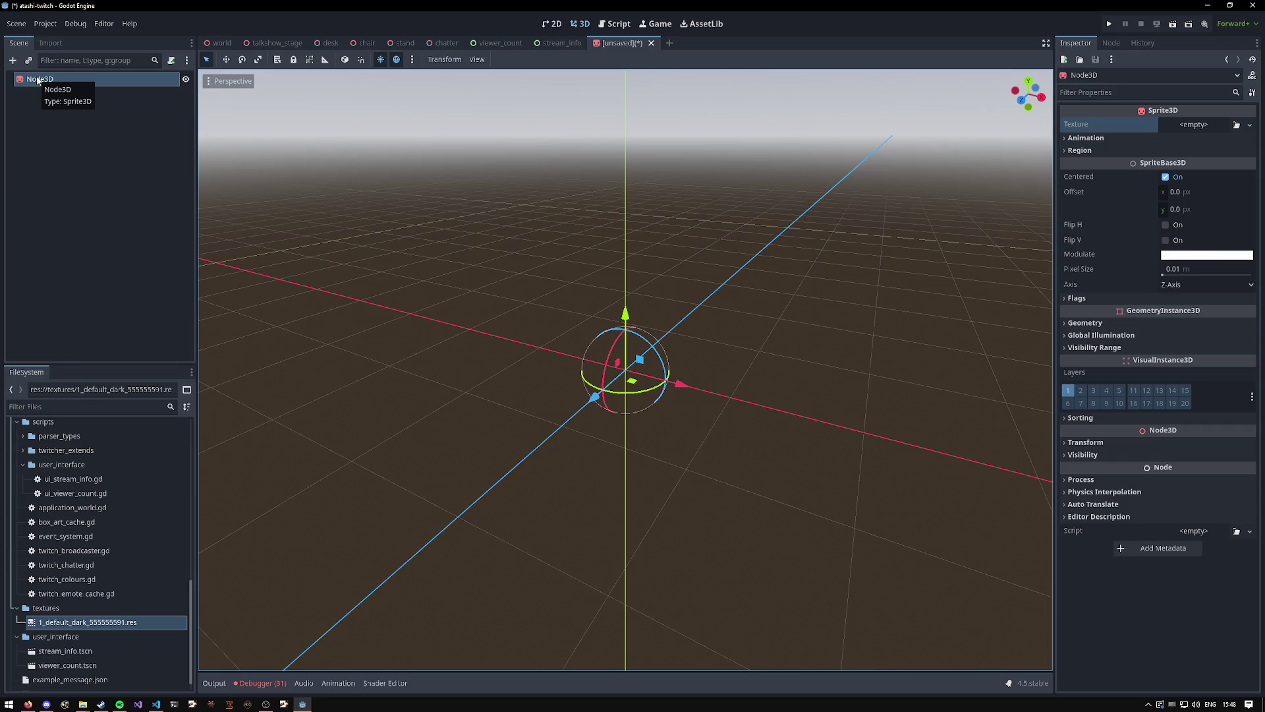
left_click(650, 43)
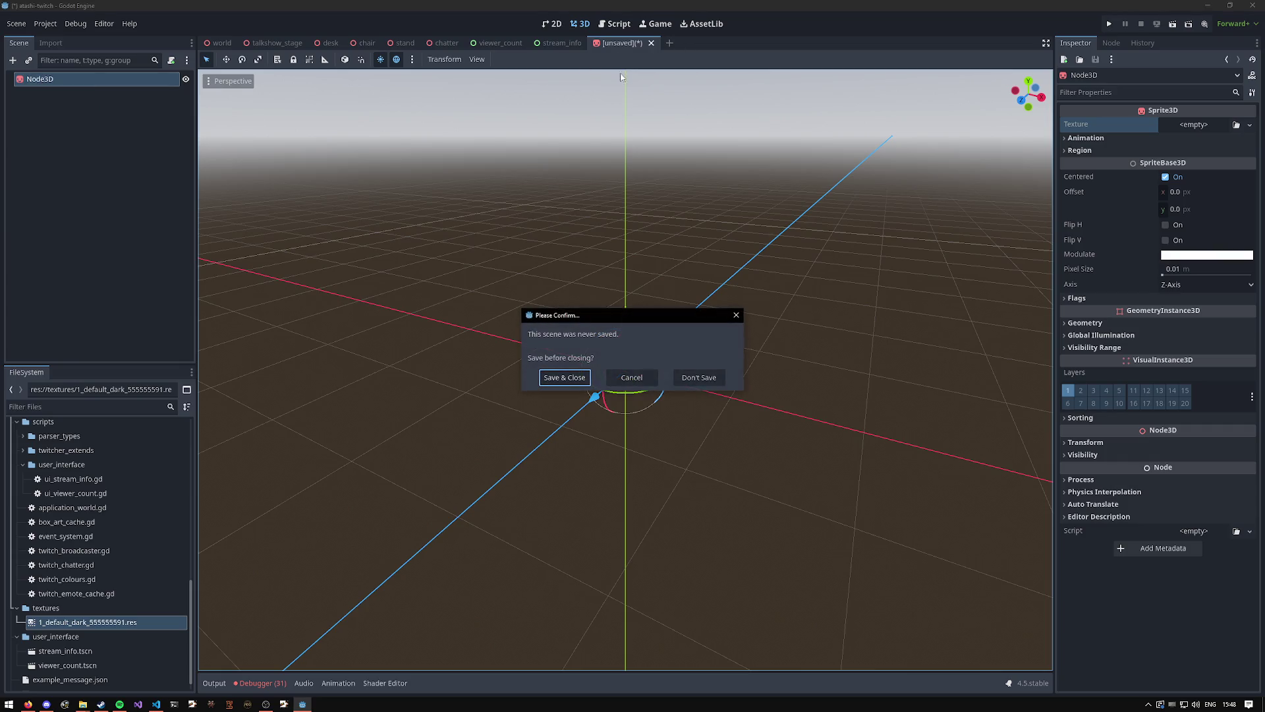
Discard the Sprite3D scene and build another new scene with a Node3D root and a Sprite2D child.
left_click(684, 385)
left_click(592, 45)
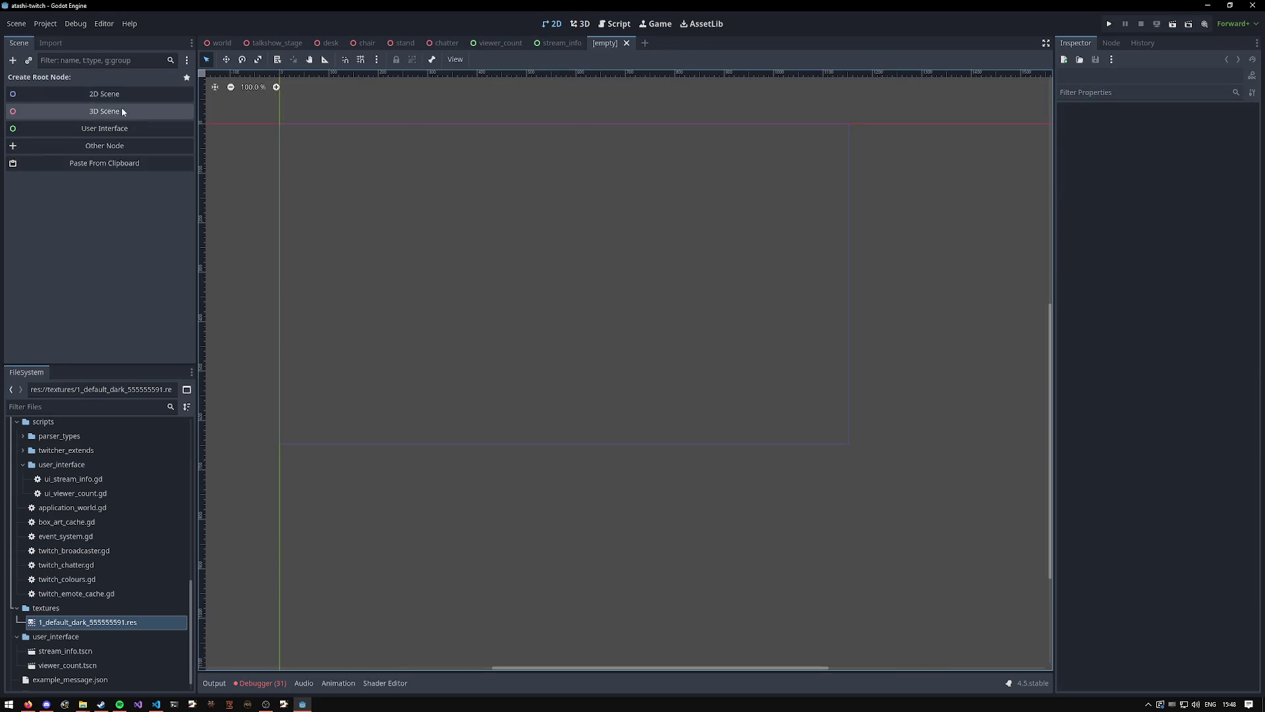
left_click(129, 110)
right_click(42, 79)
left_click(78, 84)
type("sprite2d")
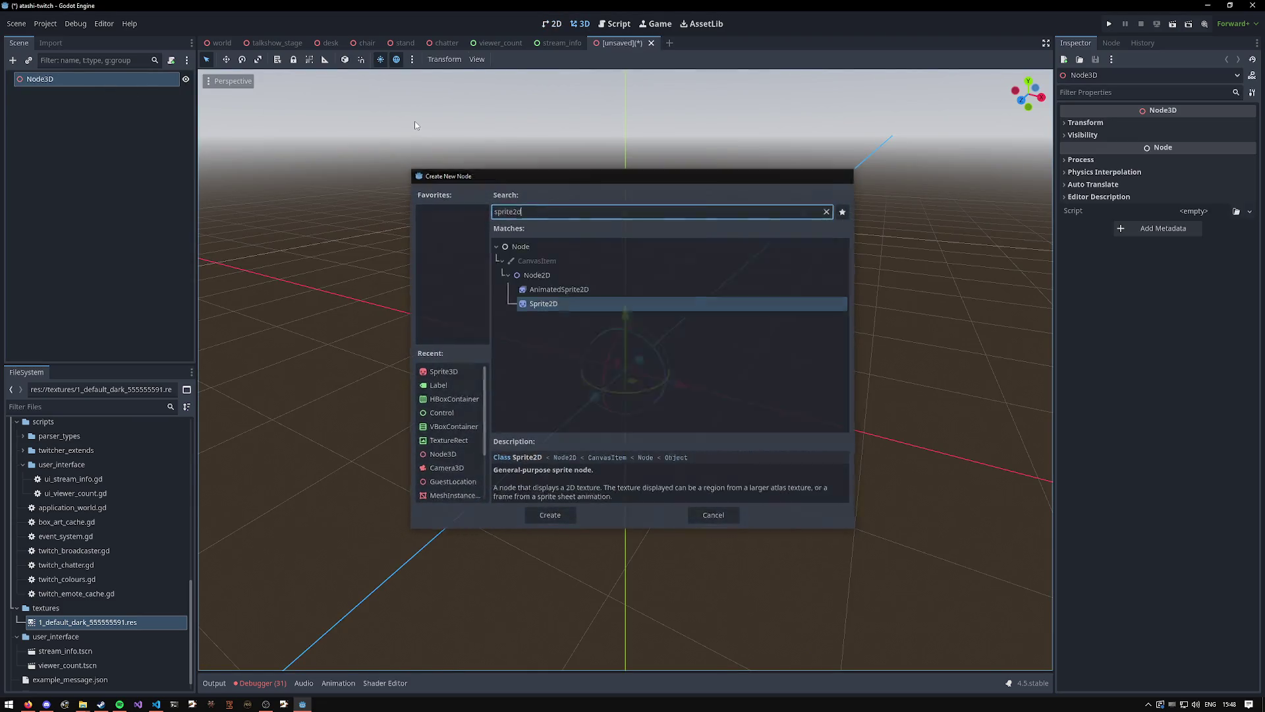
key("Return")
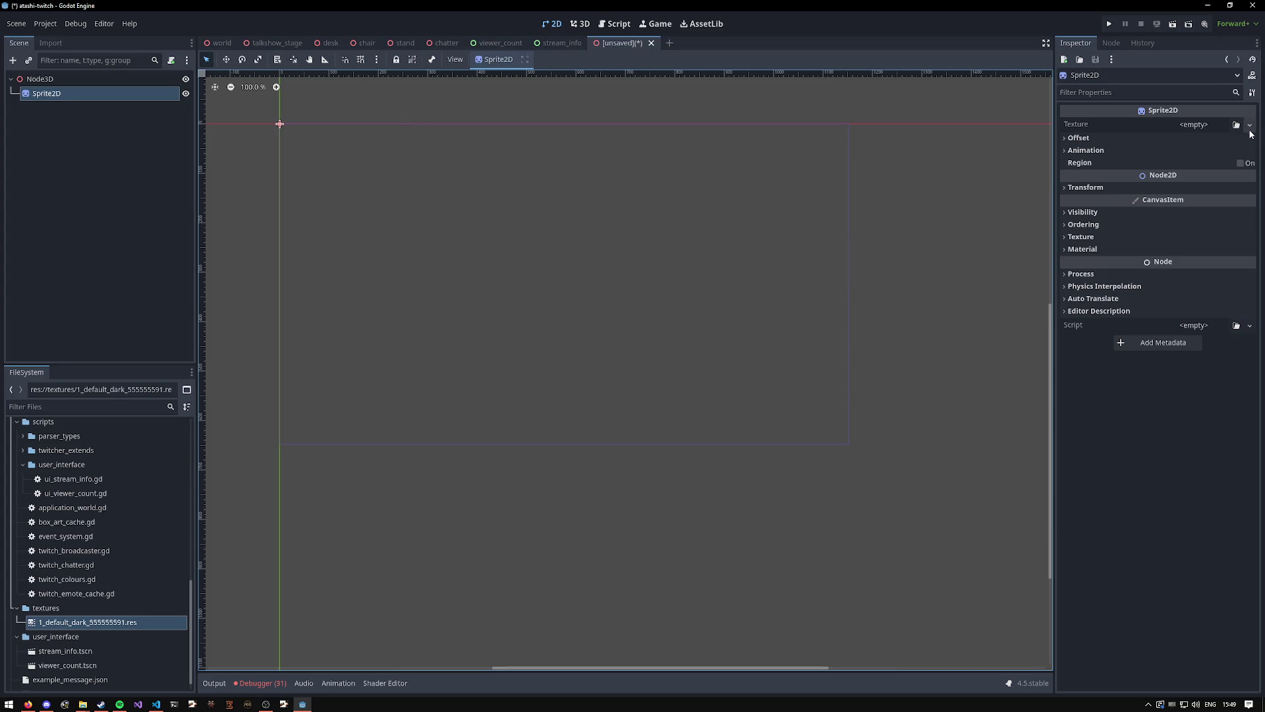
Try Quick Load for the Sprite2D texture, find nothing, and close this scene too without saving.
left_click(1250, 125)
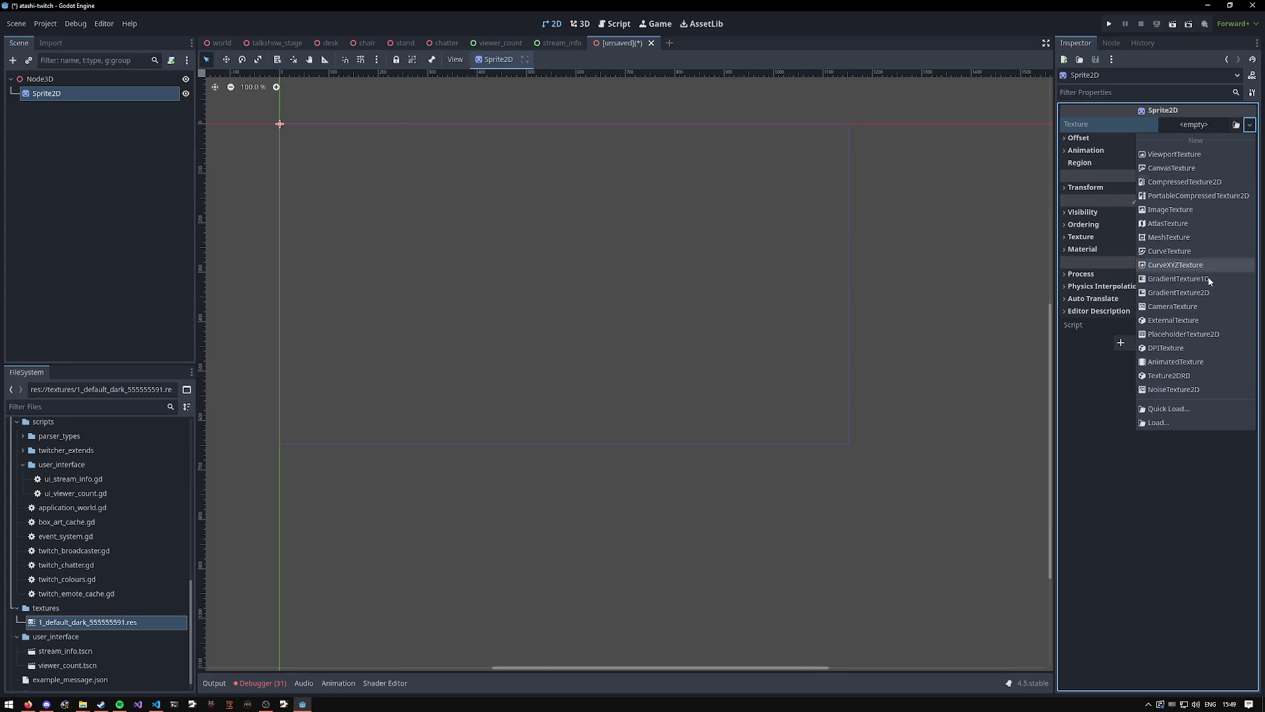
left_click(1166, 408)
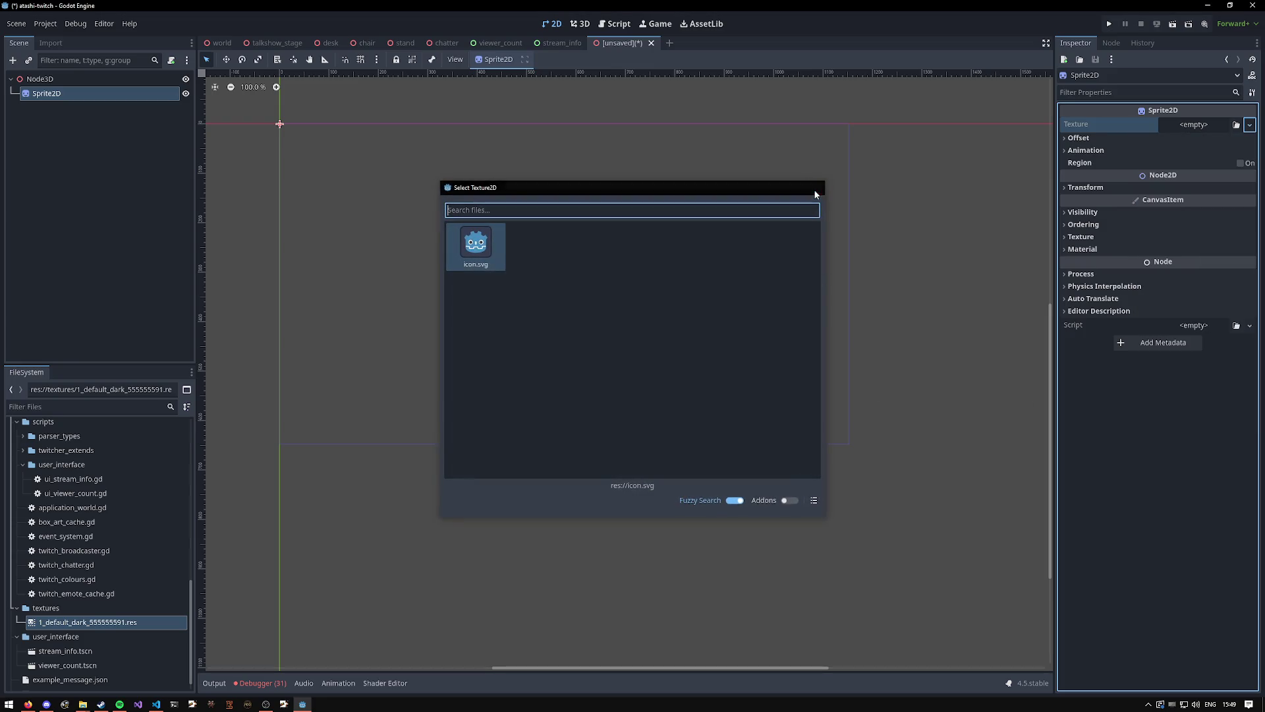
left_click(818, 188)
left_click(44, 608)
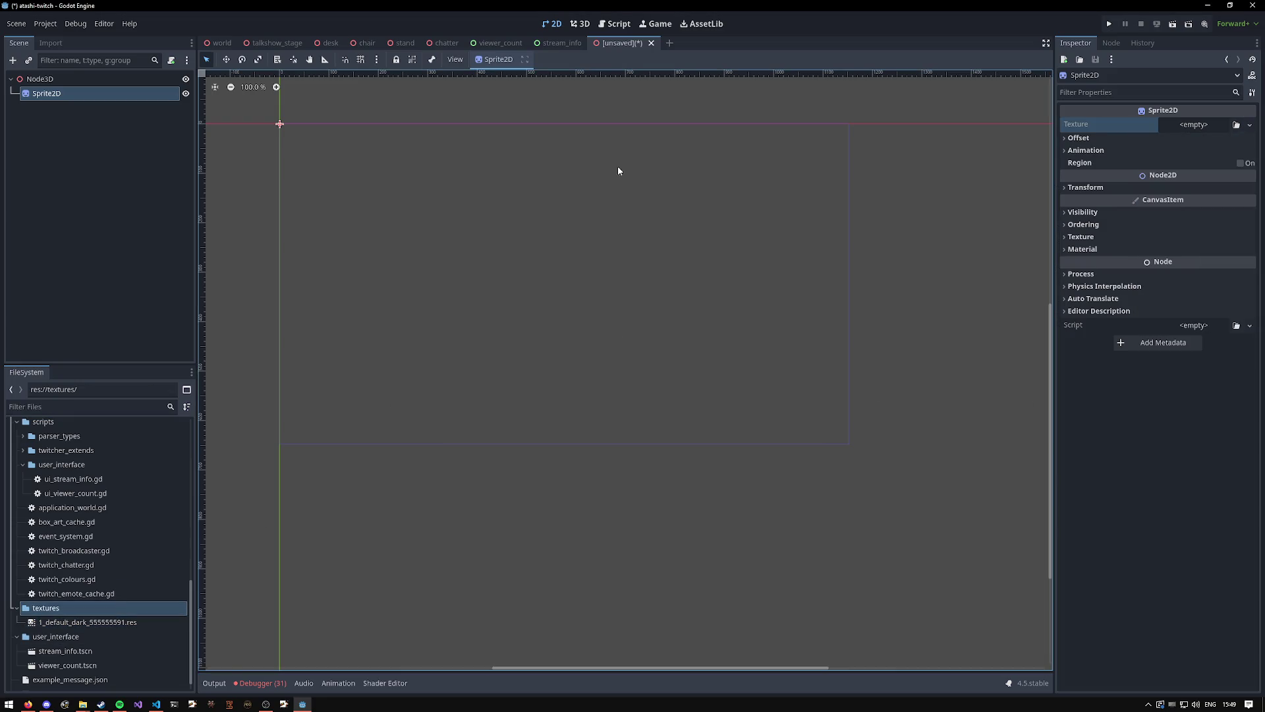
left_click(650, 42)
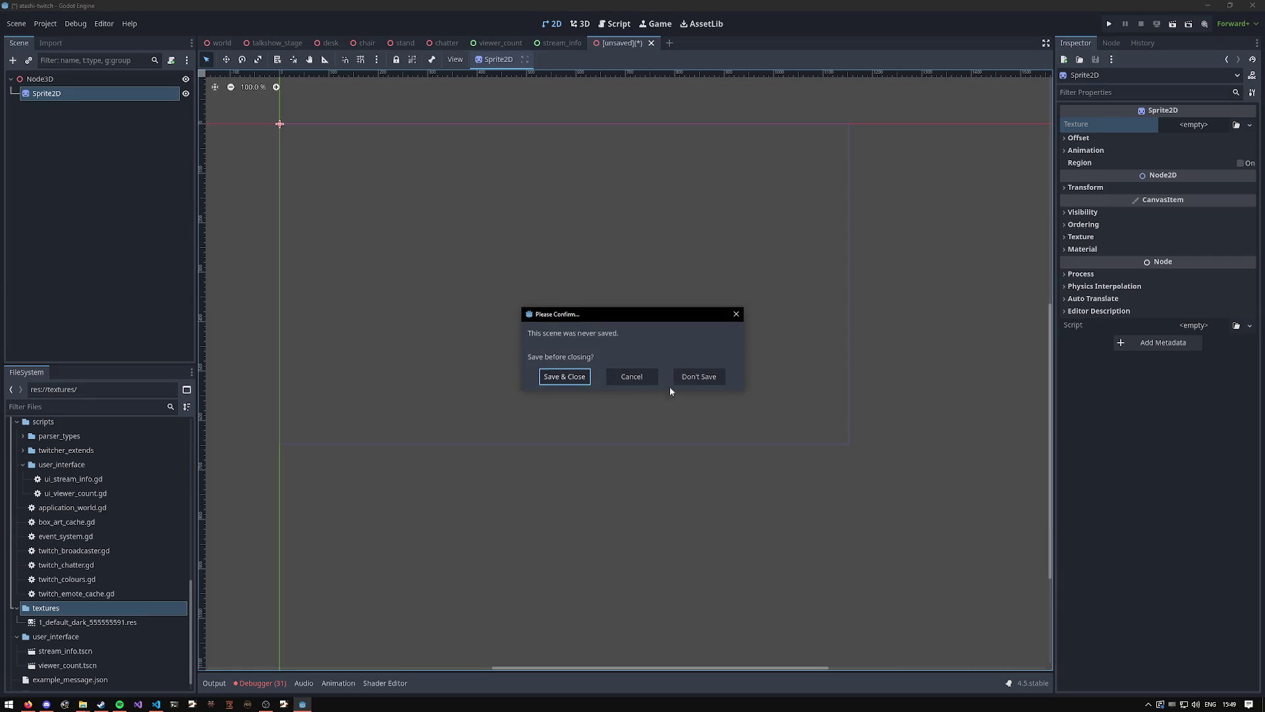
left_click(711, 382)
left_click(148, 622)
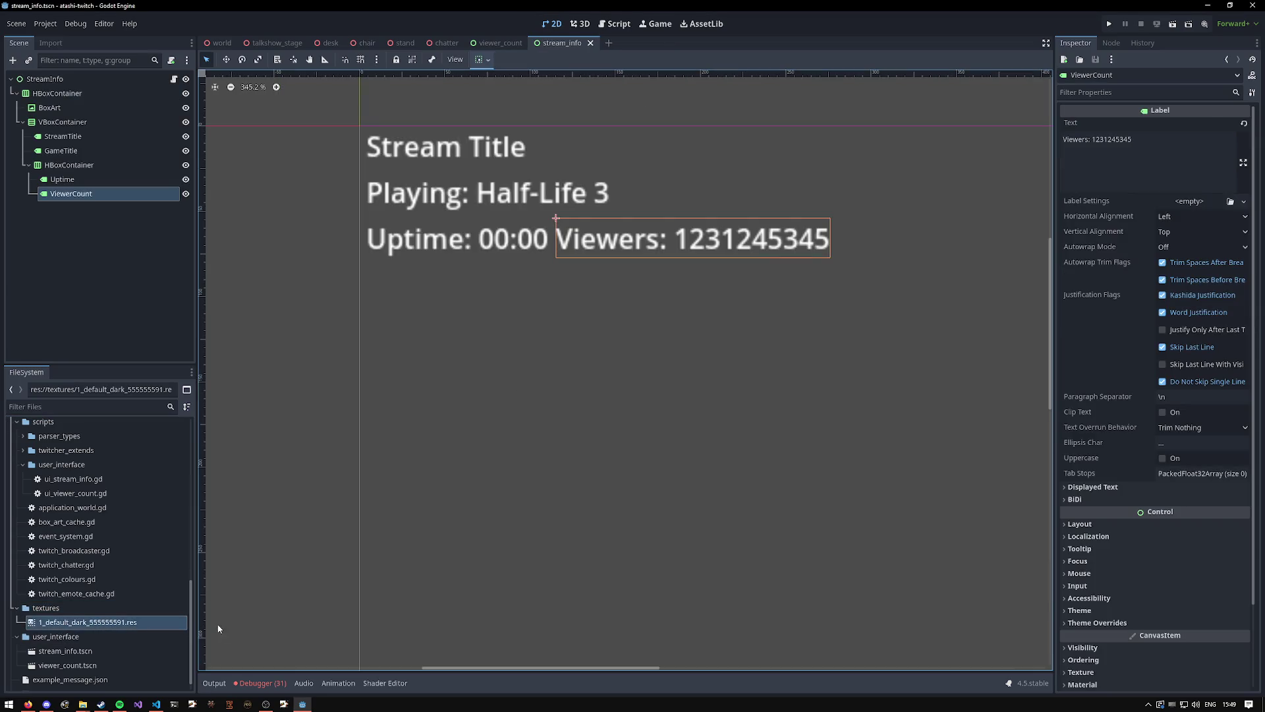
Delete the ViewerCount label from stream_info, briefly switching to another program and back.
key("Delete")
left_click(603, 365)
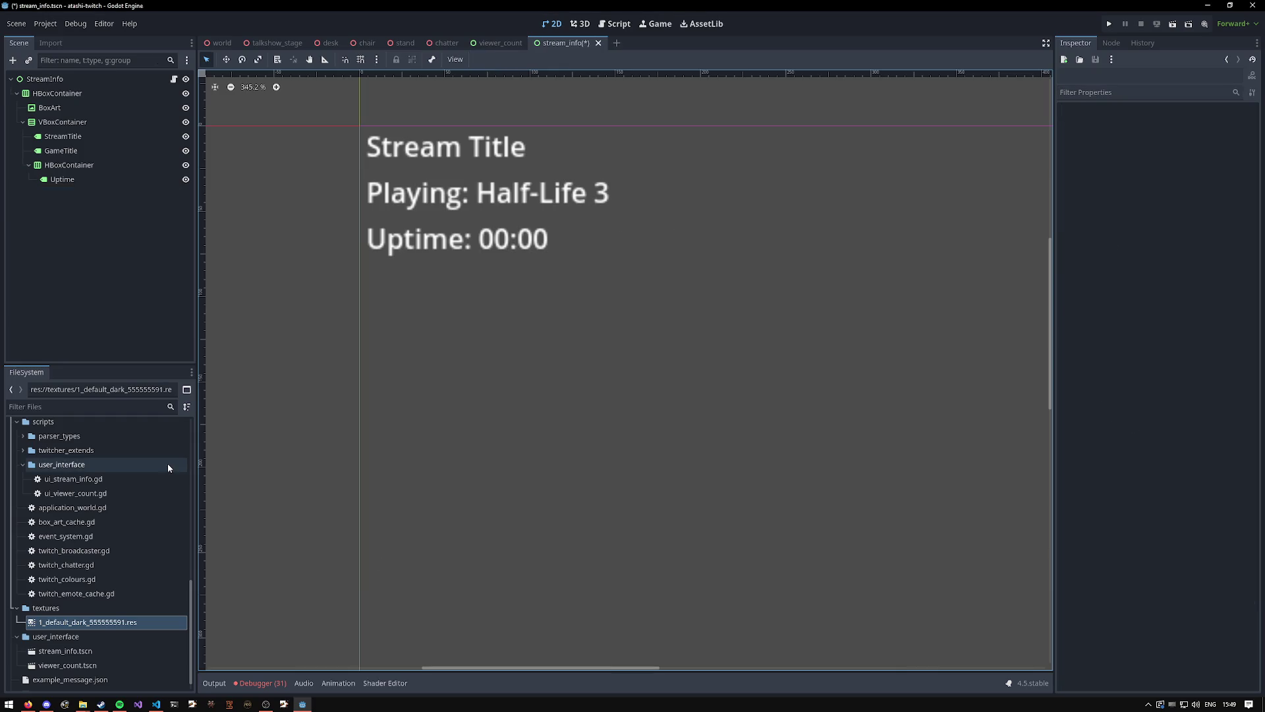
left_click(28, 704)
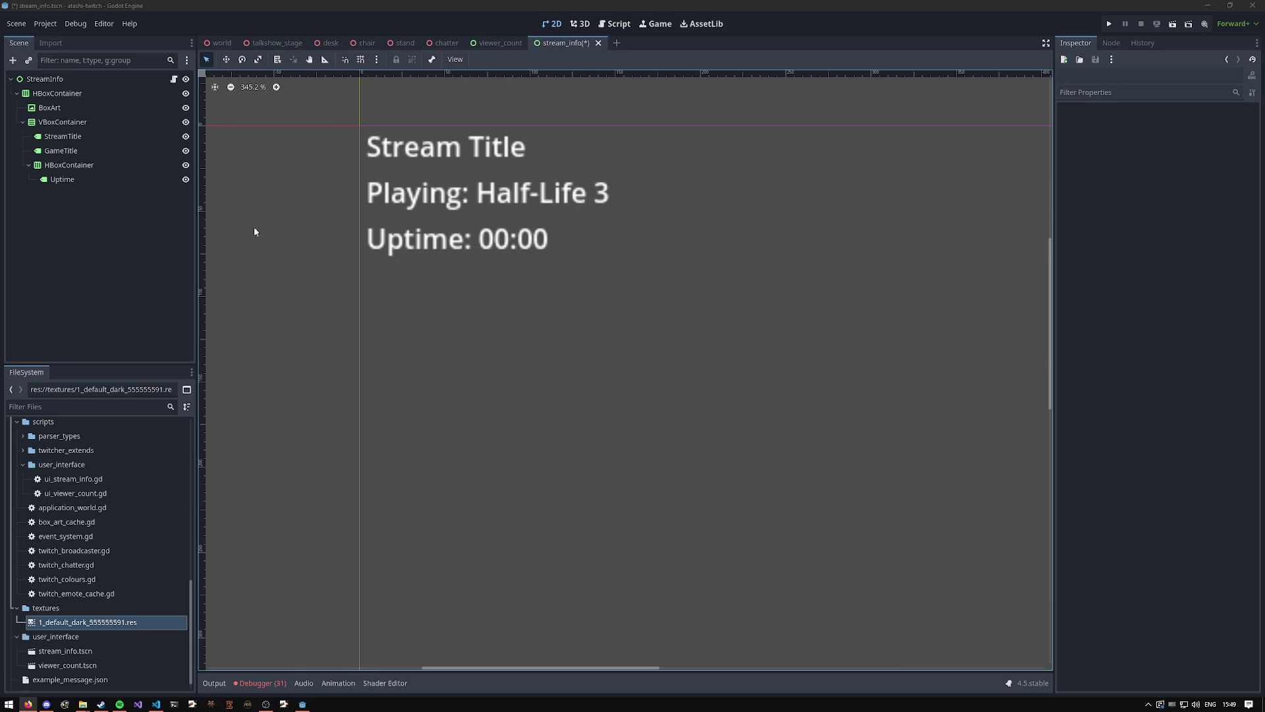
left_click(109, 326)
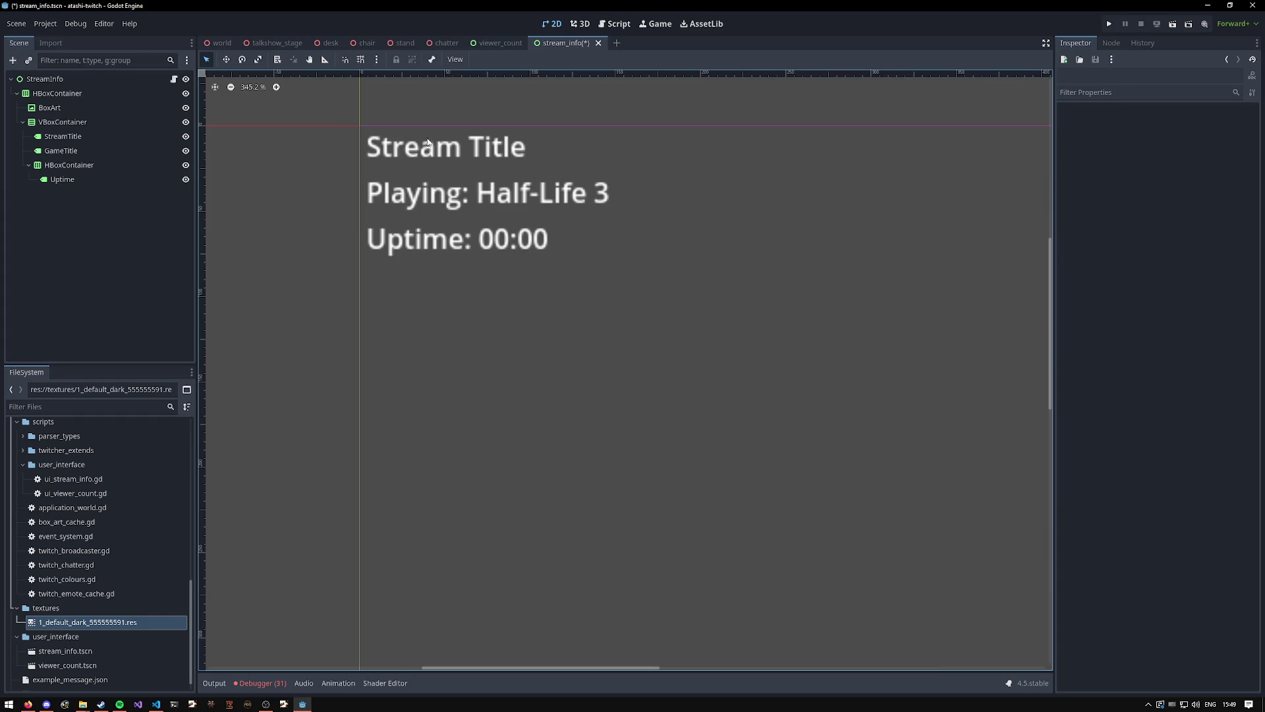
Start a fresh scene with a Node3D root.
left_click(618, 44)
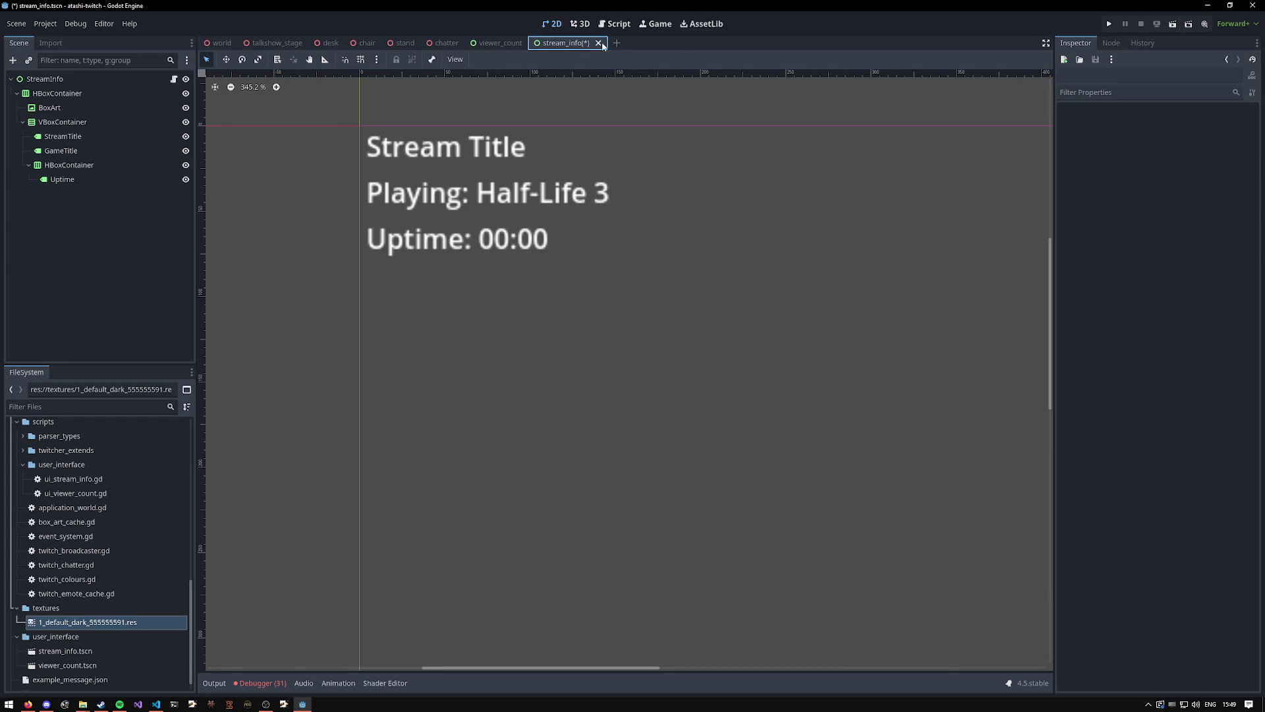
left_click(132, 117)
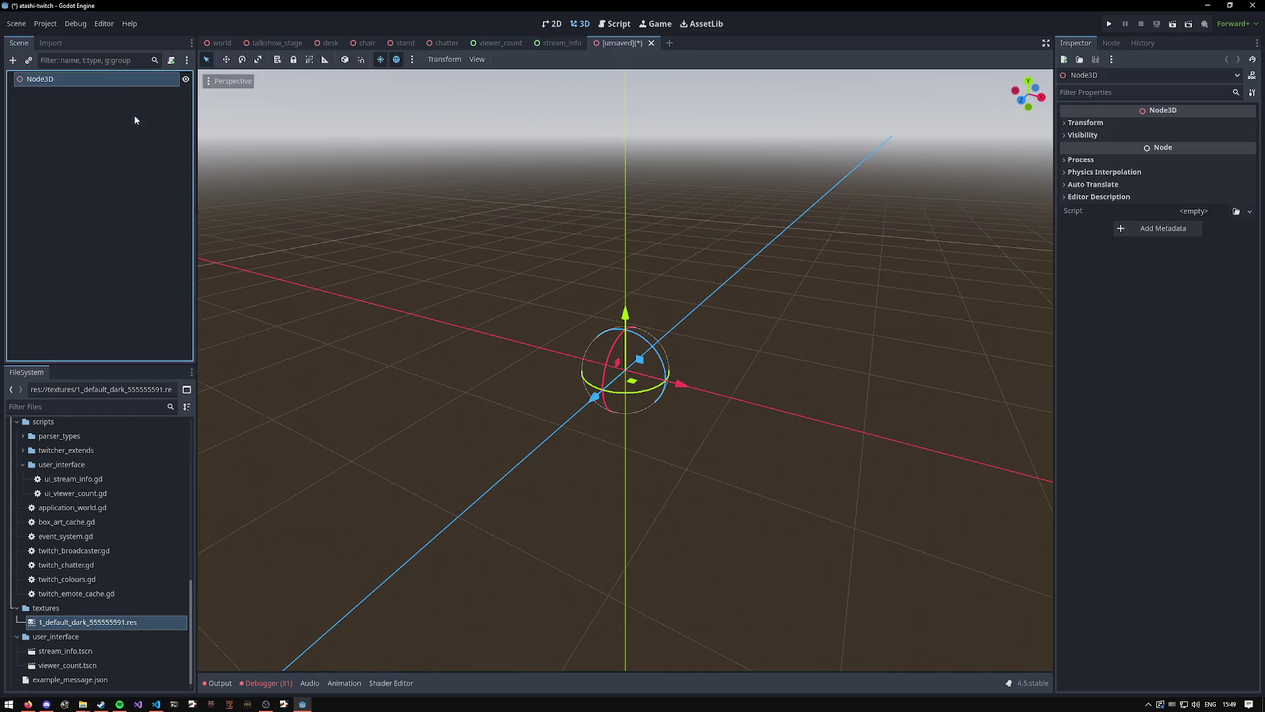
Add an AnimatedSprite3D child under Node3D and peek at its Sprite Frames options.
right_click(43, 82)
left_click(99, 85)
type("ani")
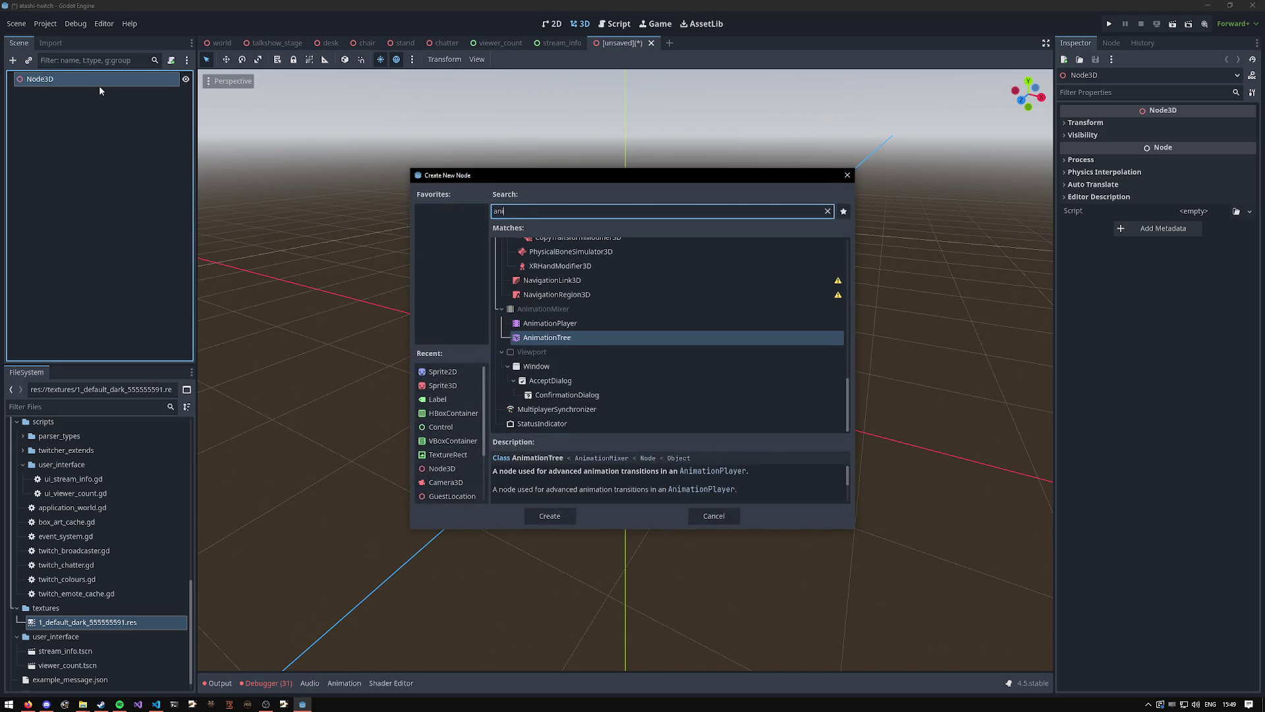
type("matedsprite")
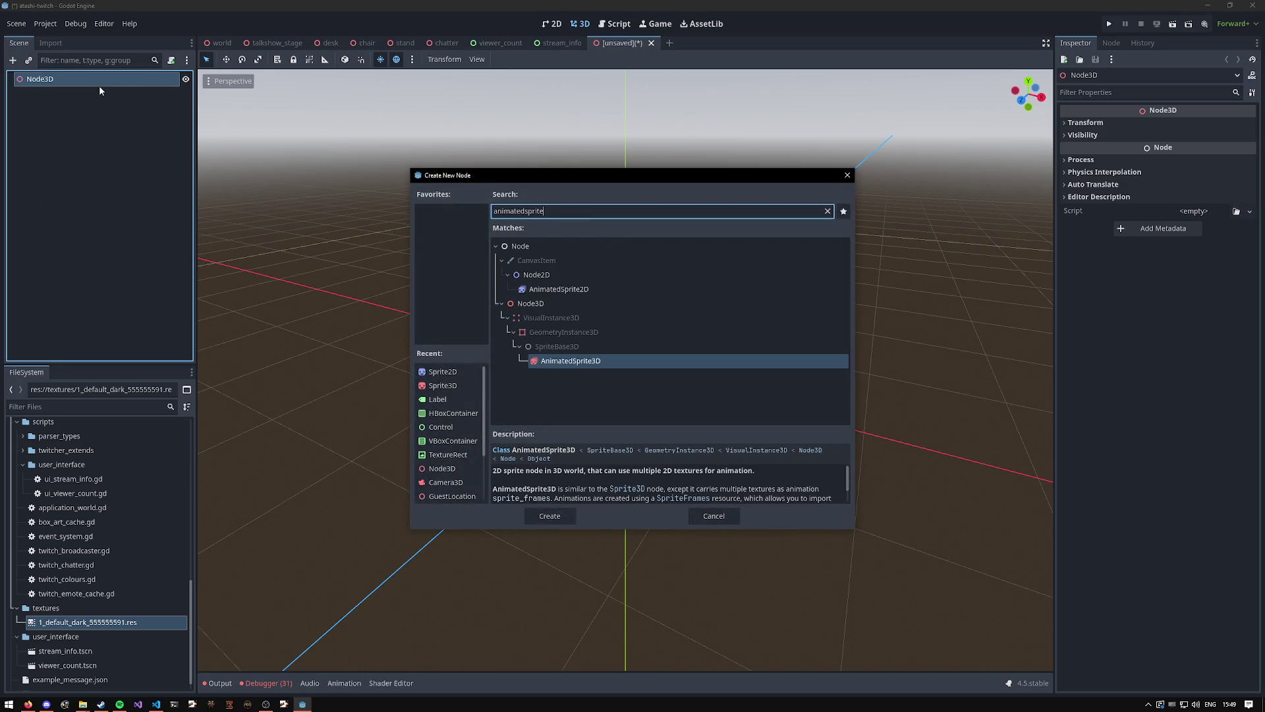
double_click(568, 361)
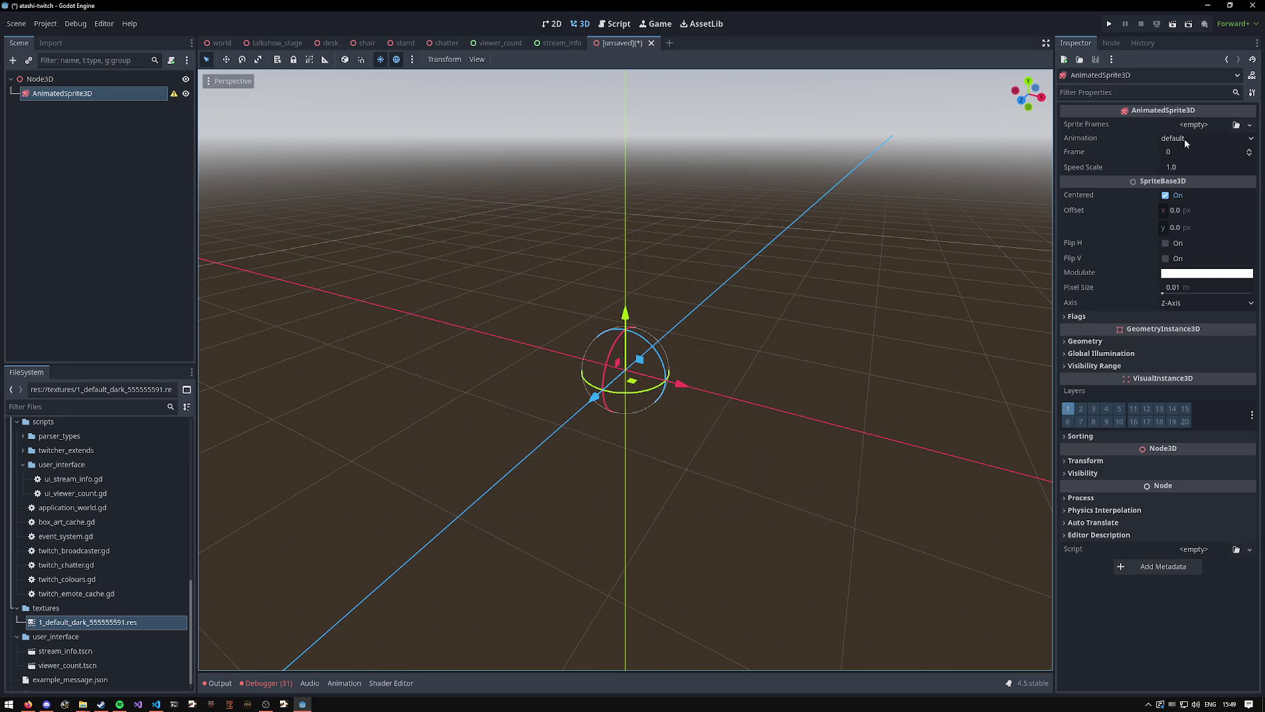
left_click(1251, 126)
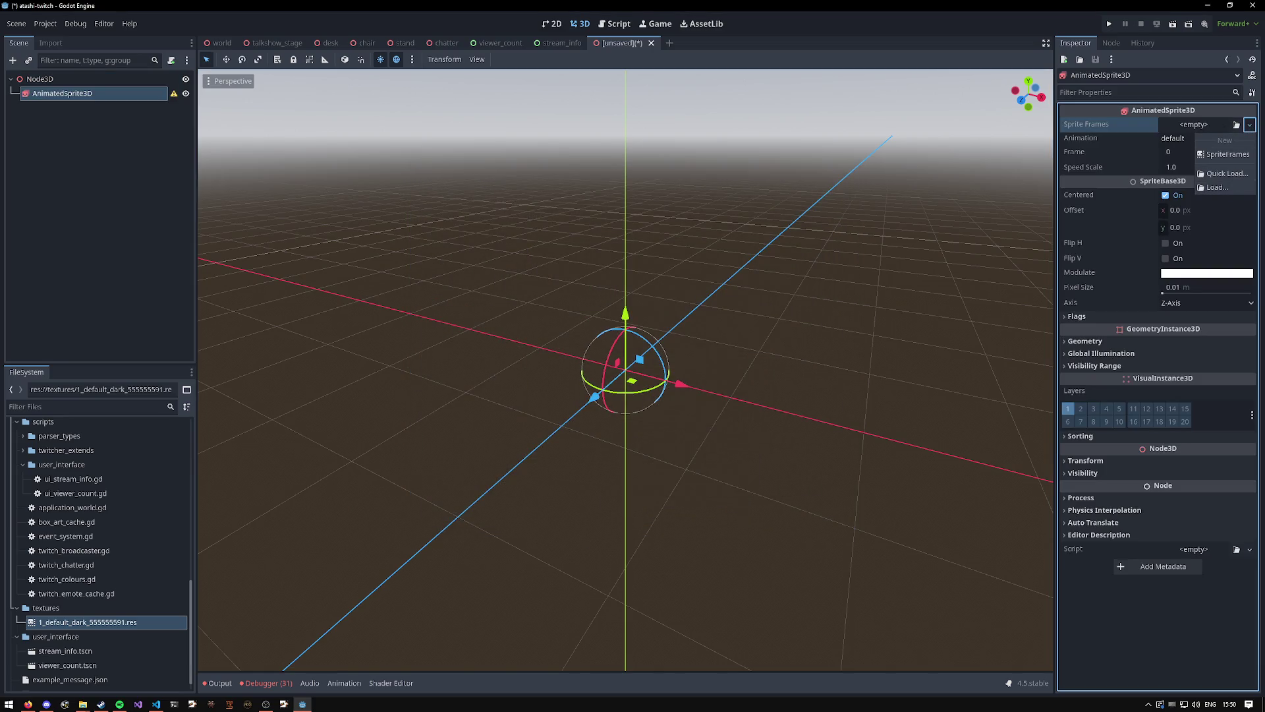
key("Escape")
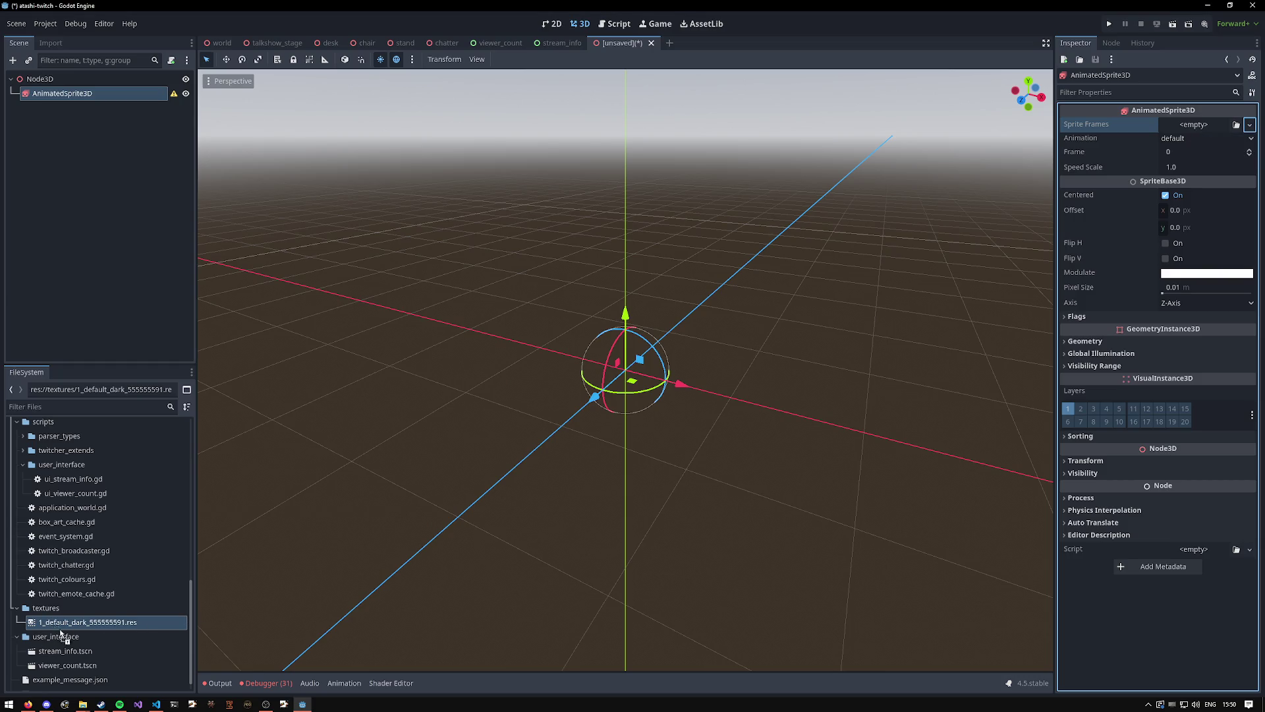
Assign the emote .res file as the AnimatedSprite3D's sprite frames and orbit to view it.
left_click_drag(60, 624, 1214, 119)
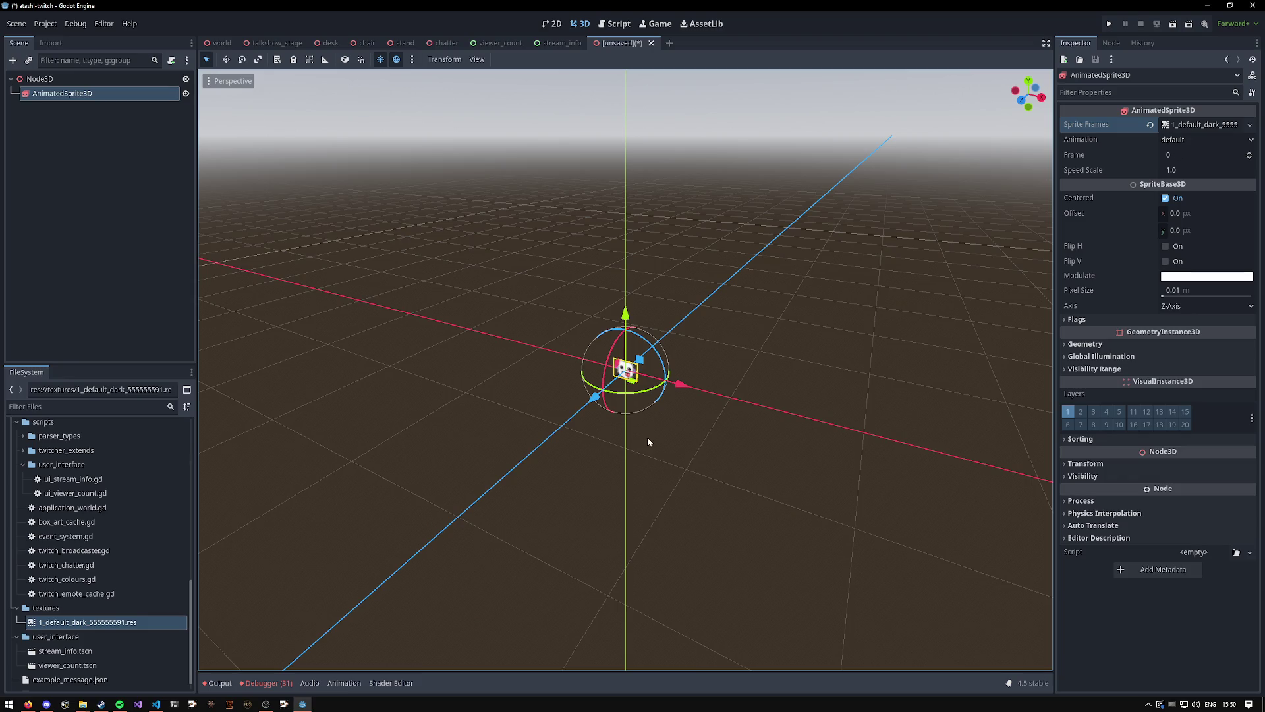
scroll(648, 431, "up", 5)
scroll(712, 445, "down", 5)
scroll(768, 454, "up", 5)
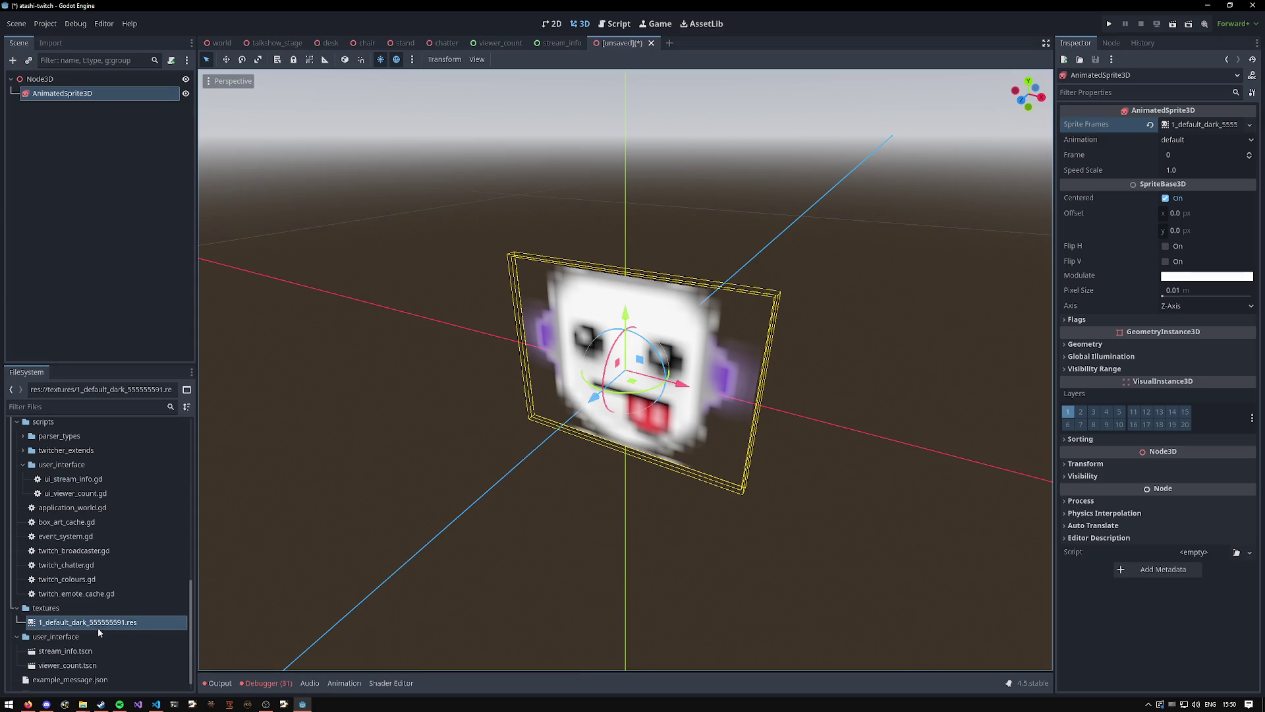
scroll(593, 454, "down", 10)
scroll(611, 439, "down", 5)
mouse_move(578, 471)
left_mouse_down()
mouse_move(659, 500)
mouse_move(636, 546)
mouse_move(637, 507)
left_mouse_up()
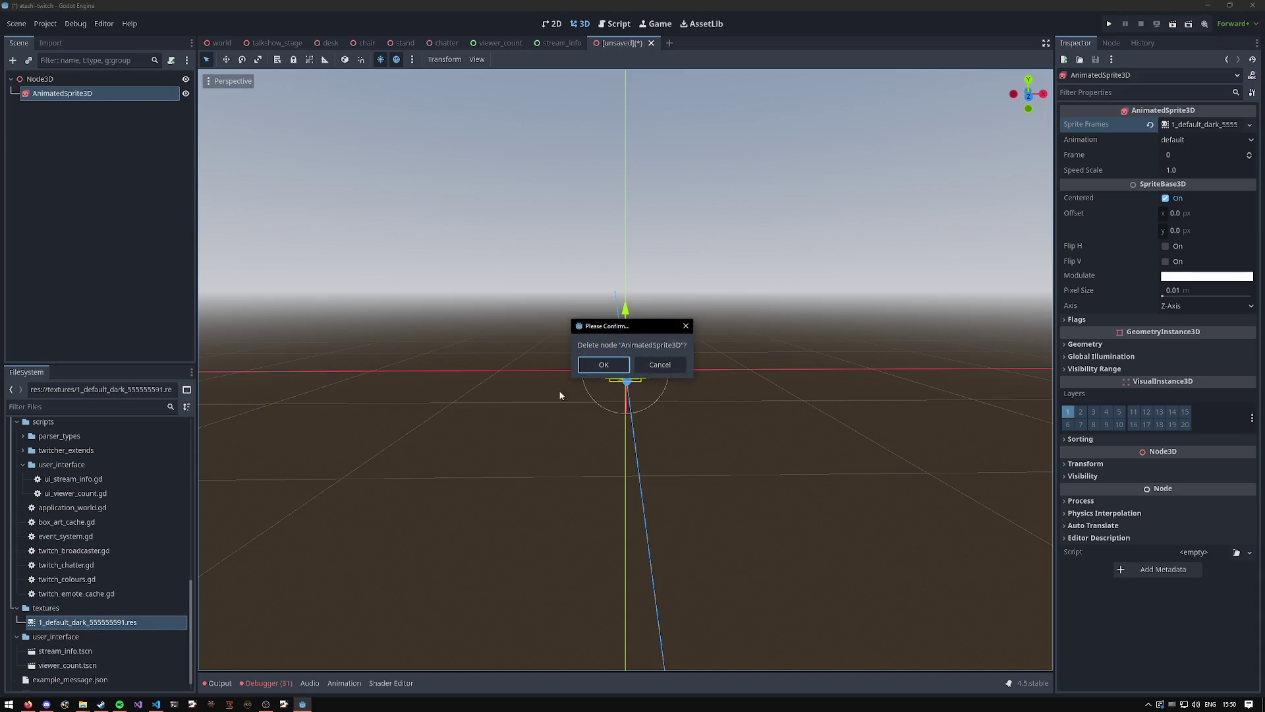
Delete the AnimatedSprite3D, cancel closing the scene, then restore the node with its emote frames.
left_click(603, 364)
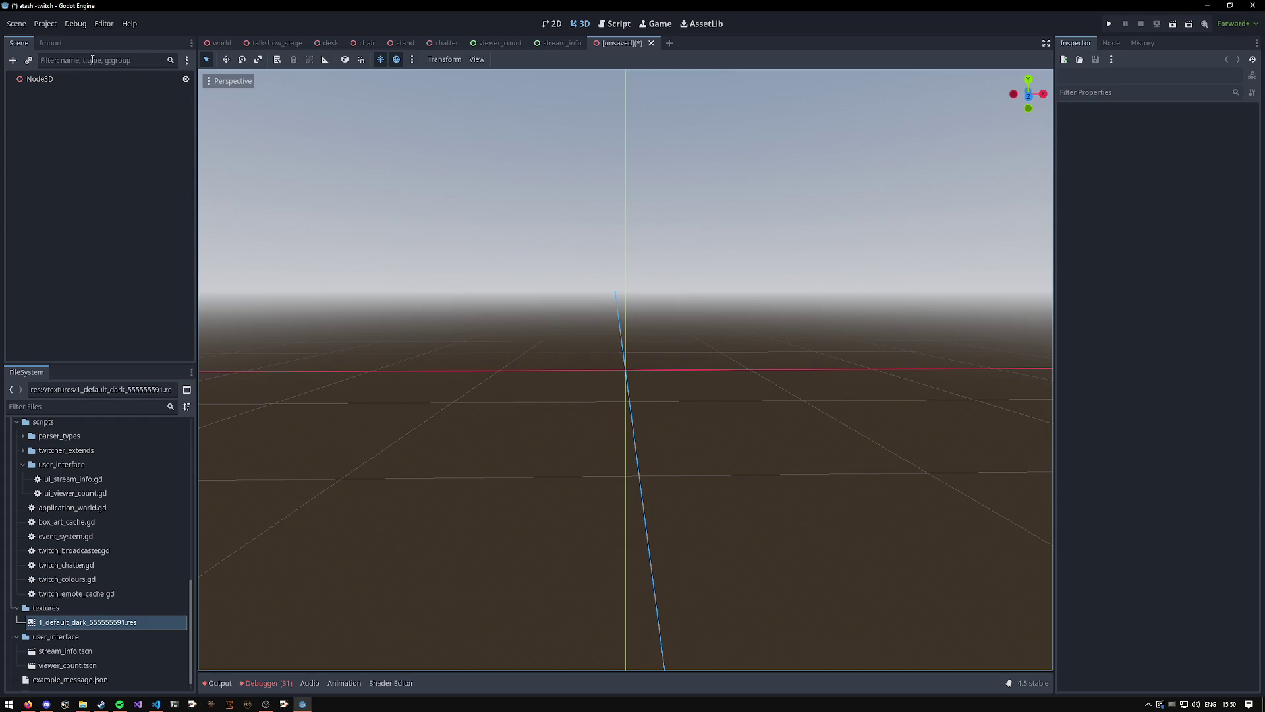
left_click(651, 42)
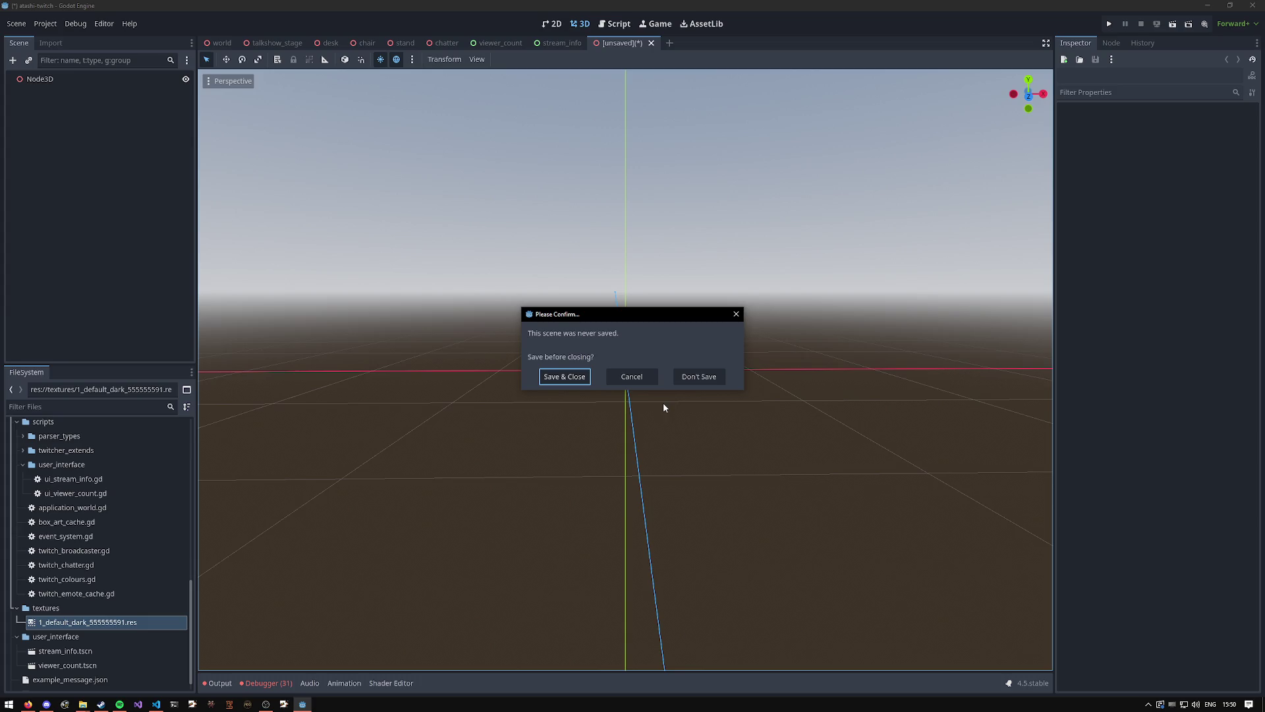
left_click(631, 376)
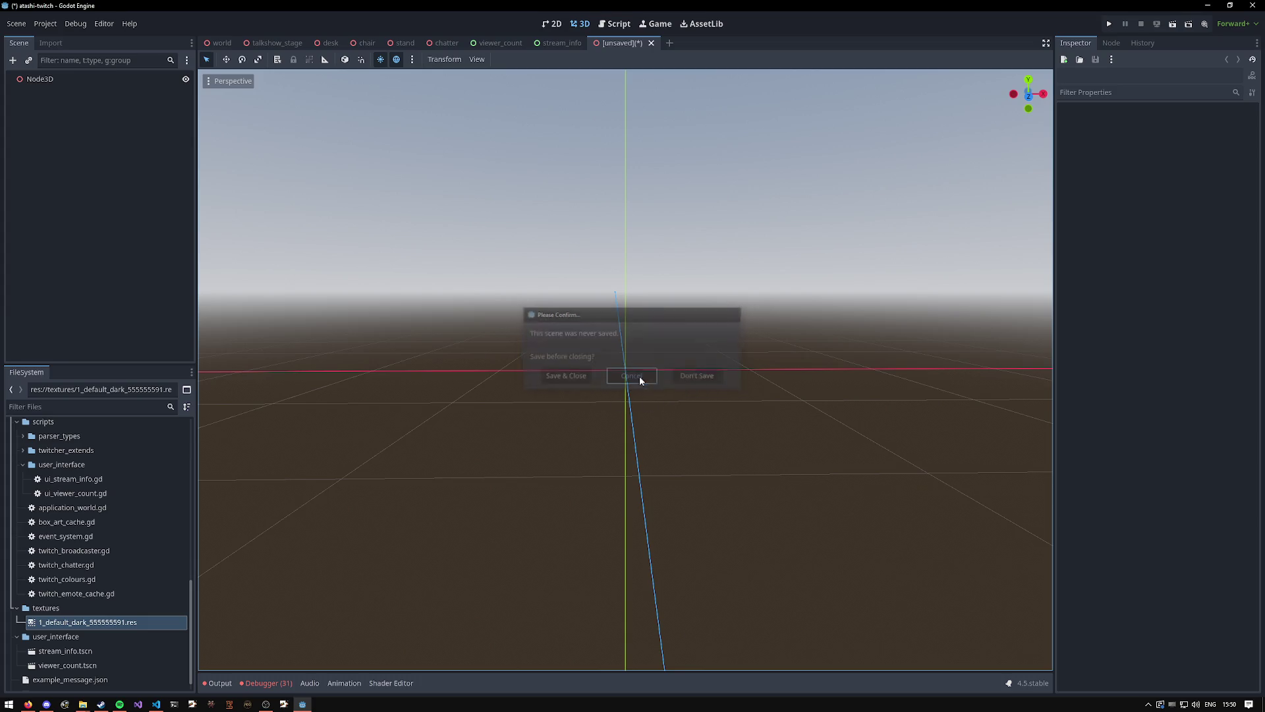
left_click(40, 80)
left_click_drag(87, 622, 328, 262)
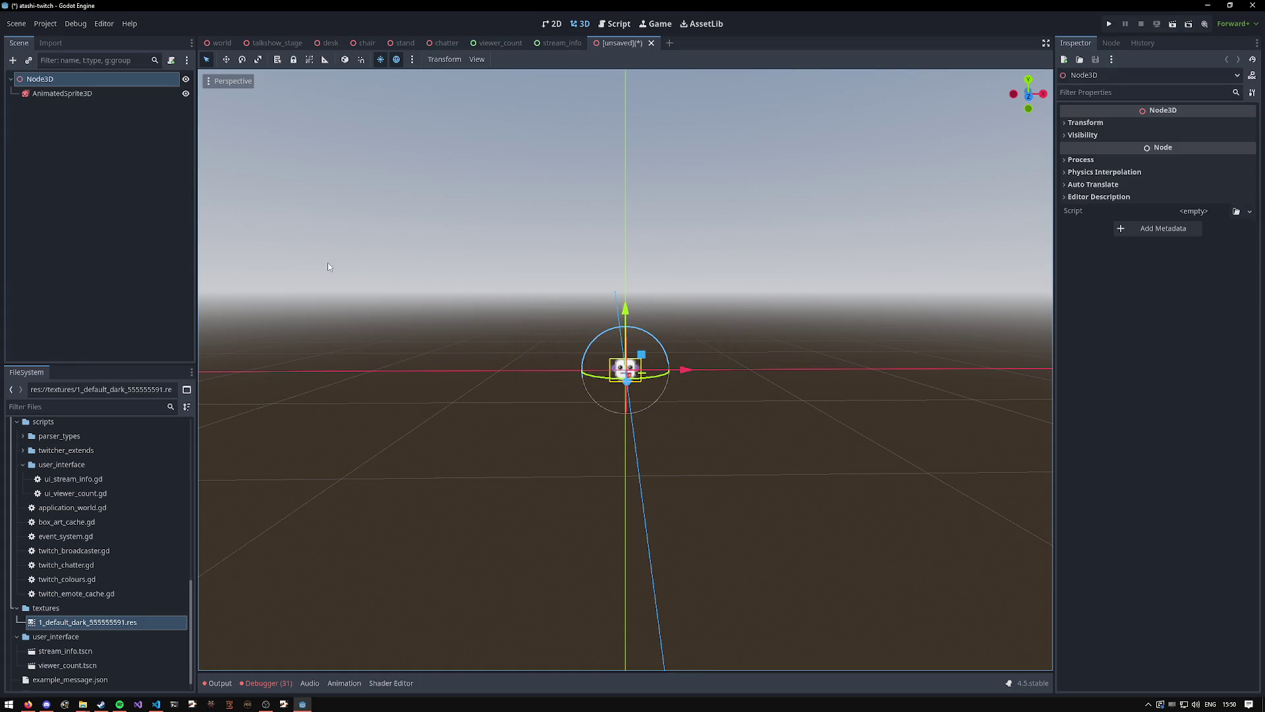
left_click(64, 171)
left_click(73, 94)
Remove the sprite-frames .res file from the textures folder.
left_click(77, 626)
key("Delete")
left_click(558, 403)
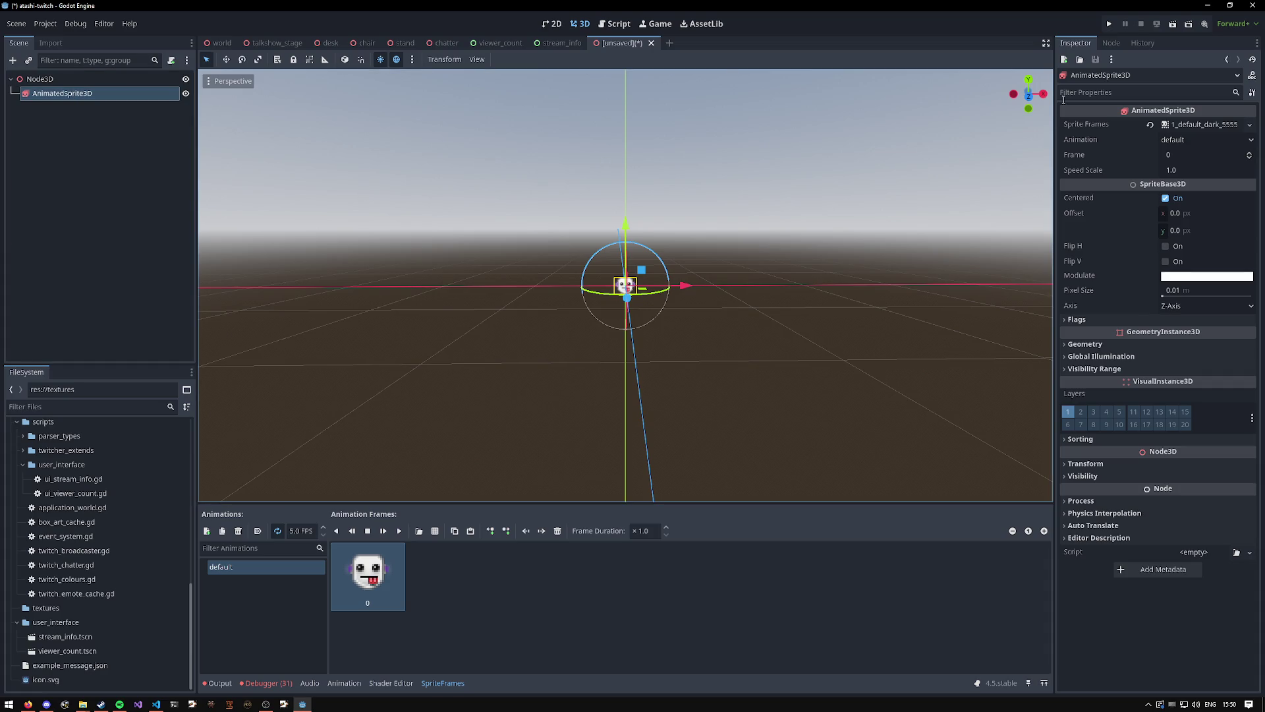
Clear the AnimatedSprite3D's Sprite Frames property and bring up Save Scene As.
left_click(1162, 126)
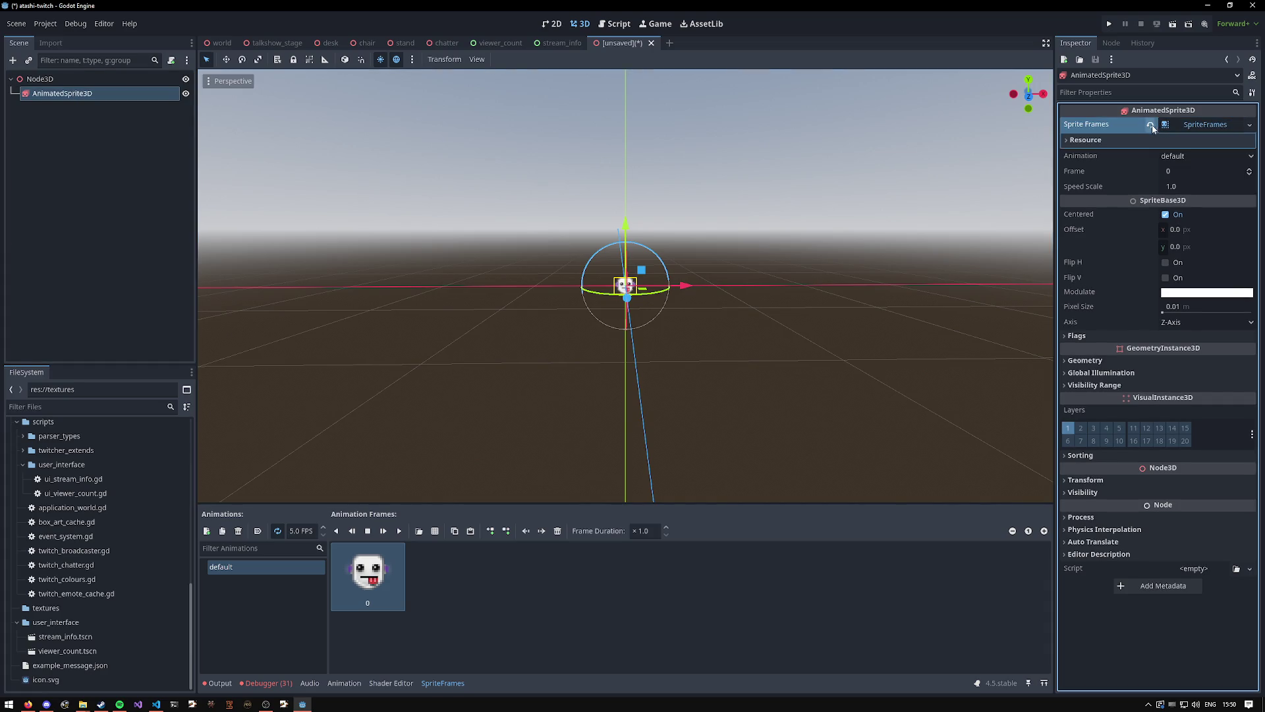
left_click(1150, 124)
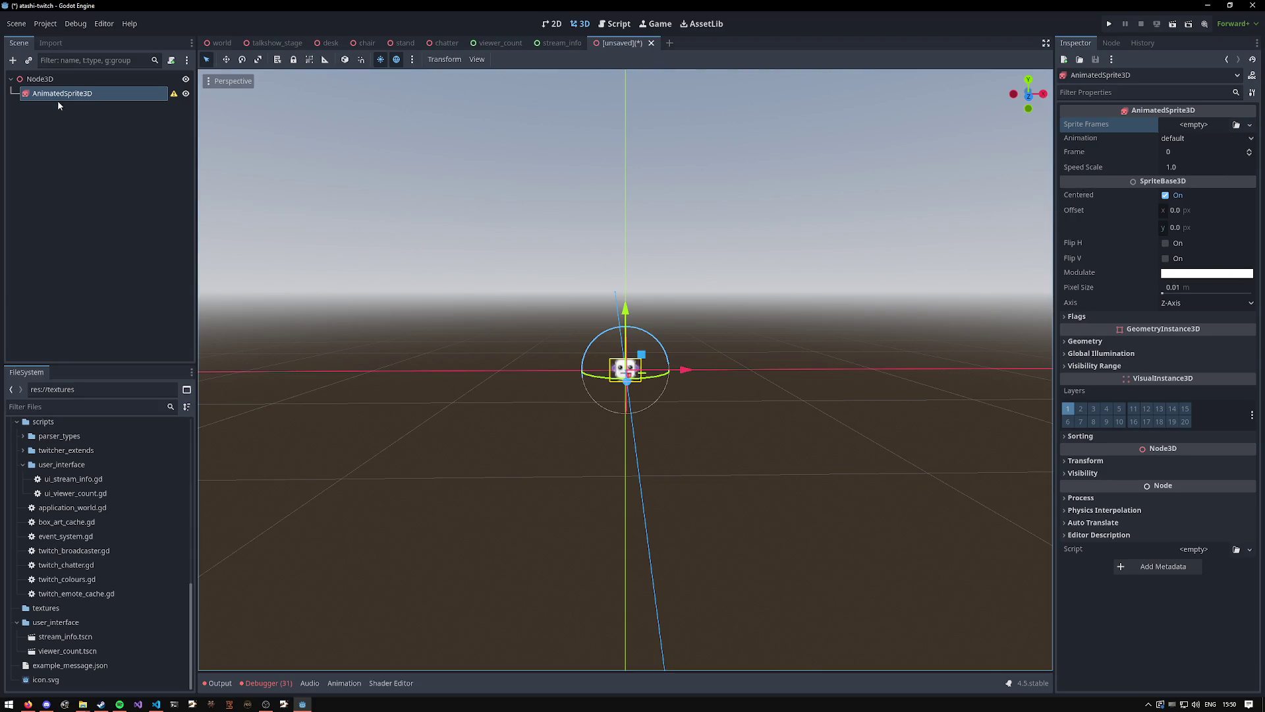
mouse_move(174, 93)
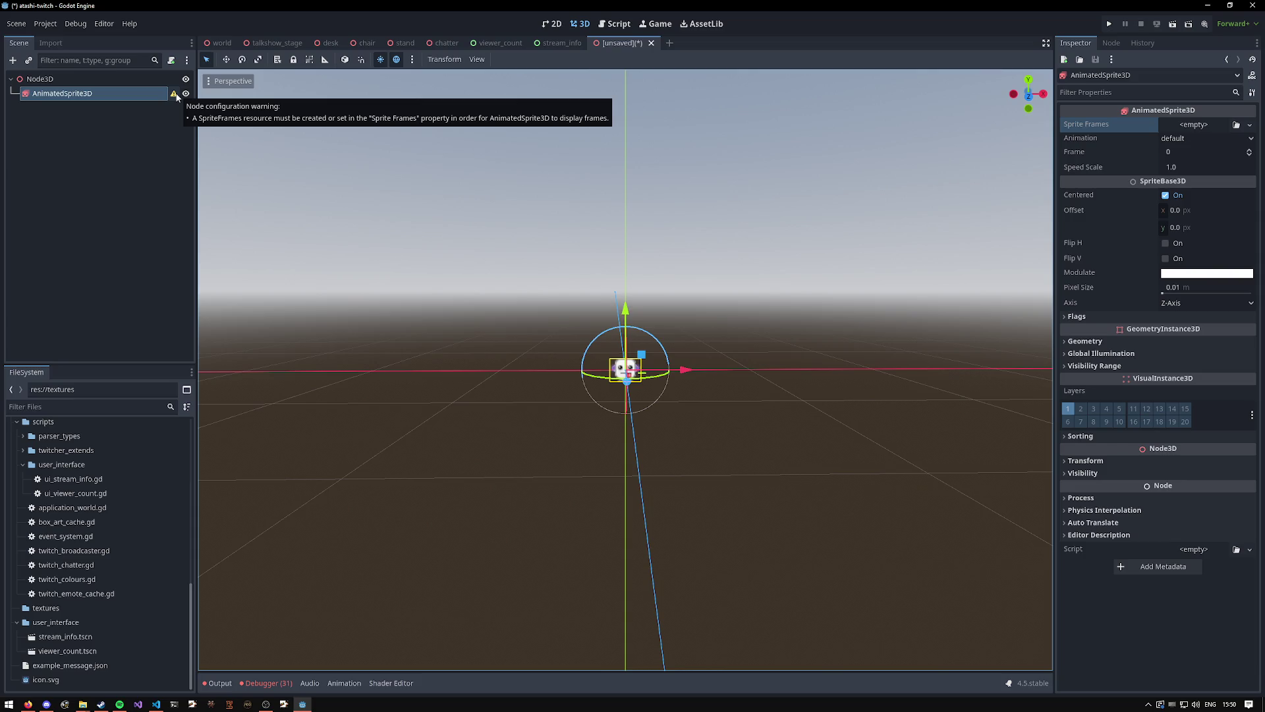
key("ctrl+s")
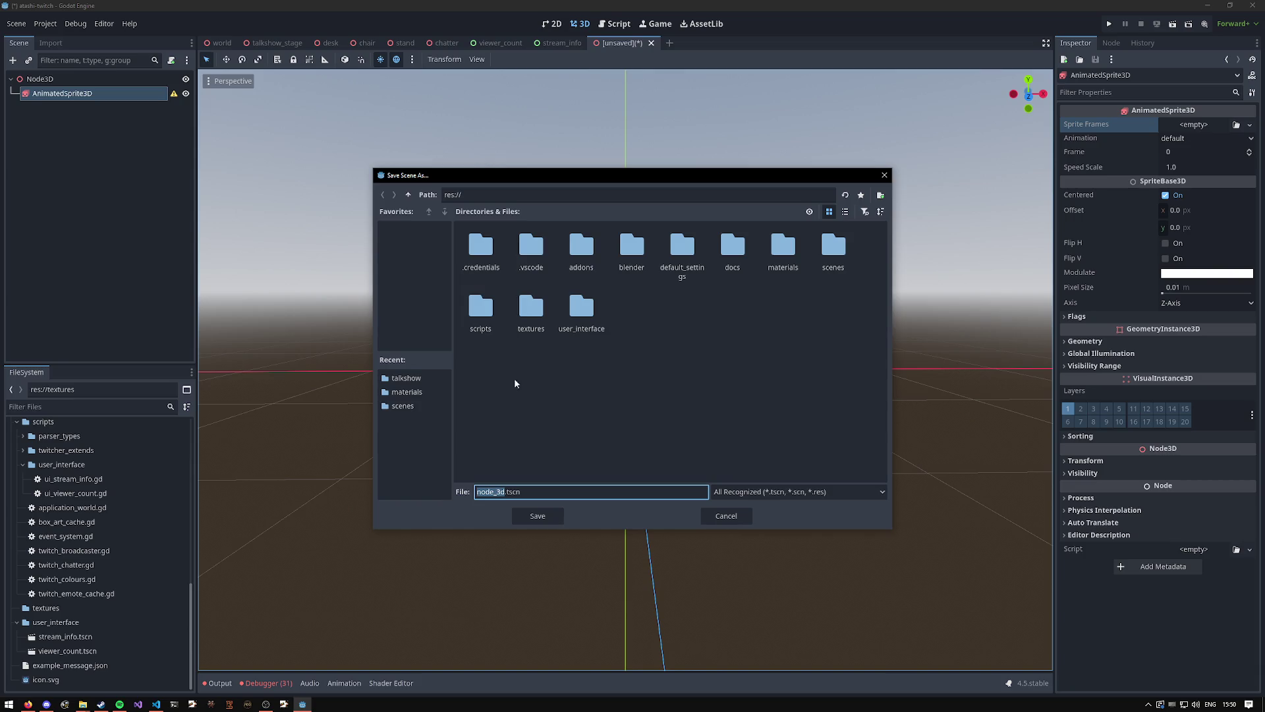
Save the scene into the scenes folder as twitch_emote_3d.tscn.
double_click(836, 255)
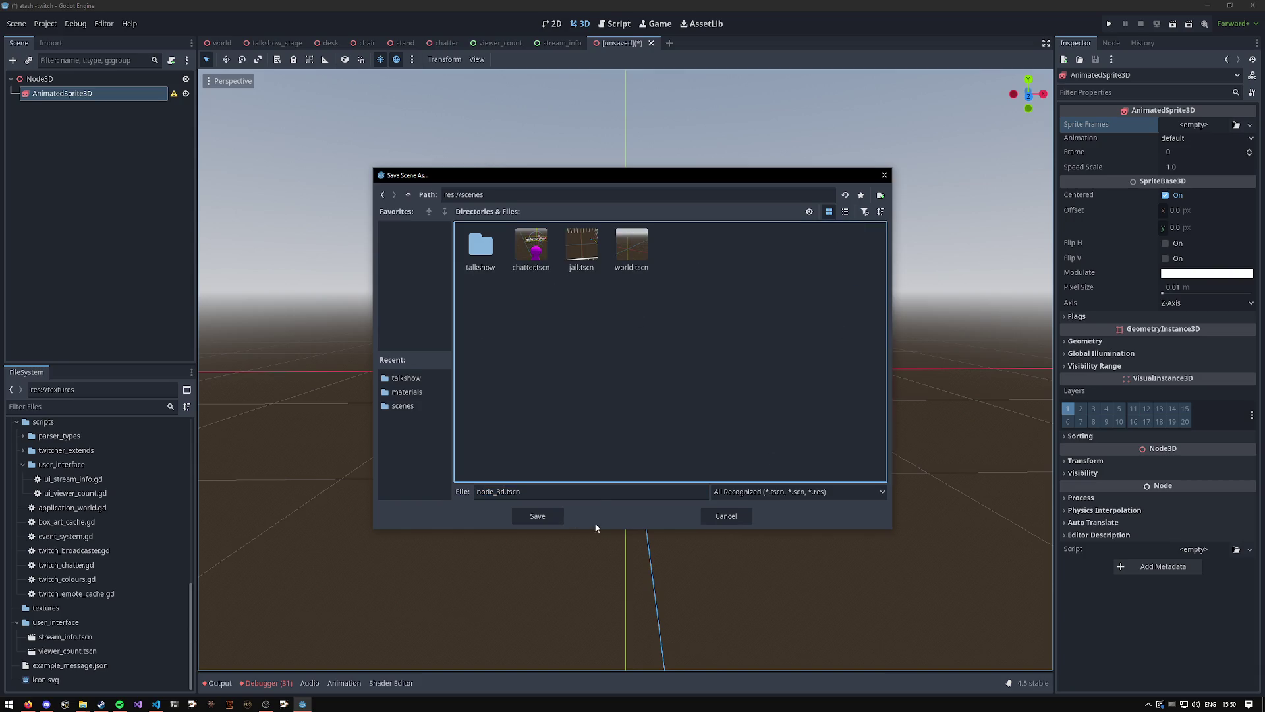
left_click(616, 493)
key("Left")
key("Left")
key("shift+Home")
type("twitch_emopte")
key("BackSpace")
key("BackSpace")
key("BackSpace")
type("te_3d")
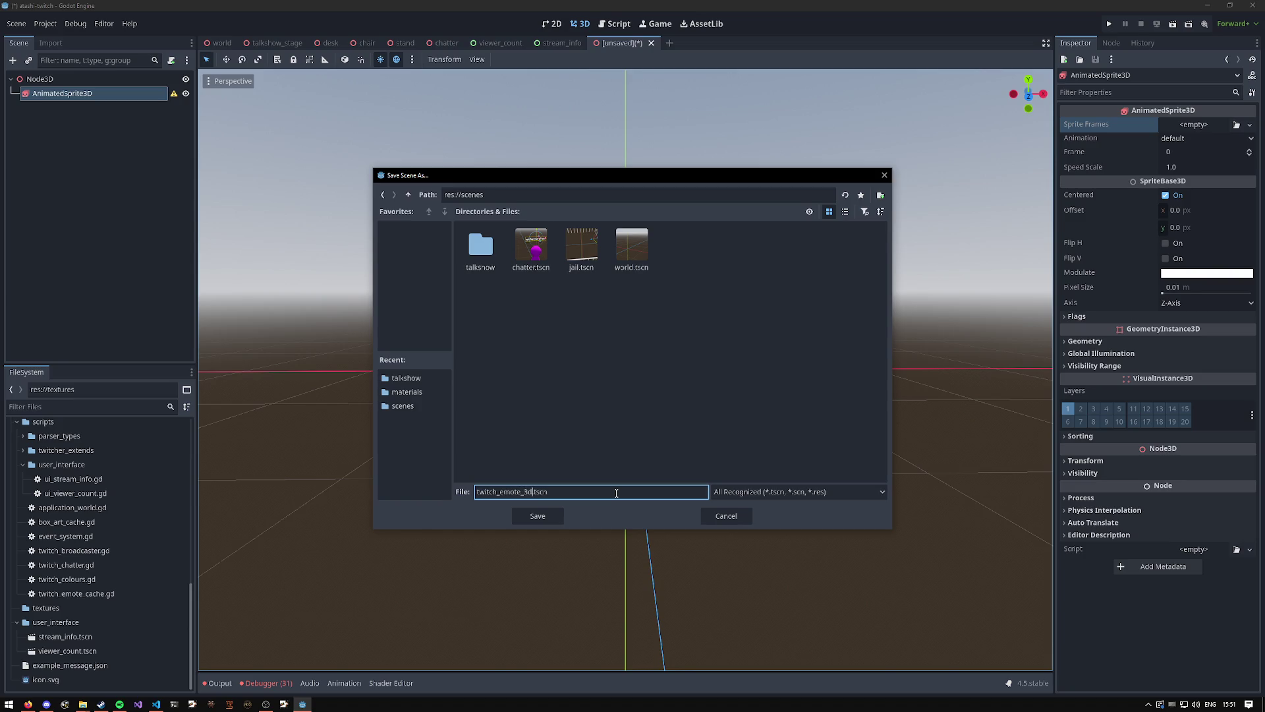
left_click(550, 517)
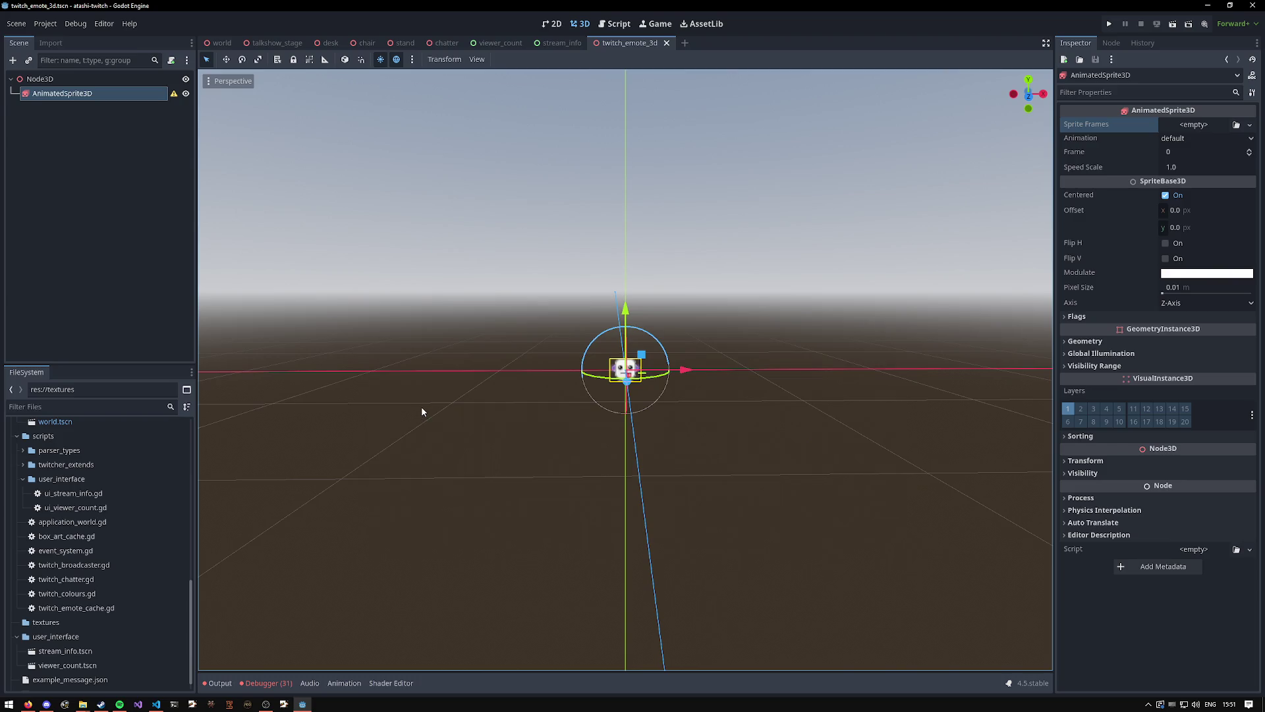
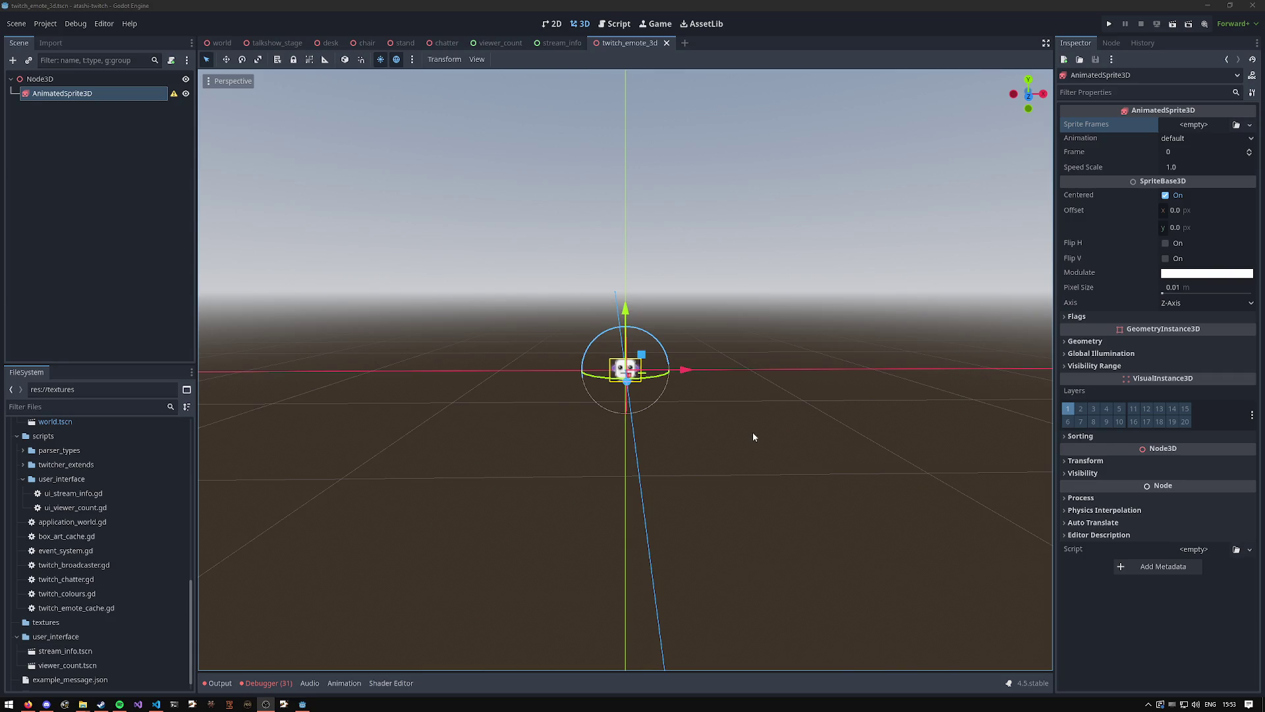
Inspect the AnimatedSprite3D node in the Godot viewport, then bring VS Code to the front.
key("alt+Tab")
left_click(62, 282)
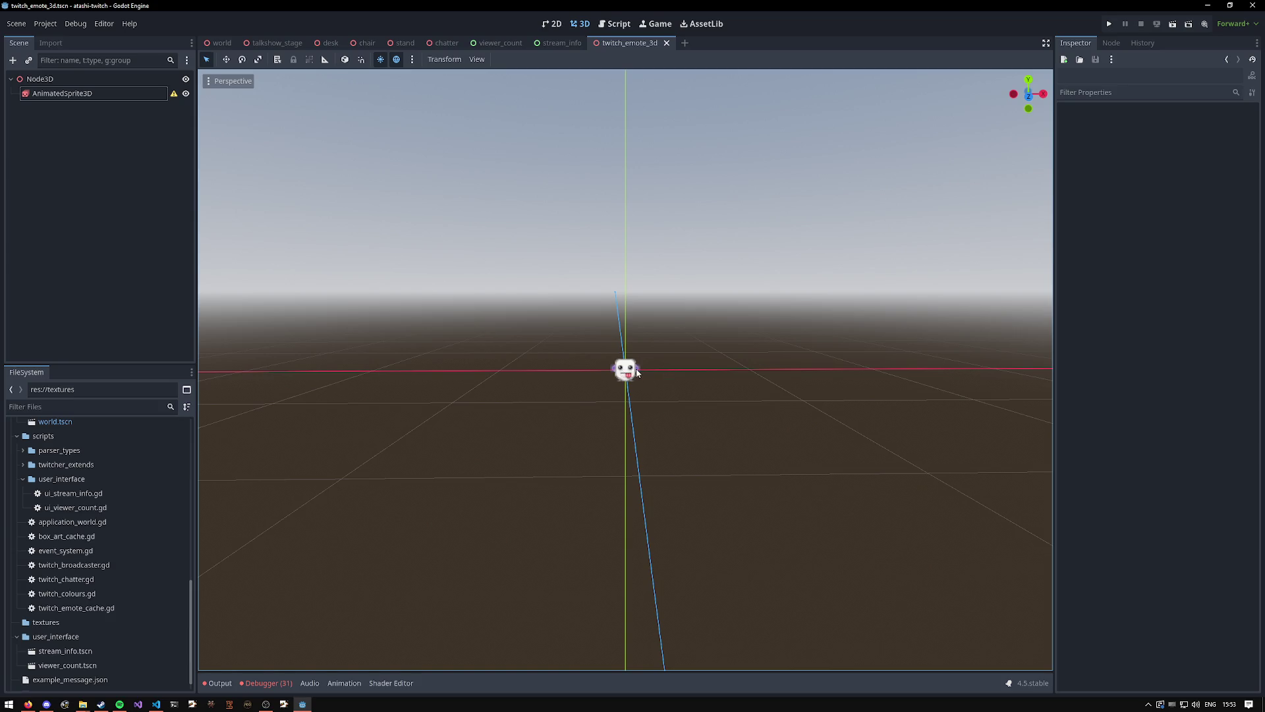
left_click_drag(670, 378, 656, 387)
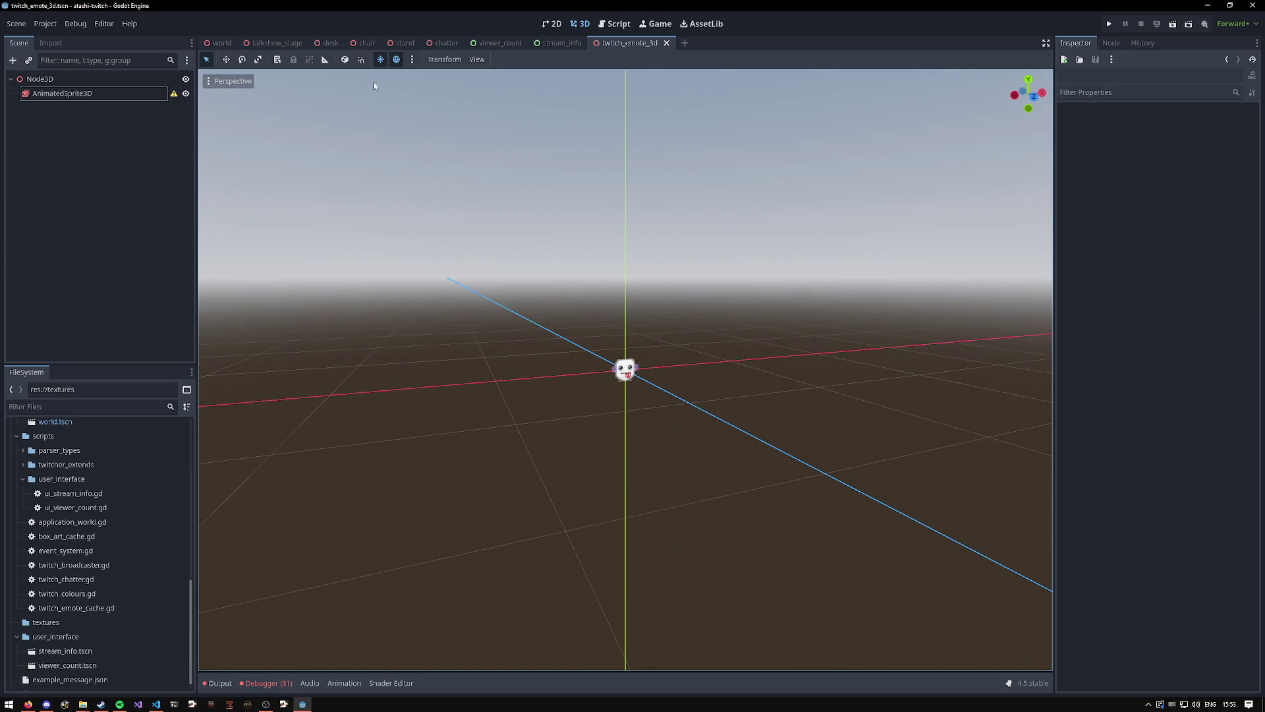
left_click(141, 94)
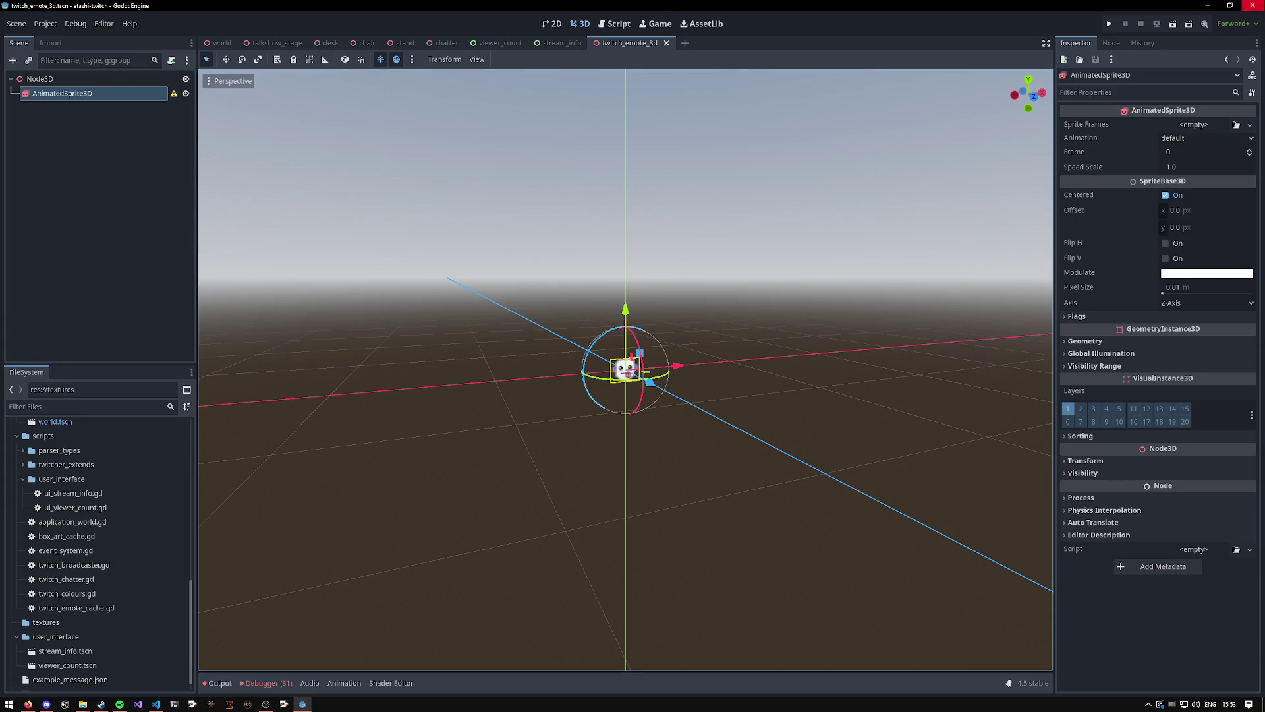
left_click(495, 443)
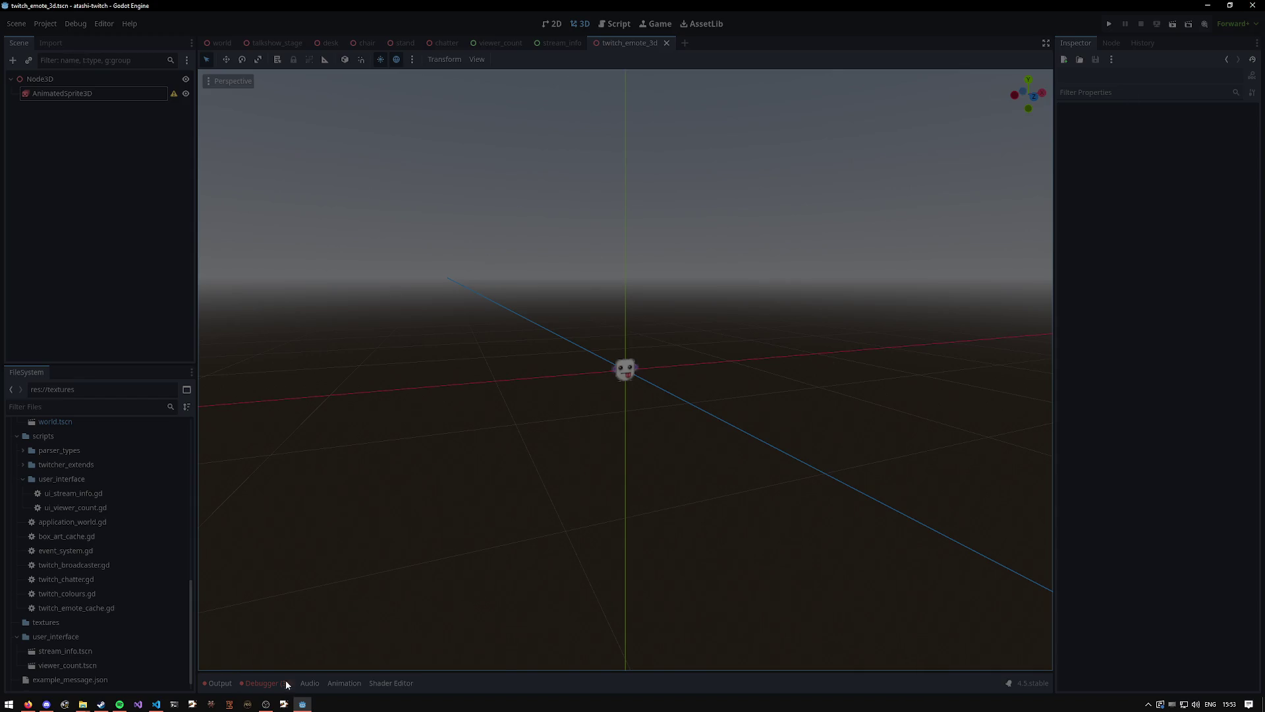
left_click(171, 704)
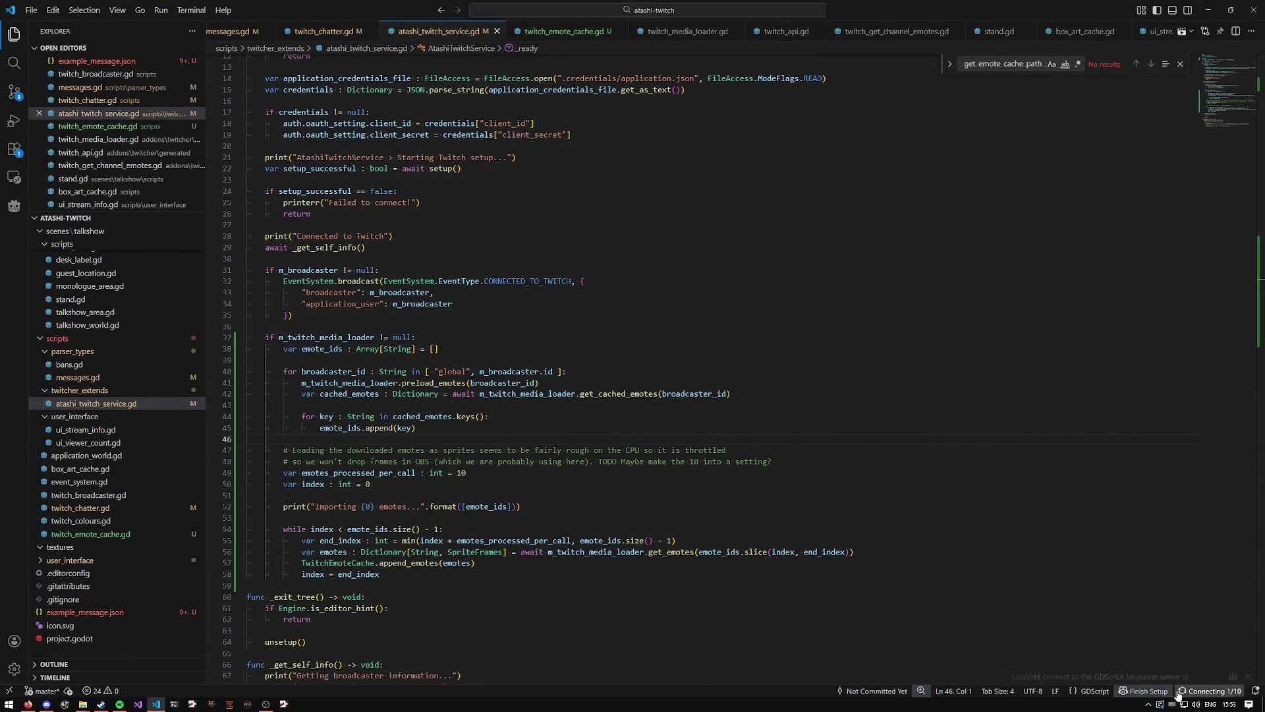
Relaunch the Godot editor from the integrated terminal, select the Node3D root, and return to VS Code.
left_click(1096, 664)
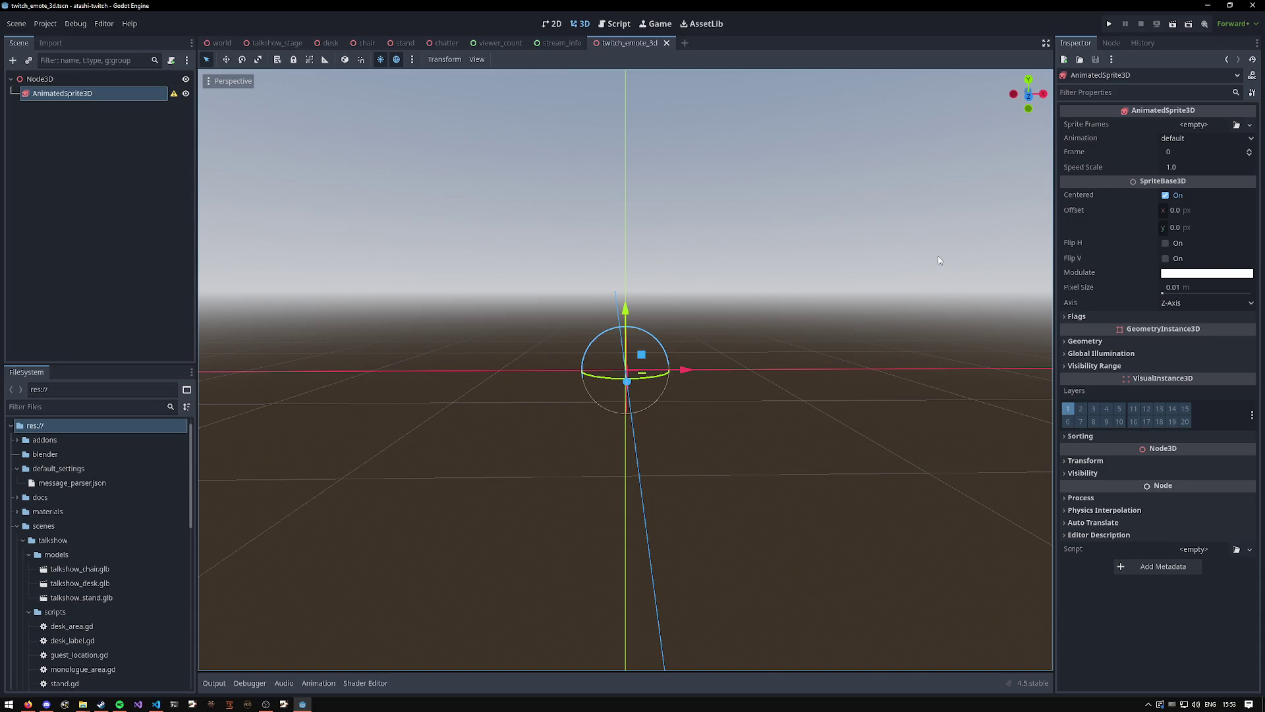
left_click(93, 78)
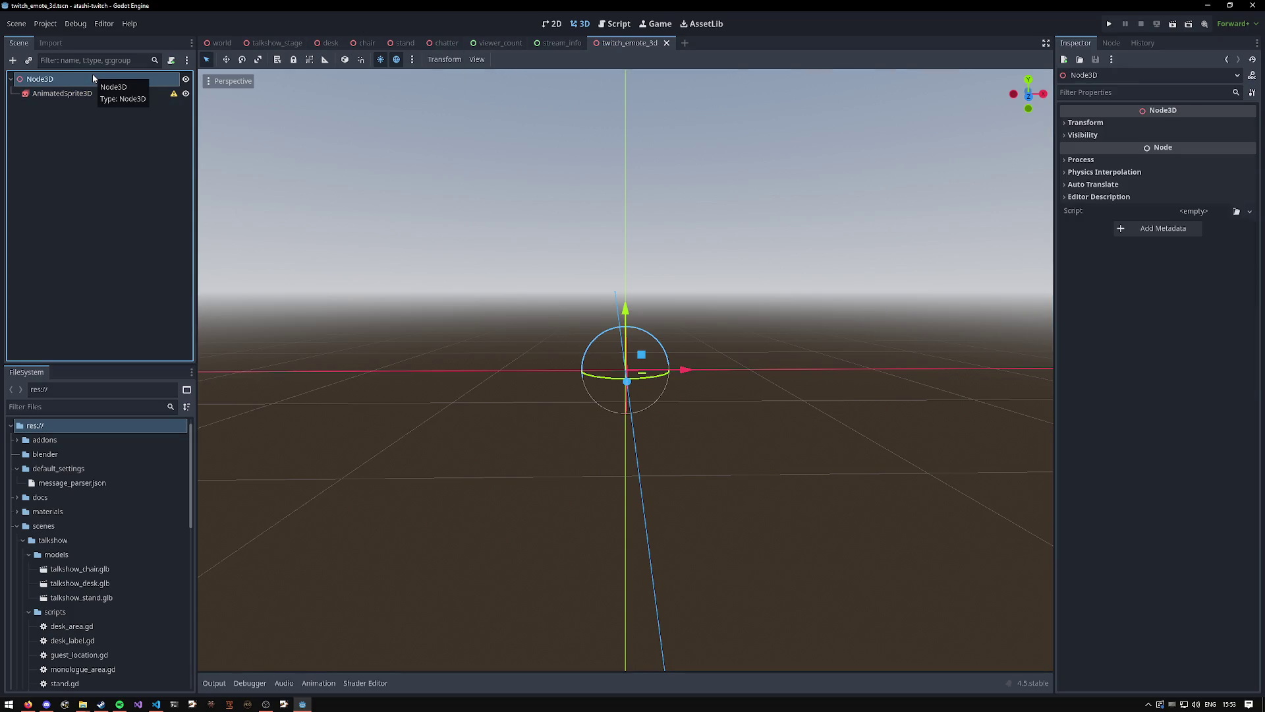
left_click(160, 704)
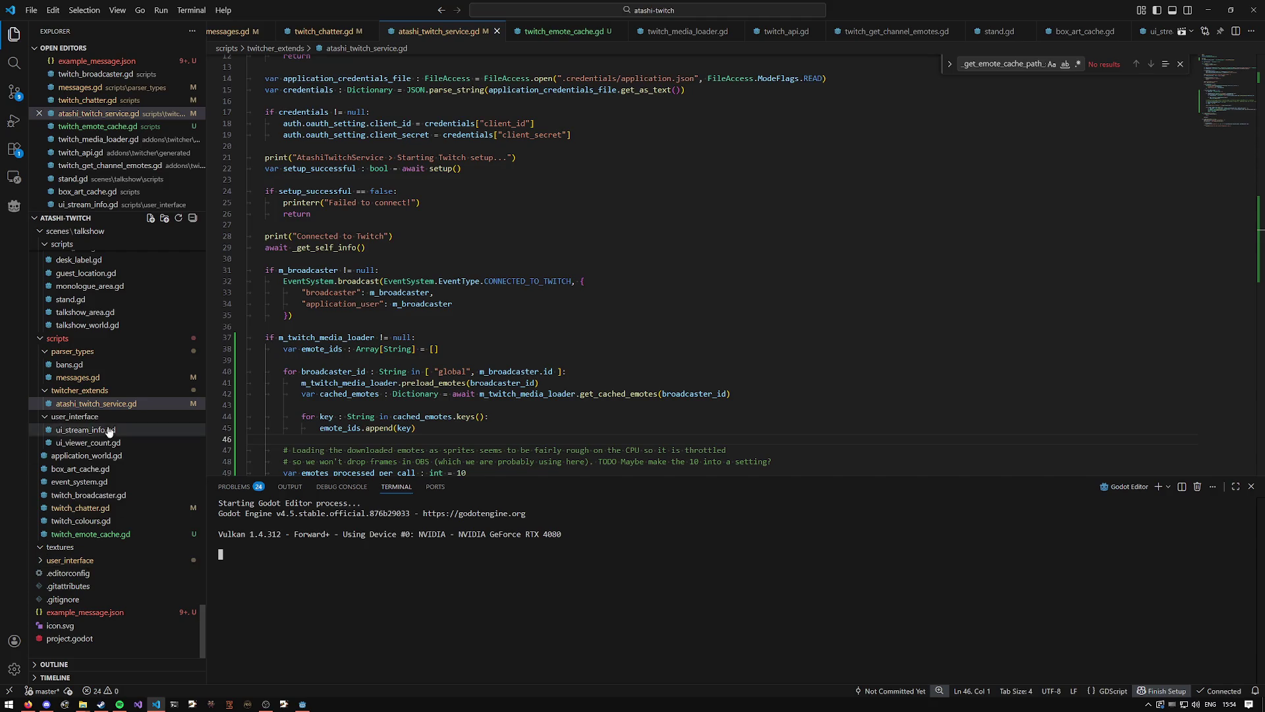
Create twitch_emote_3d.gd in scripts, extending Node3D as class_name TwitchEmote3D.
right_click(79, 339)
left_click(133, 353)
type("twitch_emote_3d.gd")
key("Return")
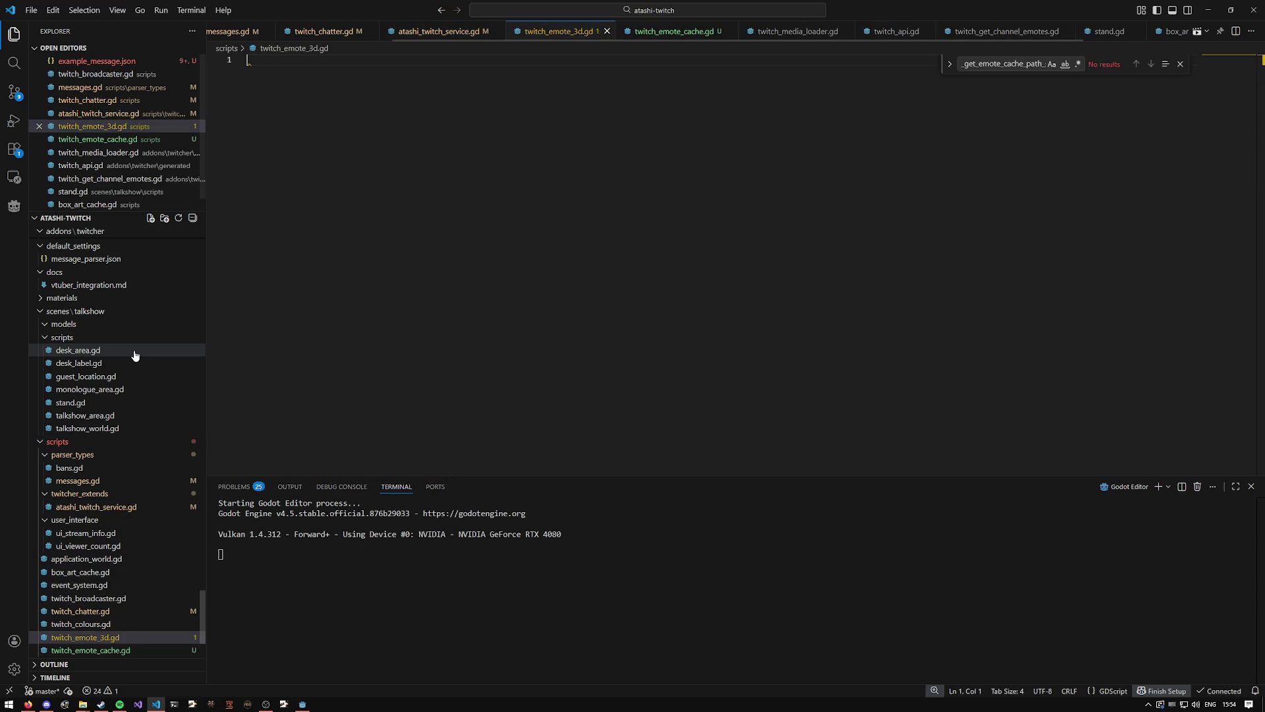
type("extends Node3D")
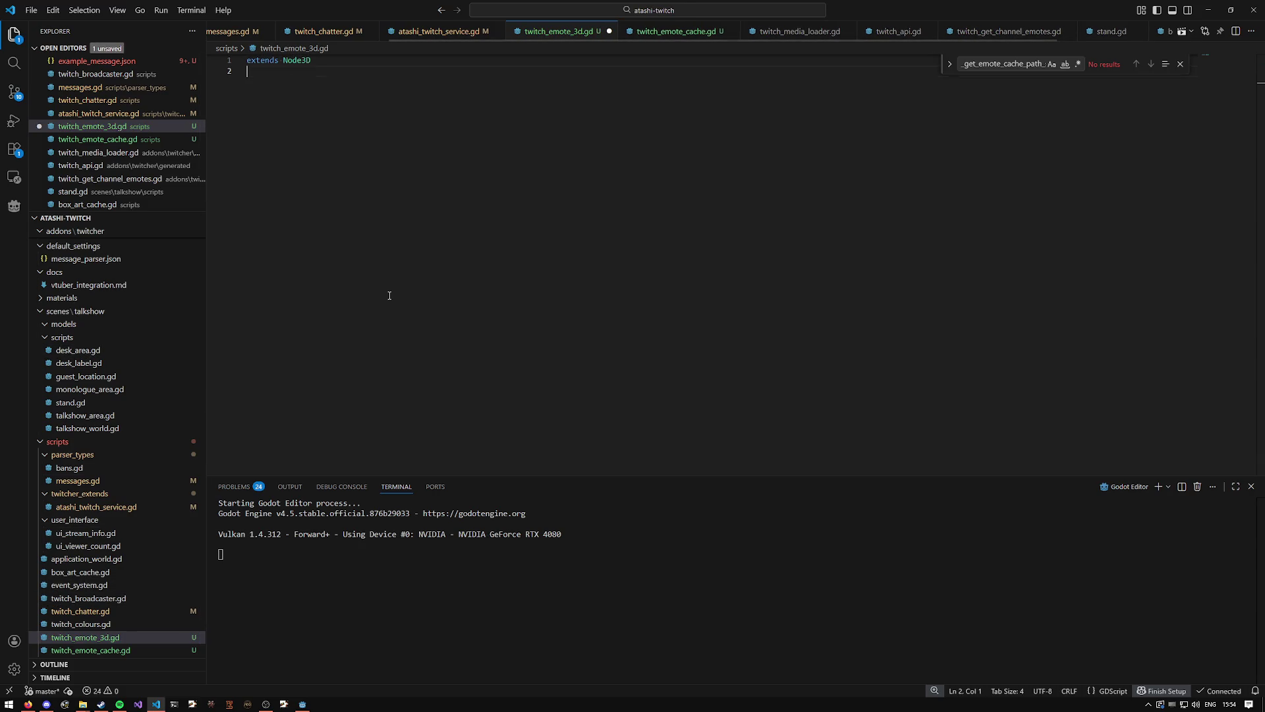
key("Return")
type("class_name TwitchEmote3D")
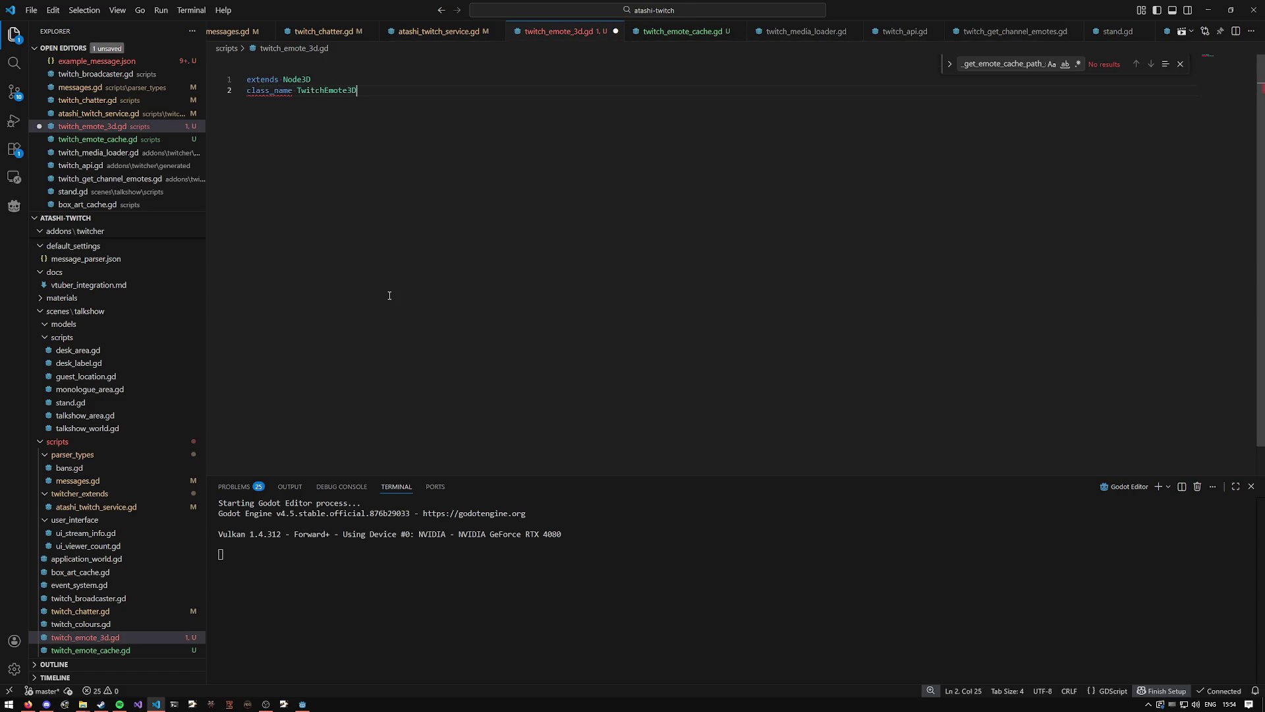
left_click(1252, 487)
key("Return")
key("Return")
type("func set_sprite_data(Sp")
key("BackSpace")
key("BackSpace")
type("sprite=_frames : SpriteFrames) -> void:")
key("Return")
type("pass")
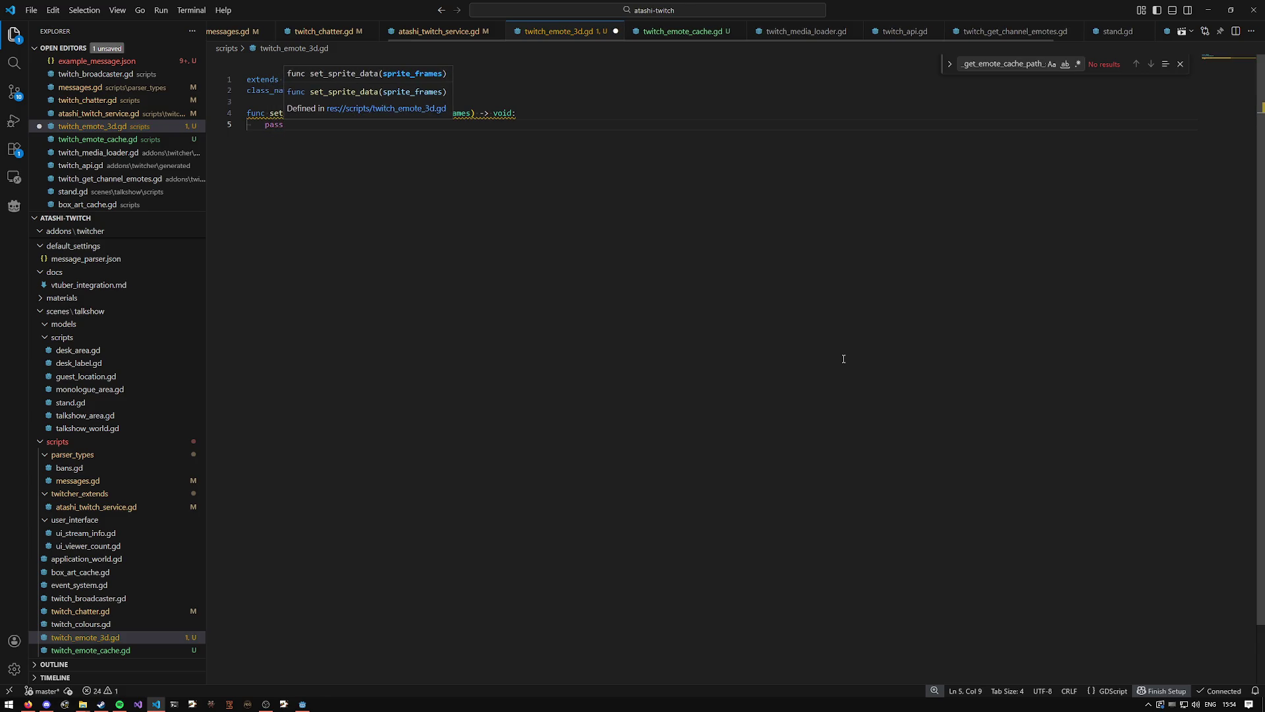
left_click(553, 94)
key("Return")
key("Return")
type("@")
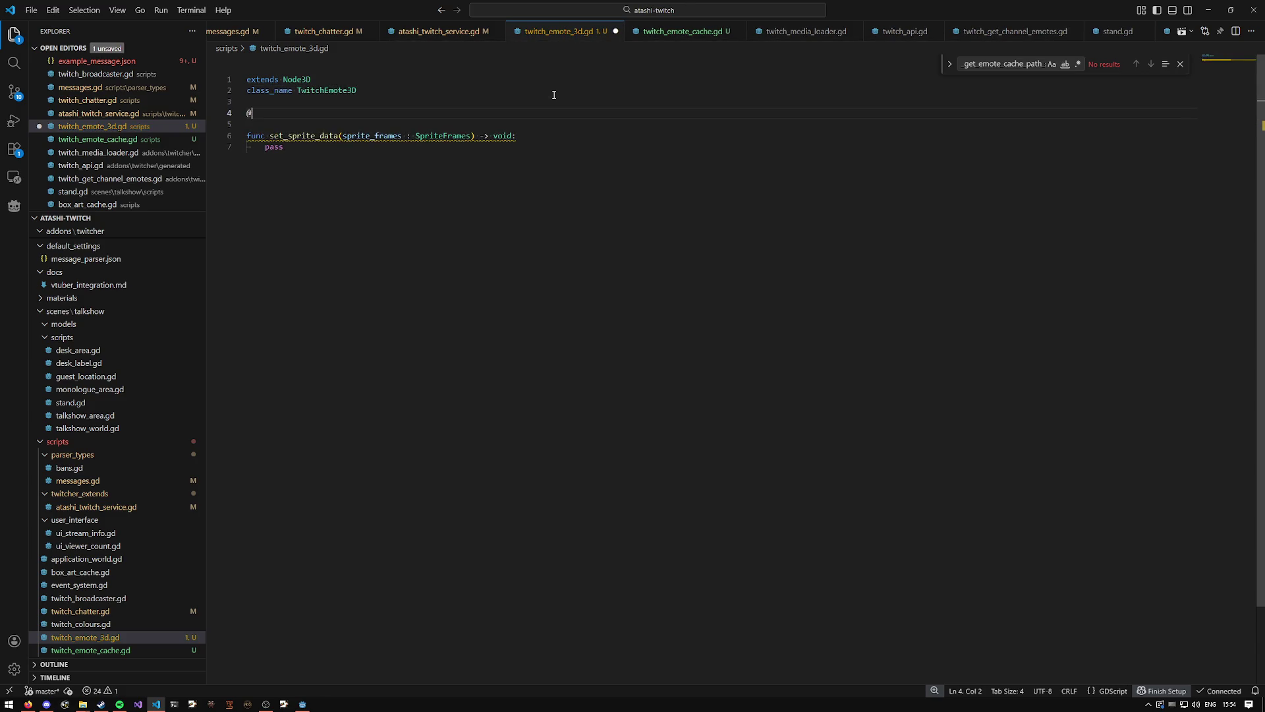
type("export")
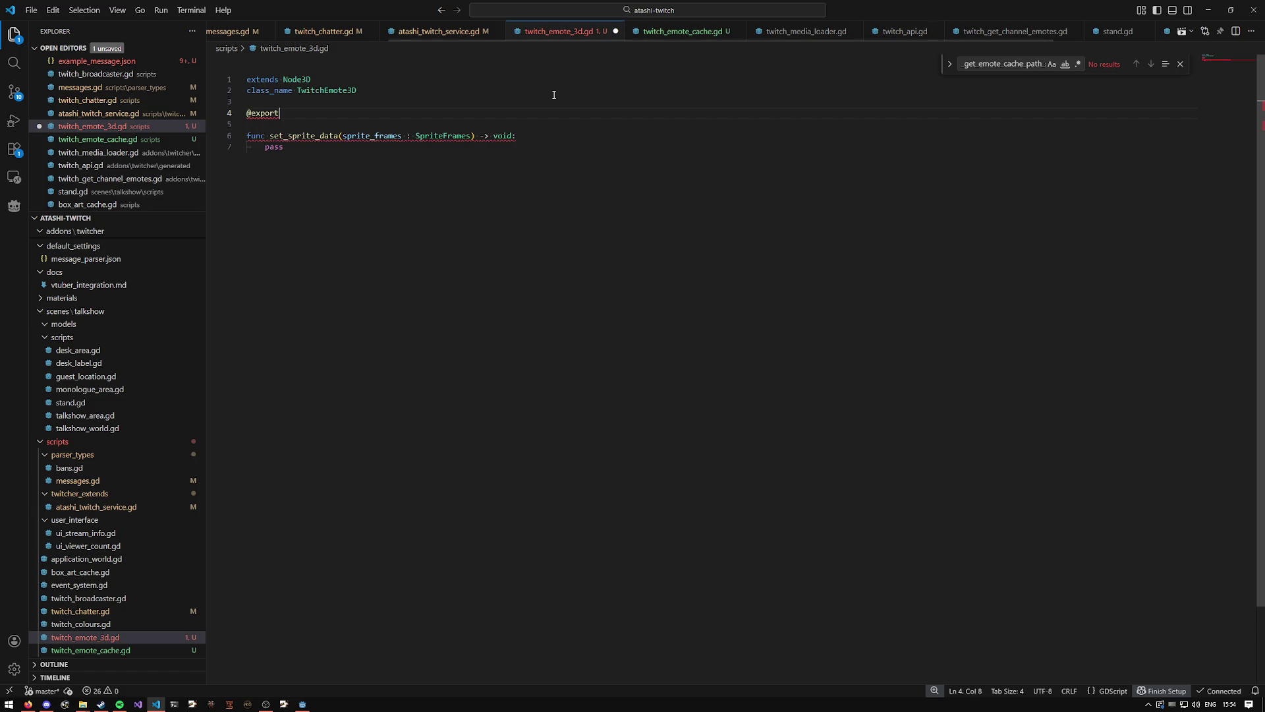
key("Return")
type("var m_")
key("alt+Tab")
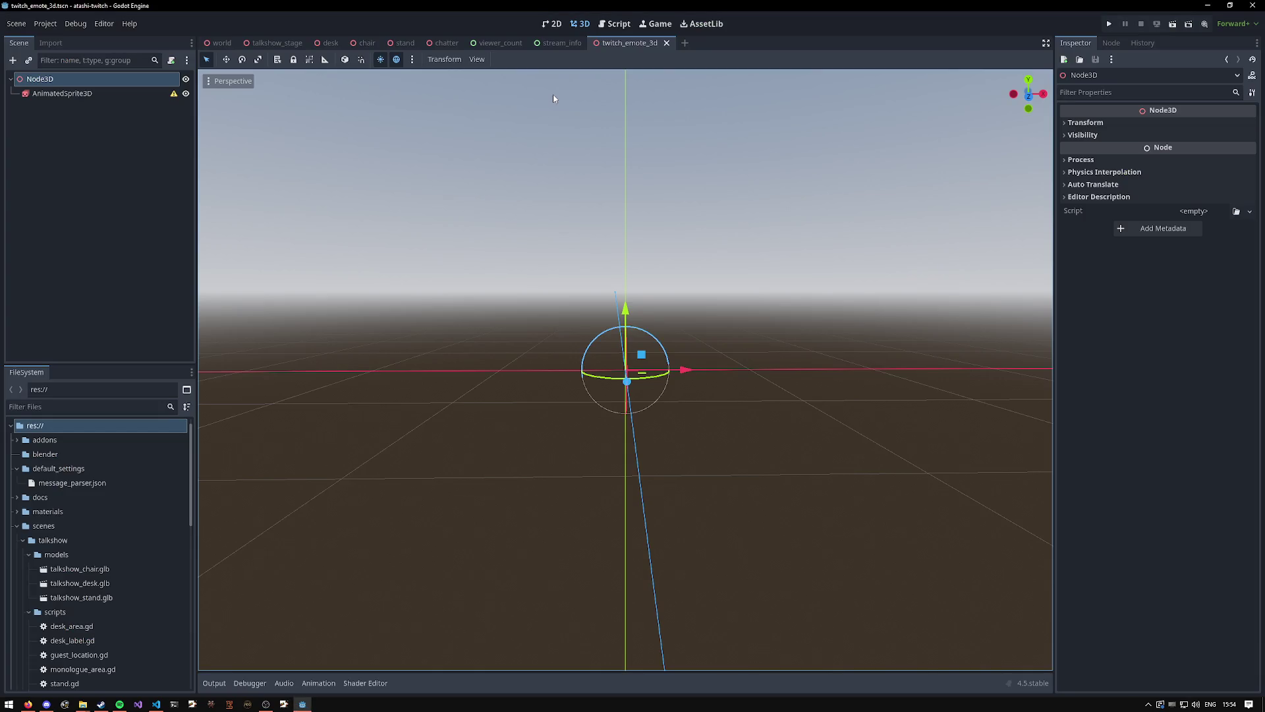
Attach twitch_emote_3d.gd to the Node3D root via Quick Load and save the scene.
key("alt+Tab")
type("animated_sprite_3d : AnimatedSprite3D = null")
key("alt+Tab")
left_click(1251, 211)
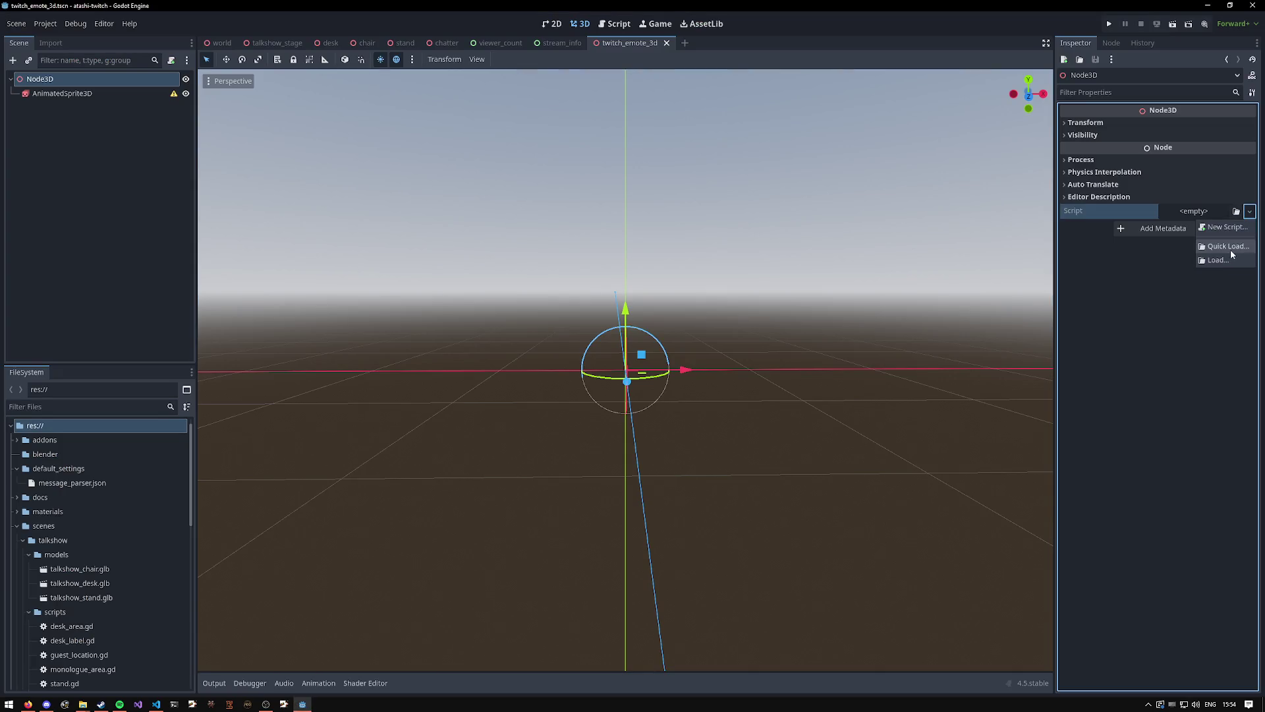
left_click(1226, 248)
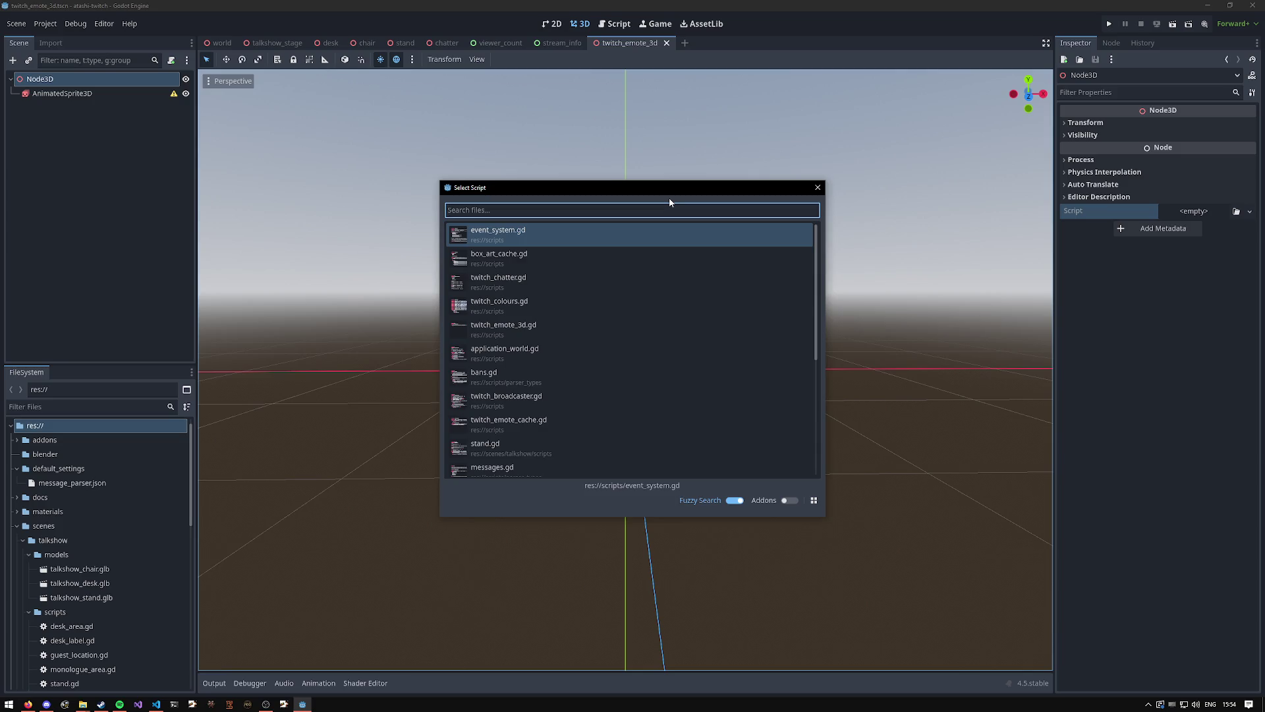
type("emote")
key("Return")
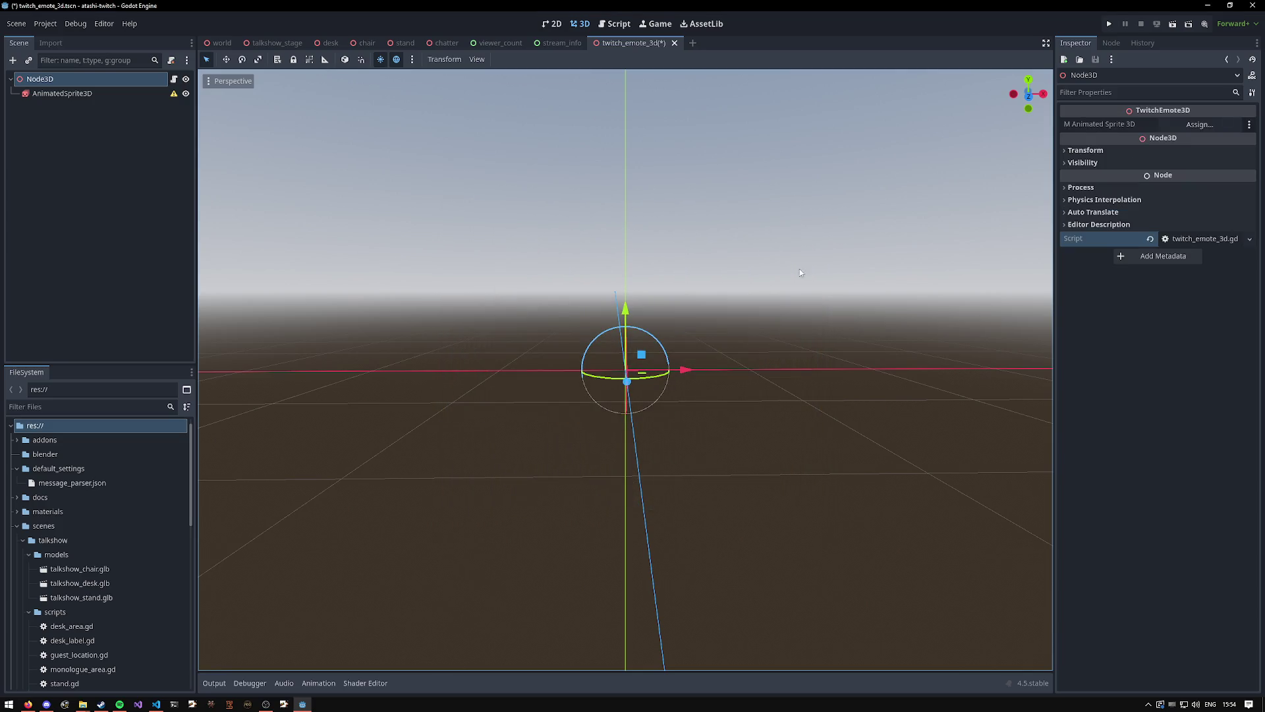
key("ctrl+s")
Assign AnimatedSprite3D to the exported sprite property and select the pass placeholder in set_sprite_data.
left_click(1199, 123)
left_click(605, 245)
double_click(605, 244)
key("alt+Tab")
double_click(274, 159)
type("if m_animated_sprite_3d:")
Write the guard 'if m_animated_sprite_3d == null: return' and start an m_animated_sprite_3d. line.
key("Return")
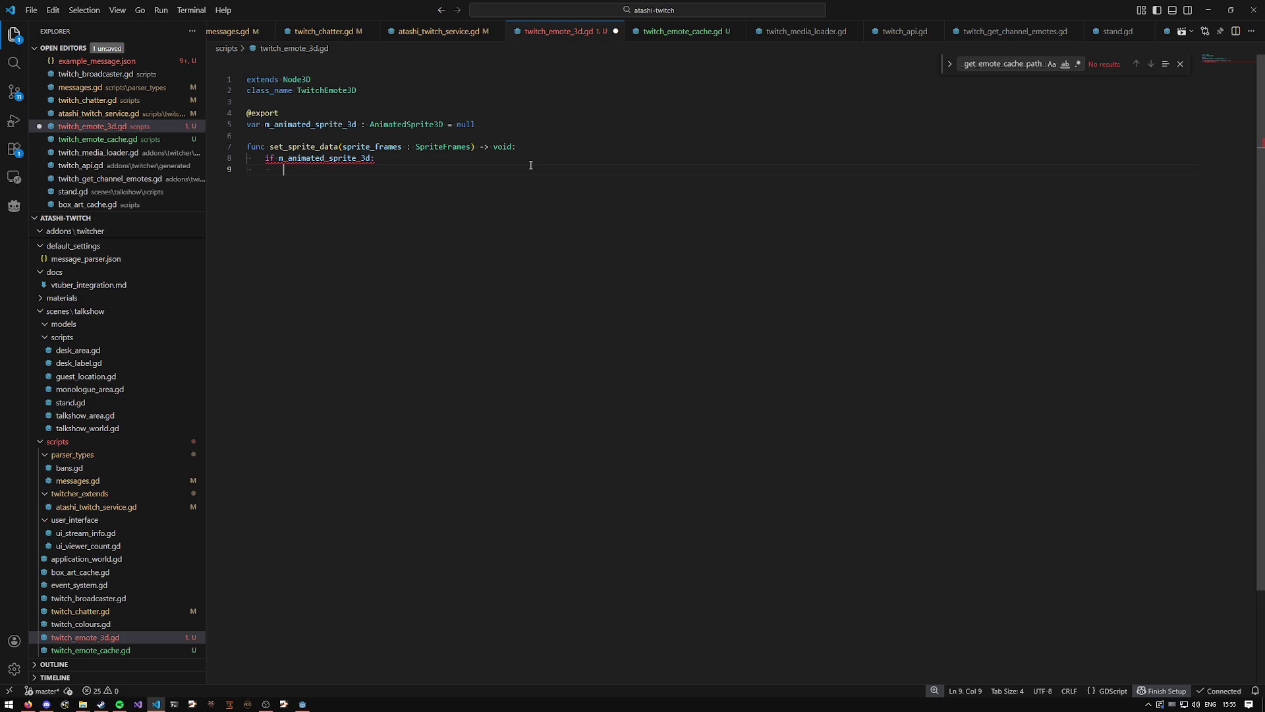
key("Up")
key("End")
key("Left")
type("!= null")
key("Left")
key("Left")
key("Left")
key("Left")
key("BackSpace")
key("BackSpace")
type("==")
key("Down")
key("Tab")
key("Tab")
type("return")
key("Return")
key("Return")
type("m_animated_sprite_3d.")
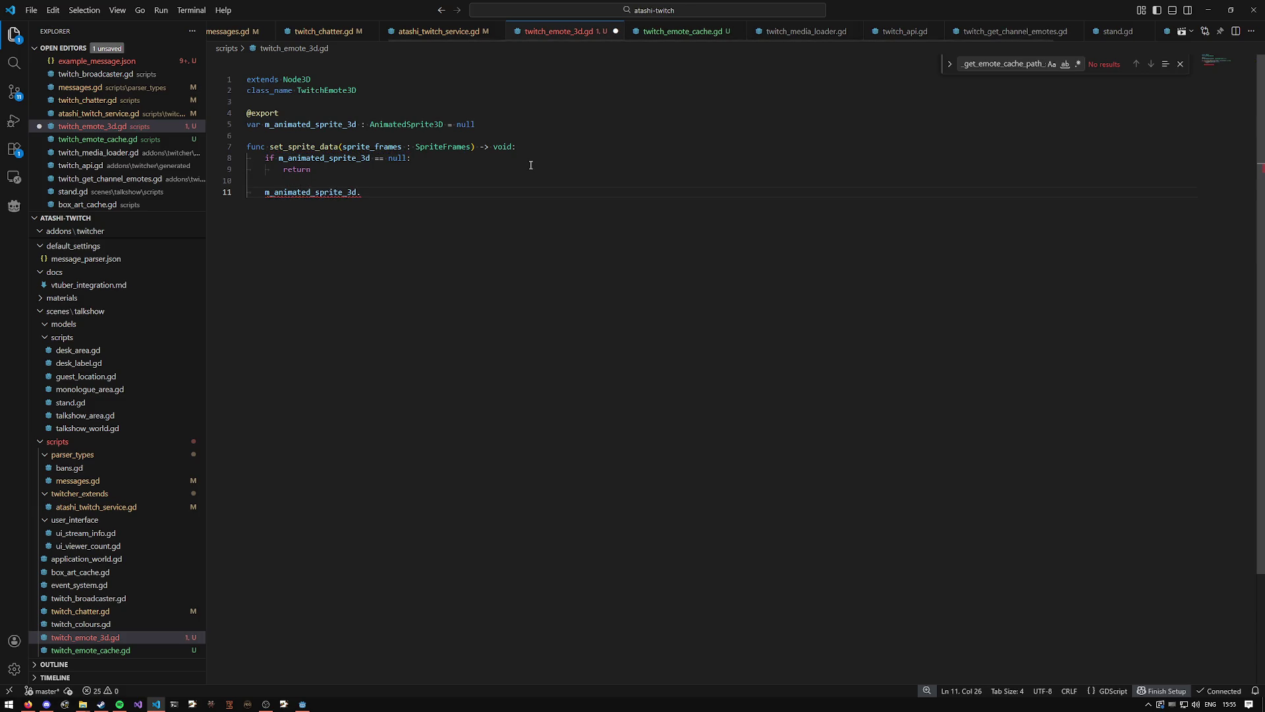
Save the script and check it in Godot.
key("ctrl+s")
key("alt+Tab")
key("alt+Tab")
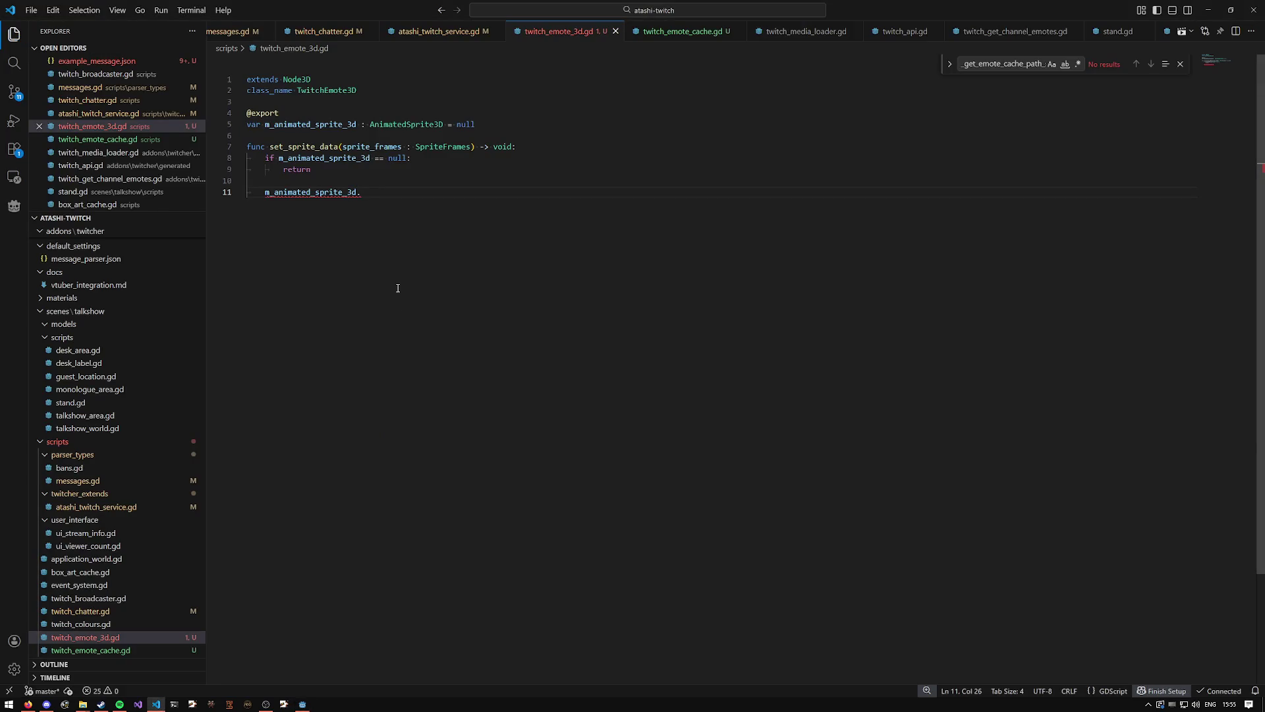
key("alt+Tab")
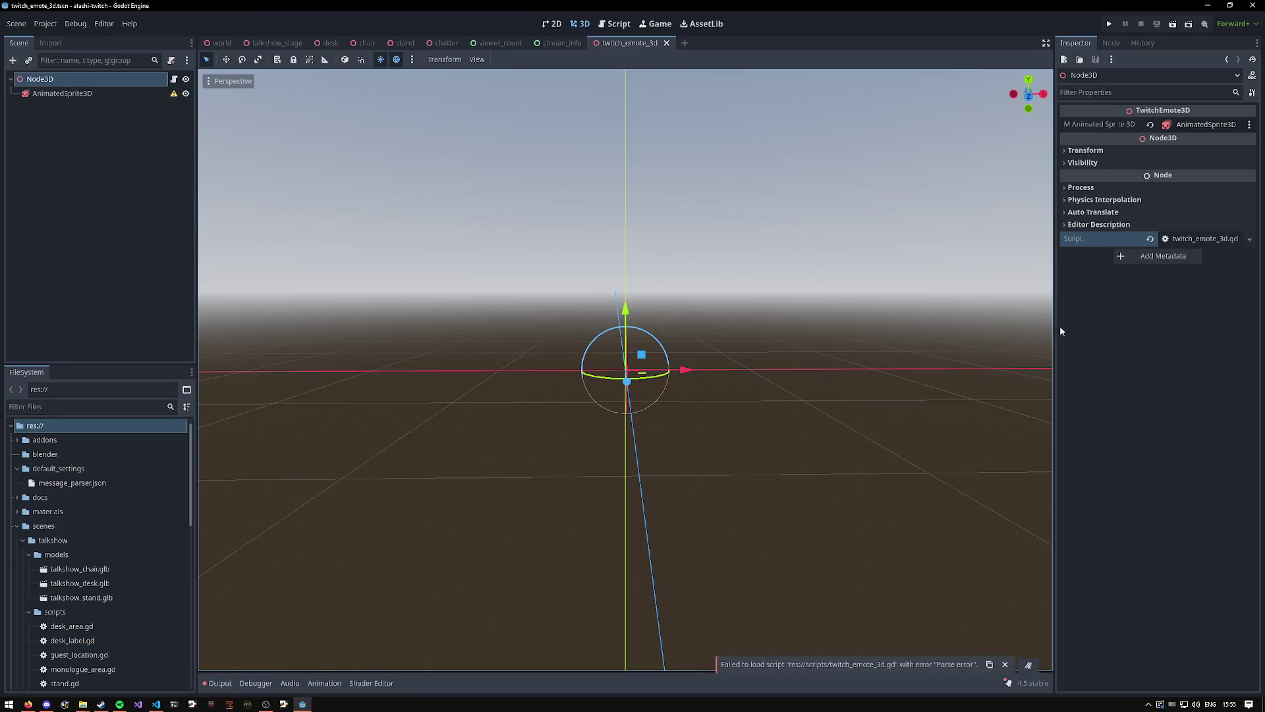
Uncomment line 11 and bring up completion suggestions for m_animated_sprite_3d.
key("alt+Tab")
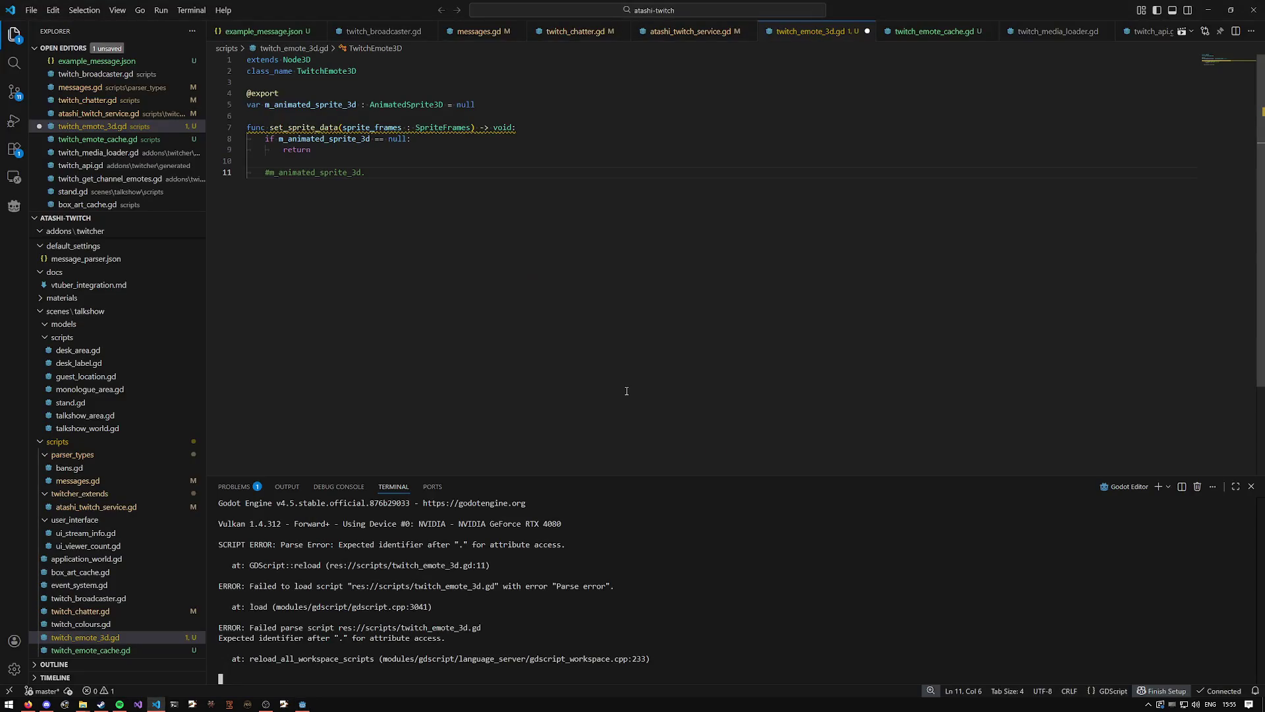
left_click(450, 159)
key("ctrl+j")
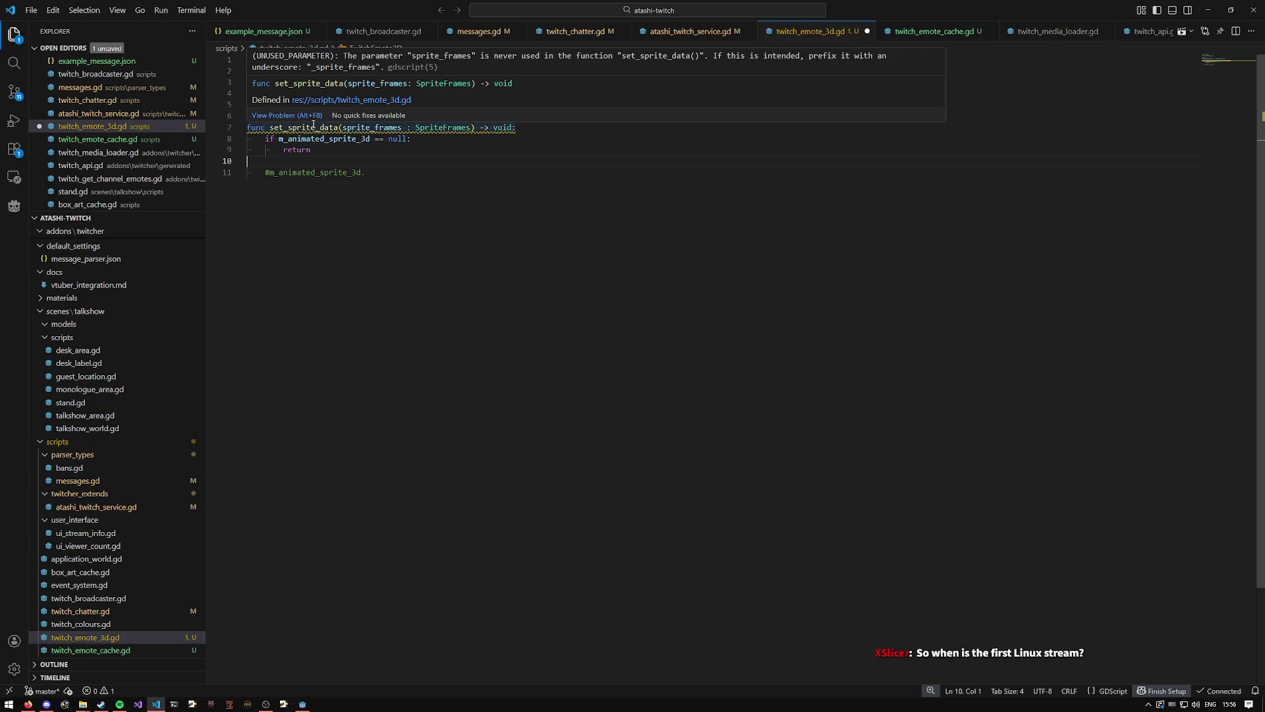
key("Down")
key("Home")
key("Delete")
key("End")
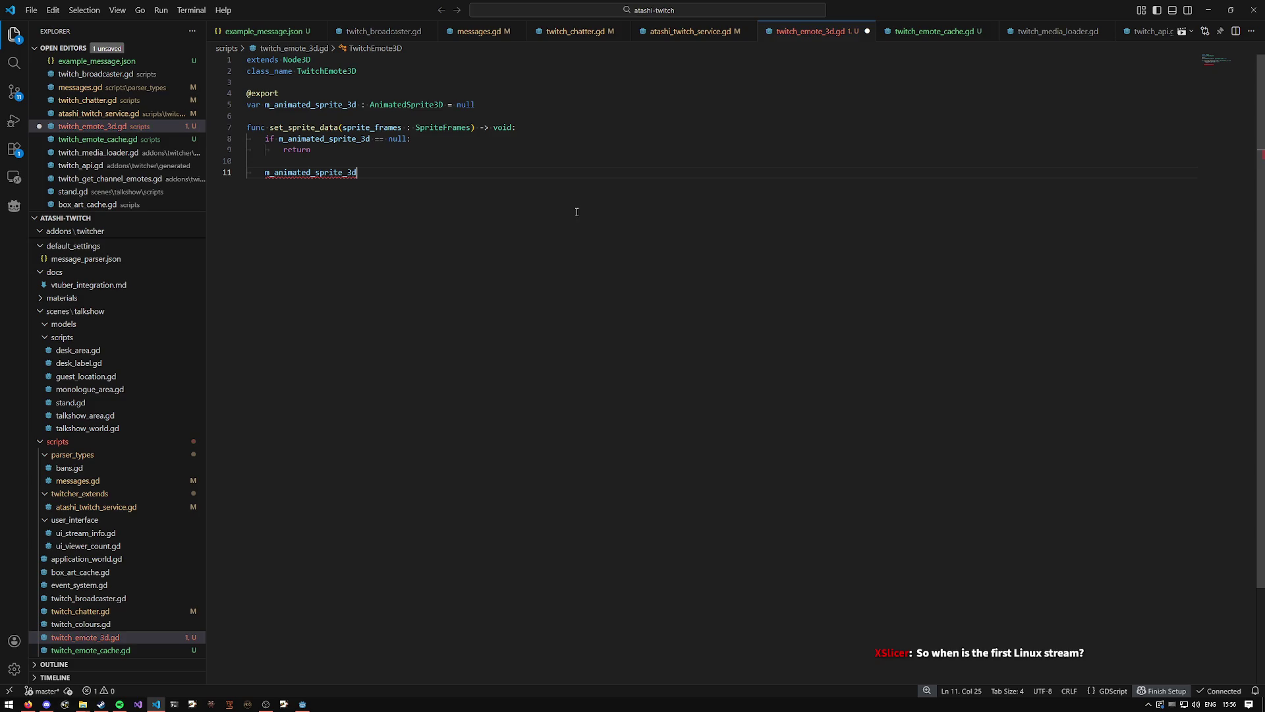
key("ctrl+space")
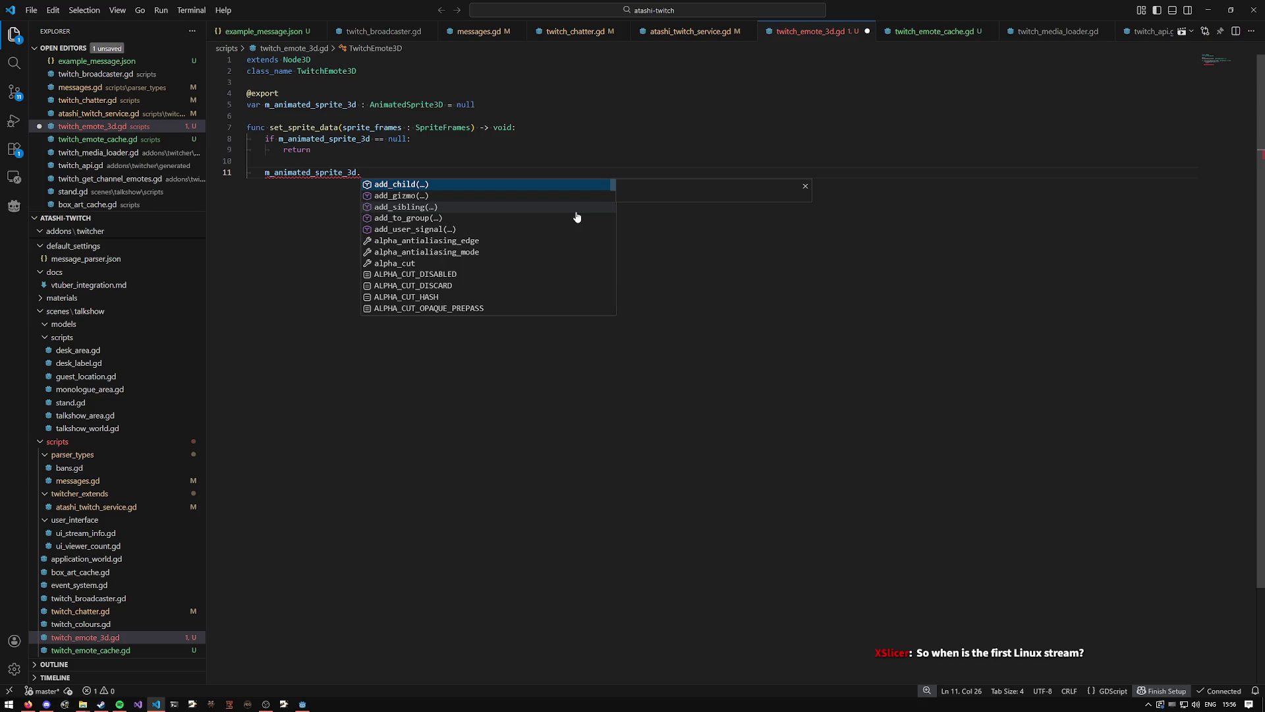
key("Escape")
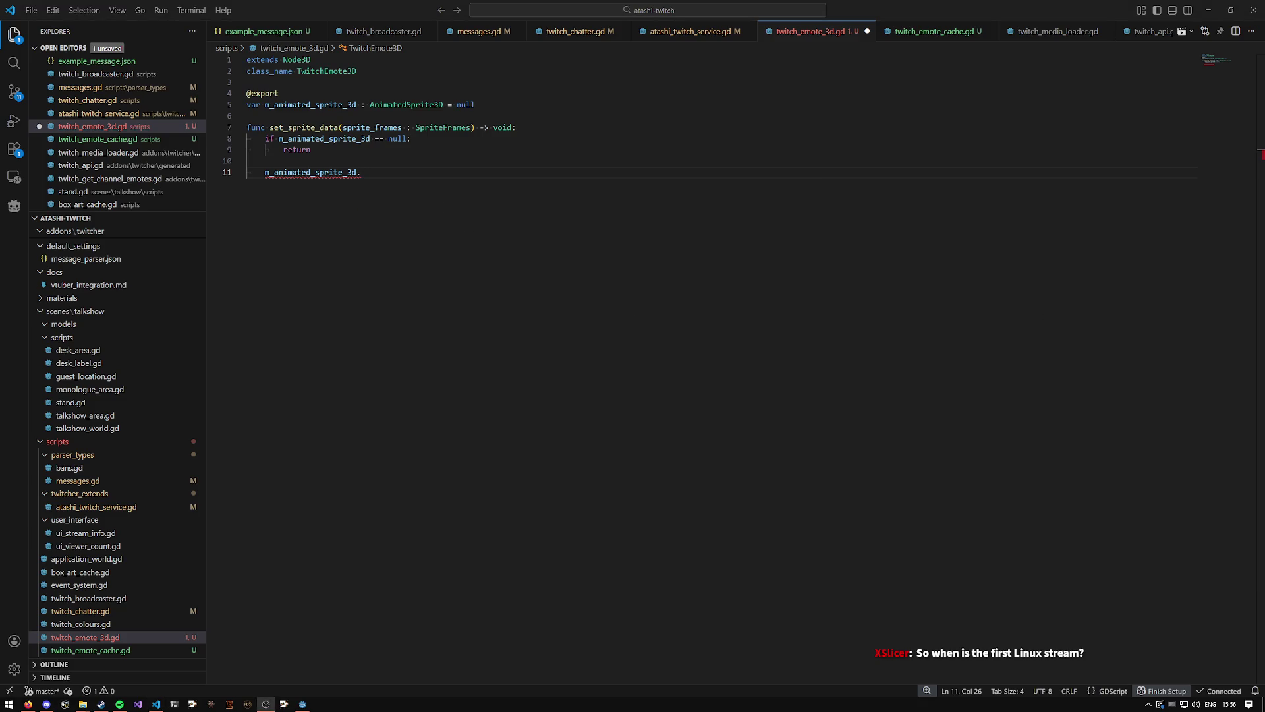
Complete 'm_animated_sprite_3d.sprite_frames = sprite_frames' and save the script.
key("alt+Tab")
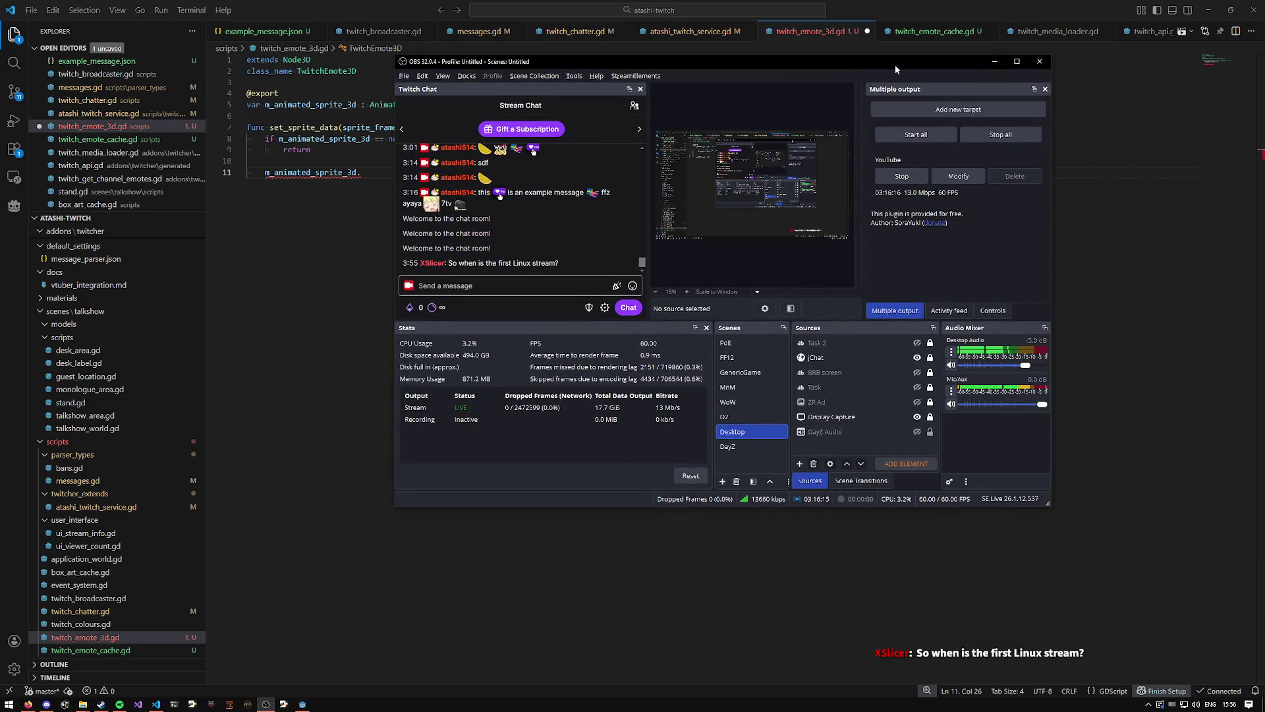
key("alt+Tab")
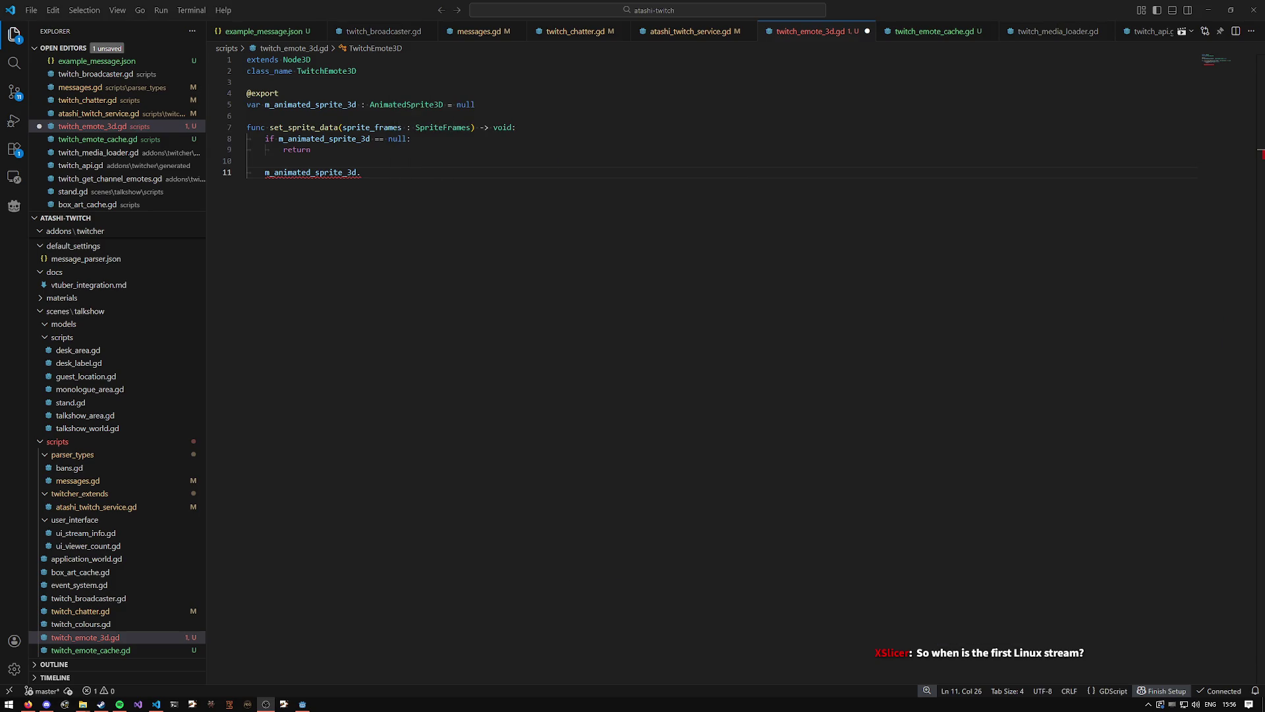
left_click(404, 173)
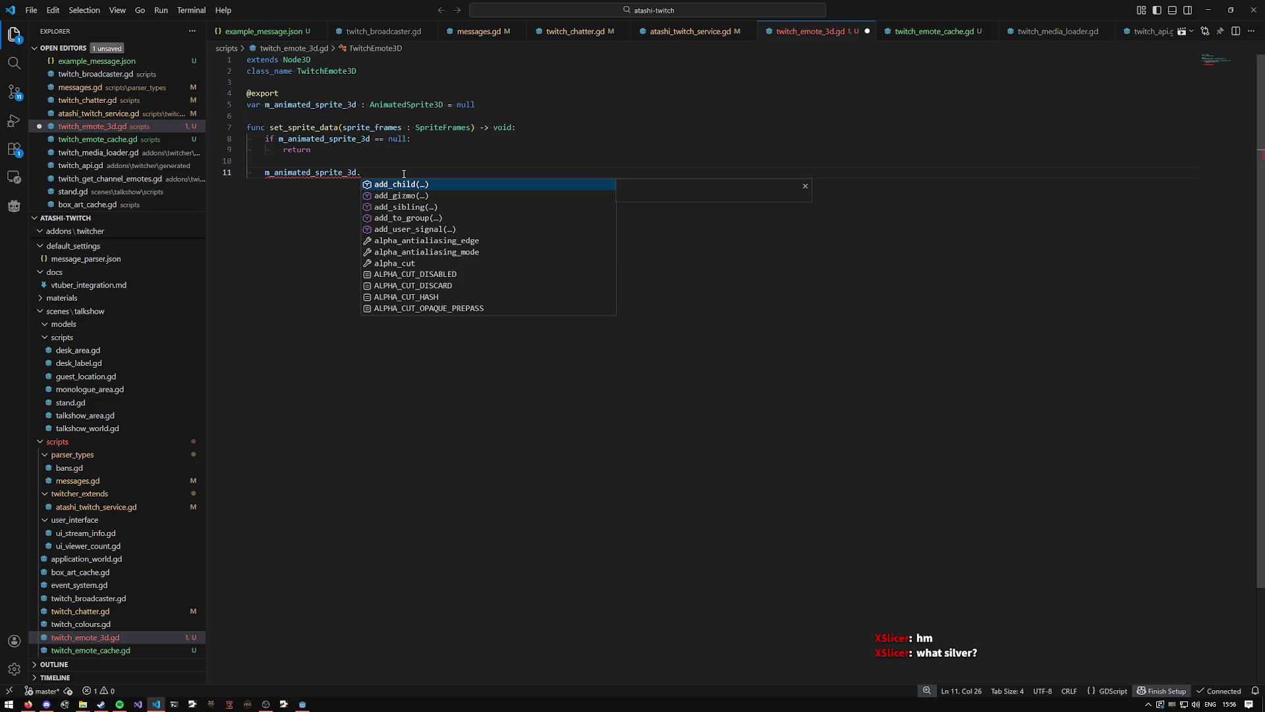
type("sprite_frames = sprite")
key("Return")
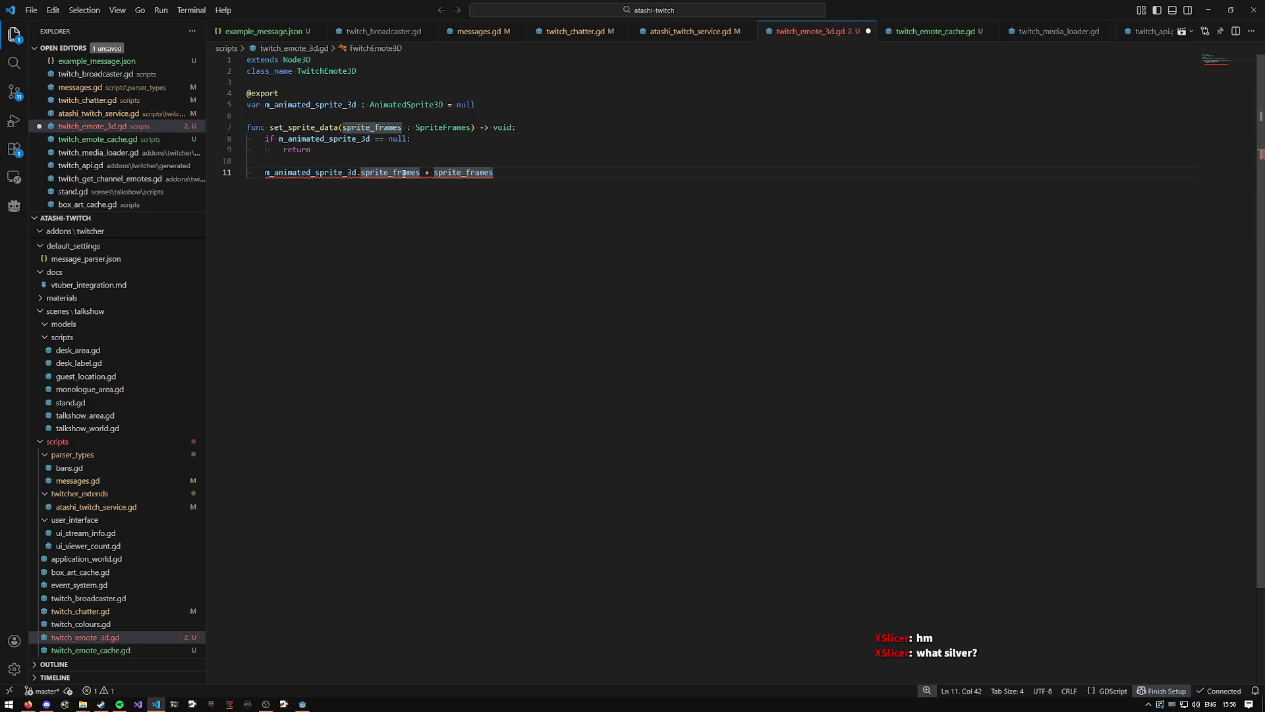
key("ctrl+s")
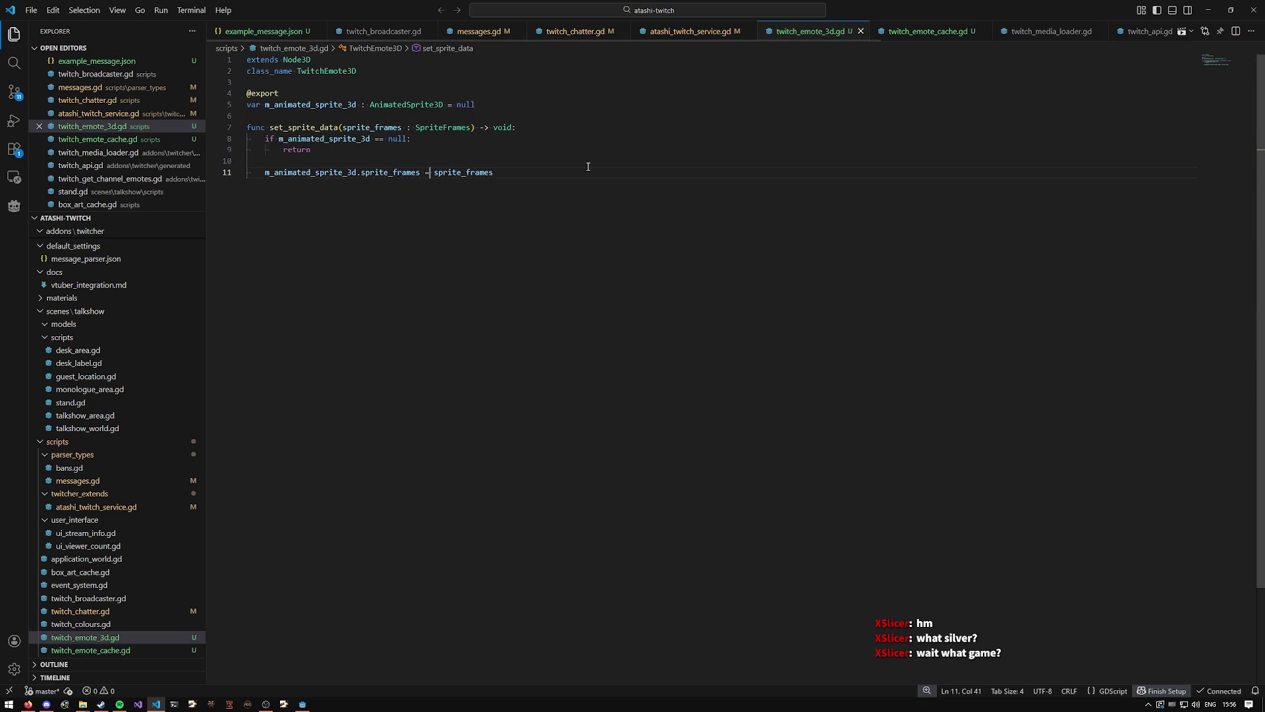
left_click(580, 174)
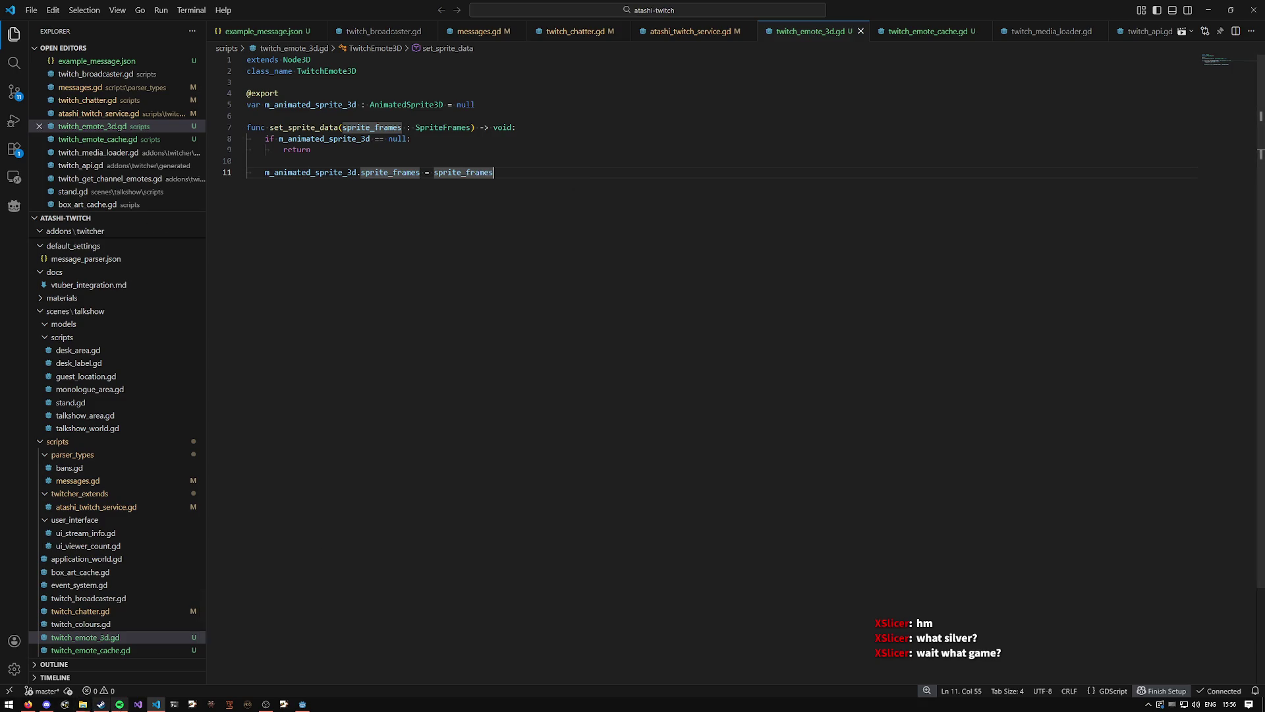
Skip to the next song in the Spotify preview and switch to the ProtonDB page.
mouse_move(119, 704)
left_click(139, 691)
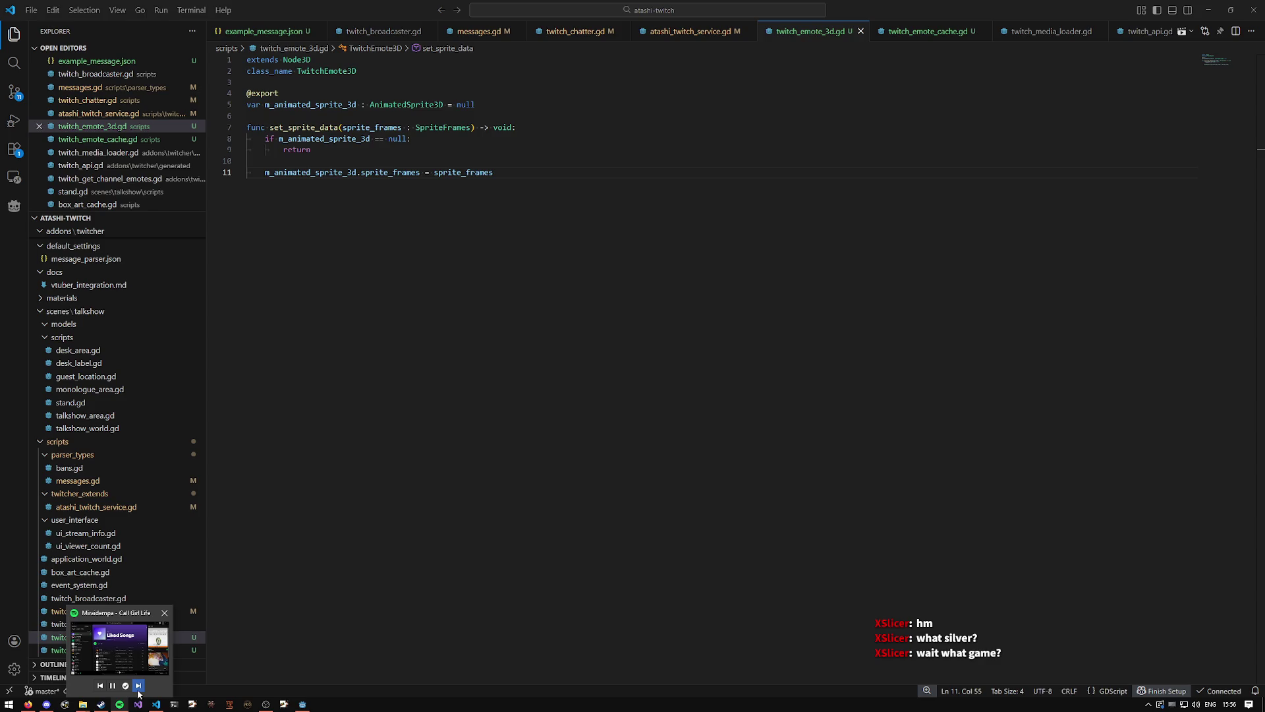
left_click(138, 685)
left_click(470, 534)
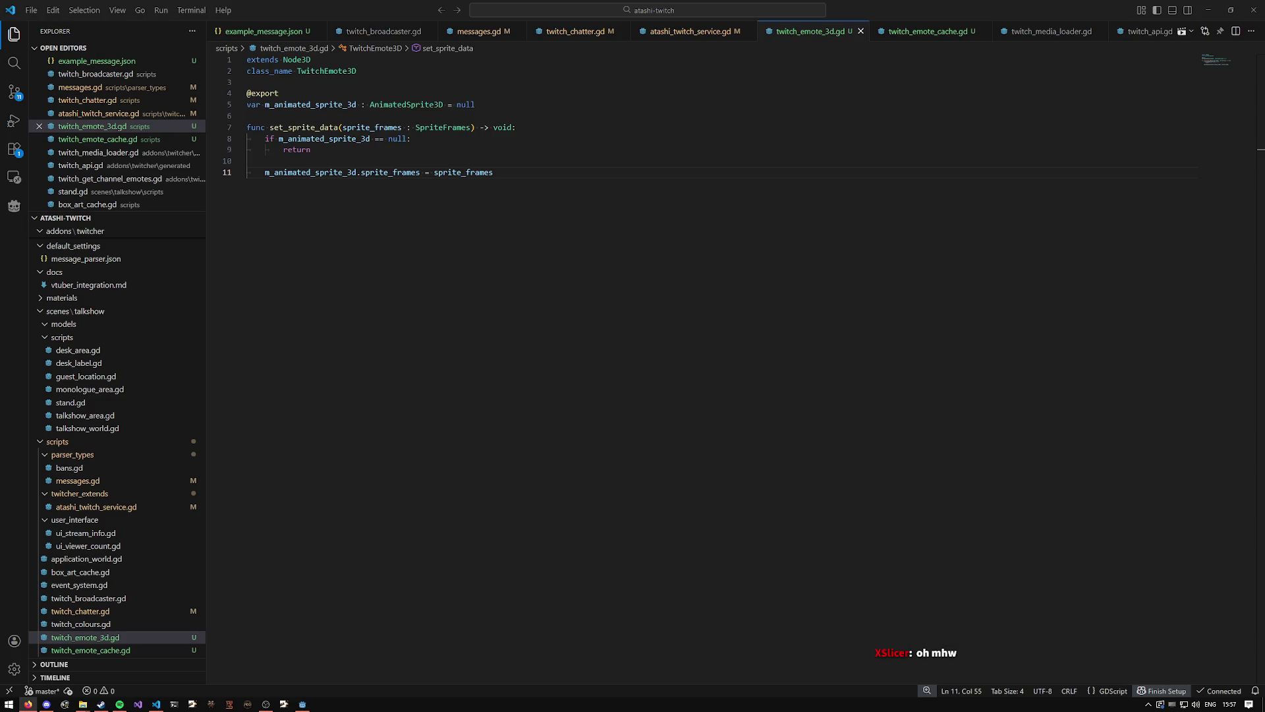
key("alt+Tab")
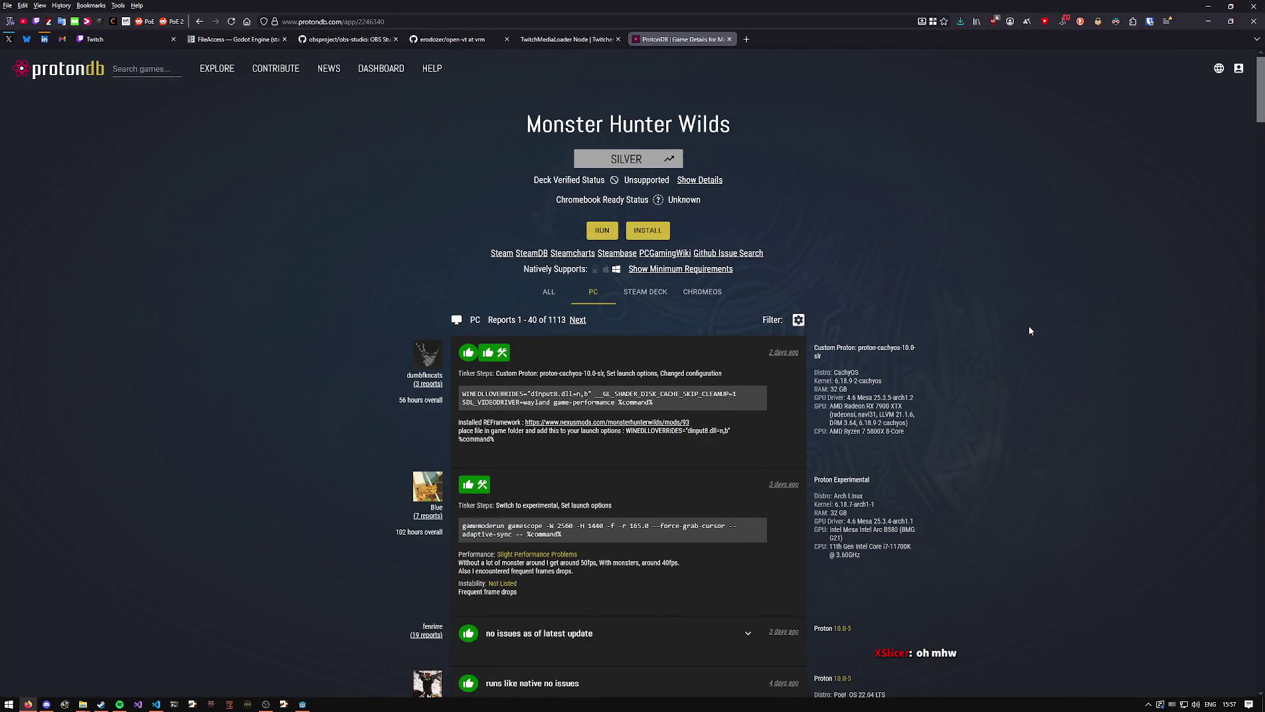
scroll(1060, 398, "down", 3)
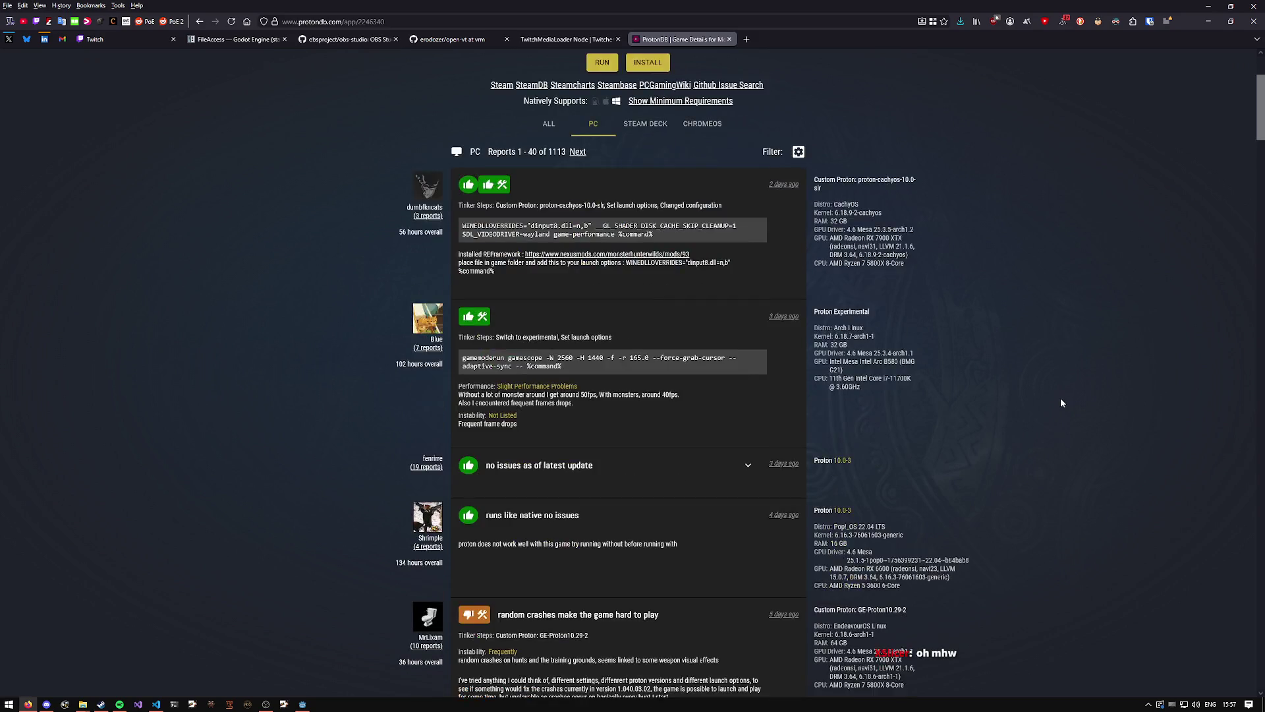
scroll(1060, 403, "down", 2)
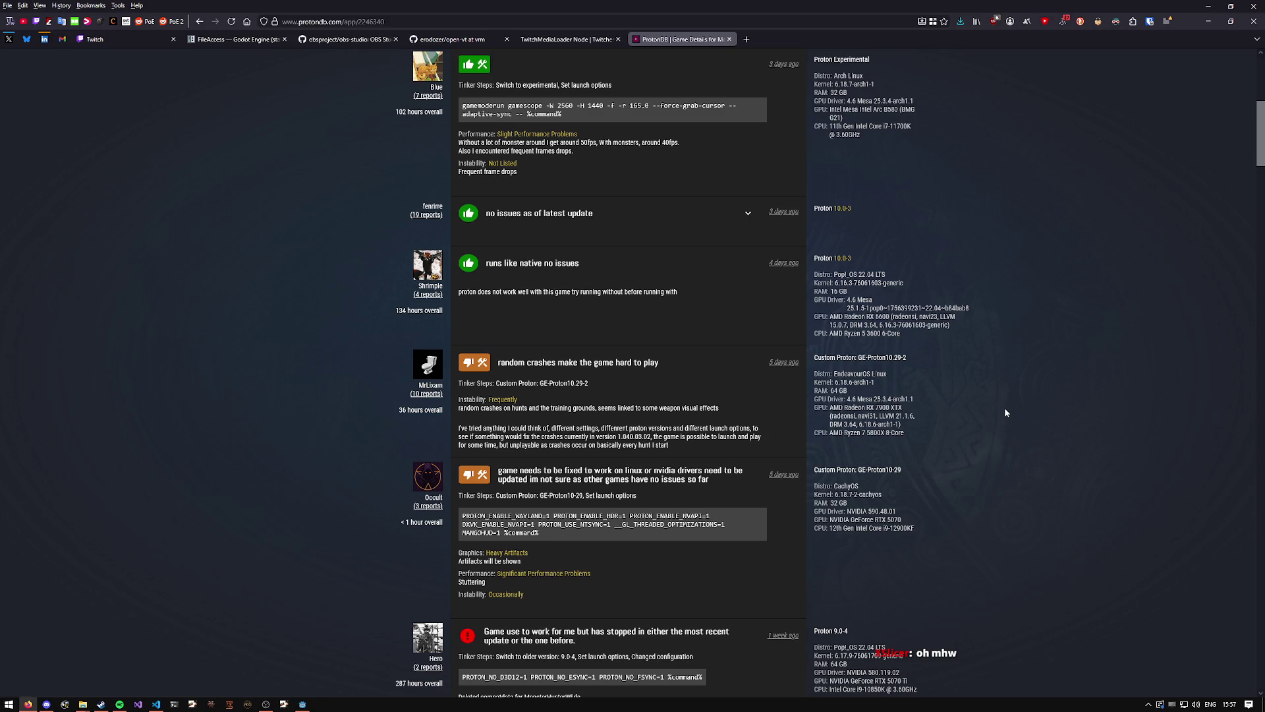
Read the ProtonDB Monster Hunter Wilds reports, close the tab, and return to VS Code.
left_click_drag(744, 472, 694, 472)
left_click(969, 497)
scroll(970, 502, "down", 3)
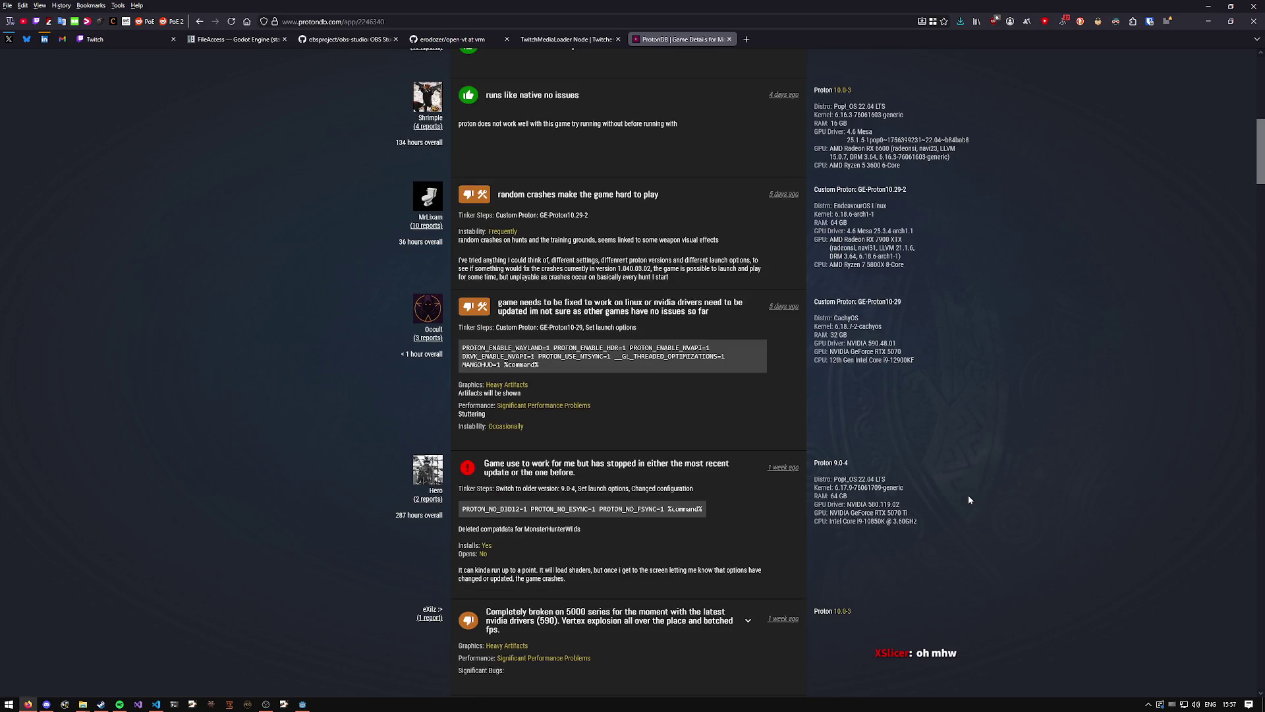
scroll(969, 499, "down", 2)
scroll(970, 499, "down", 3)
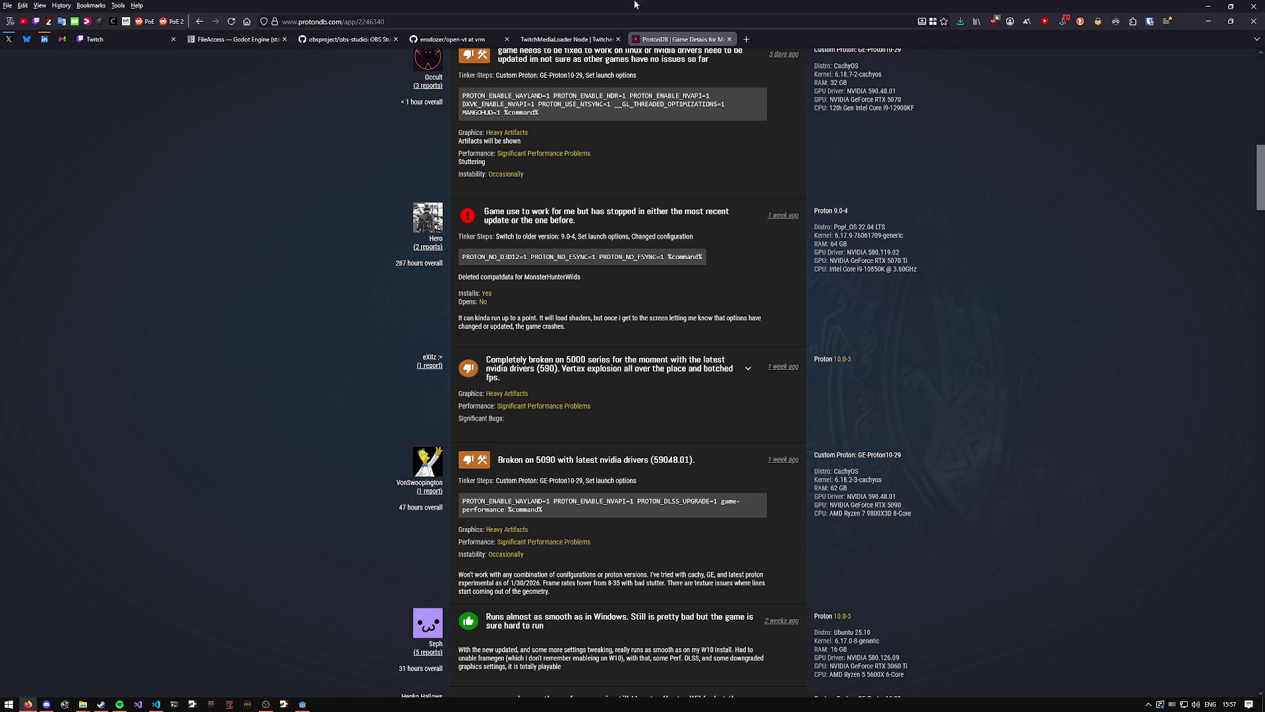
middle_click(699, 39)
key("alt+Tab")
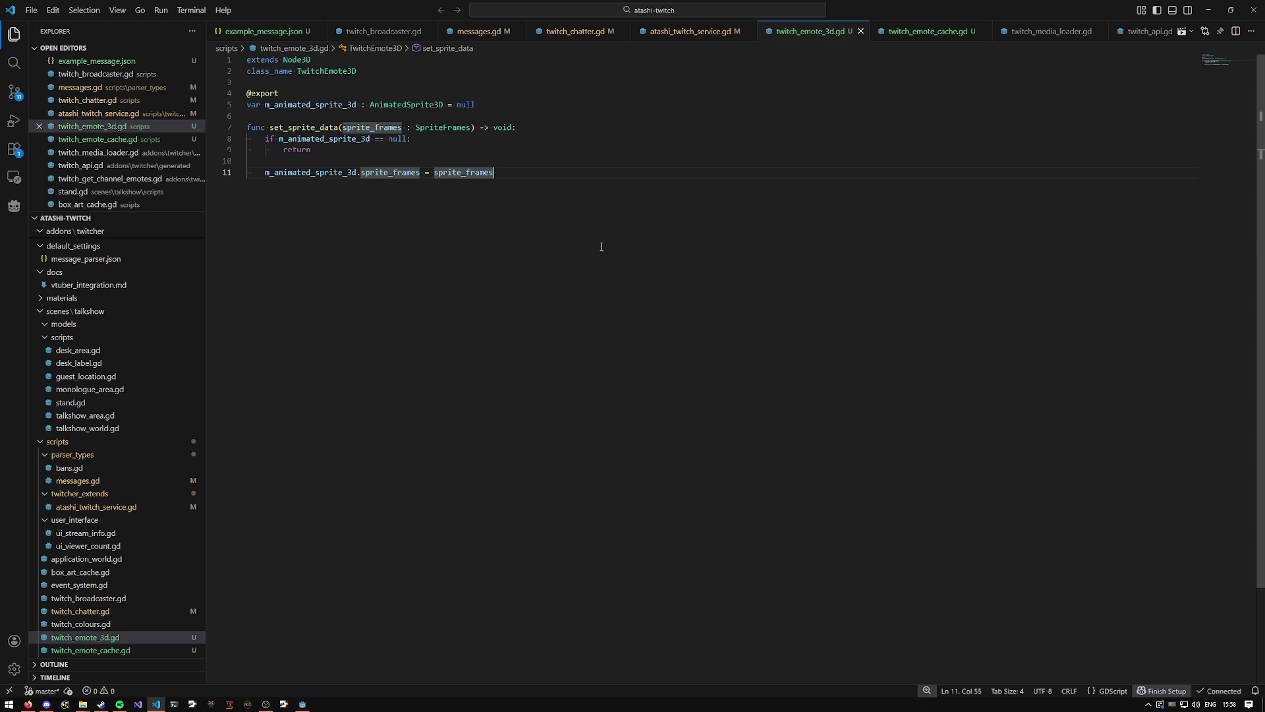
Add 'func _process(delta: float) -> void:' below set_sprite_data via autocomplete.
key("Return")
key("Return")
type("func _")
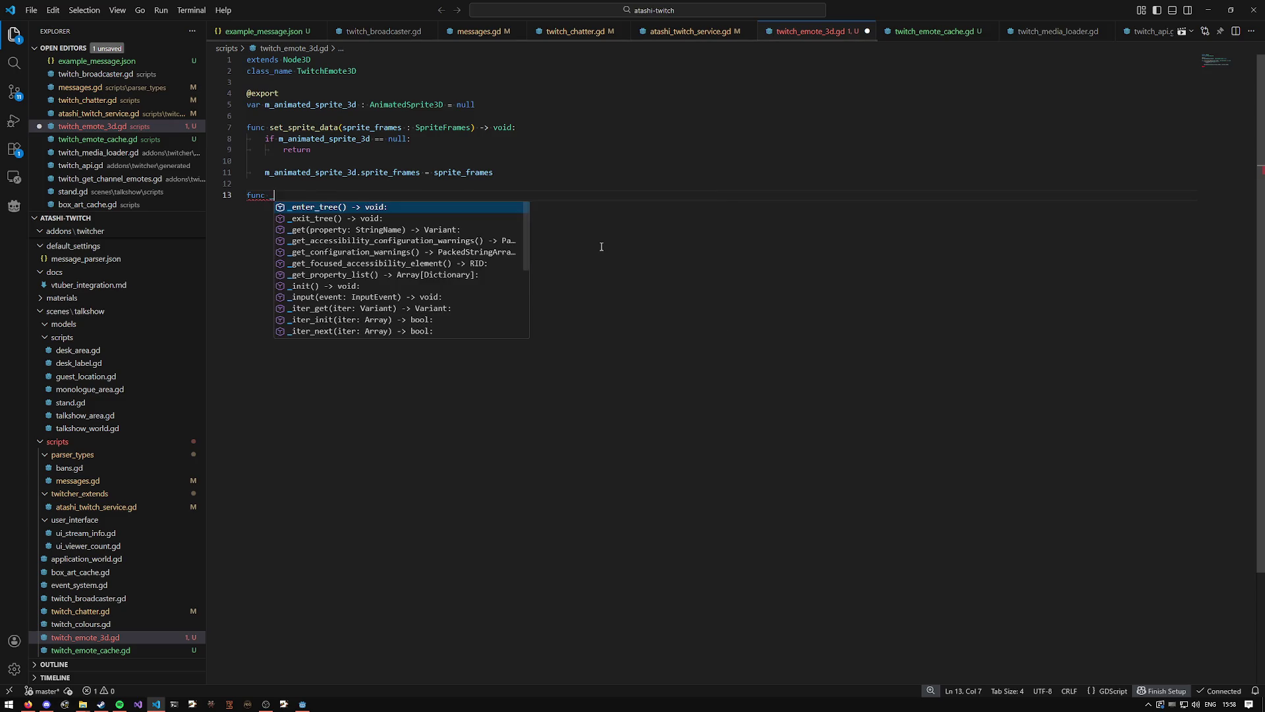
type("pr")
key("Return")
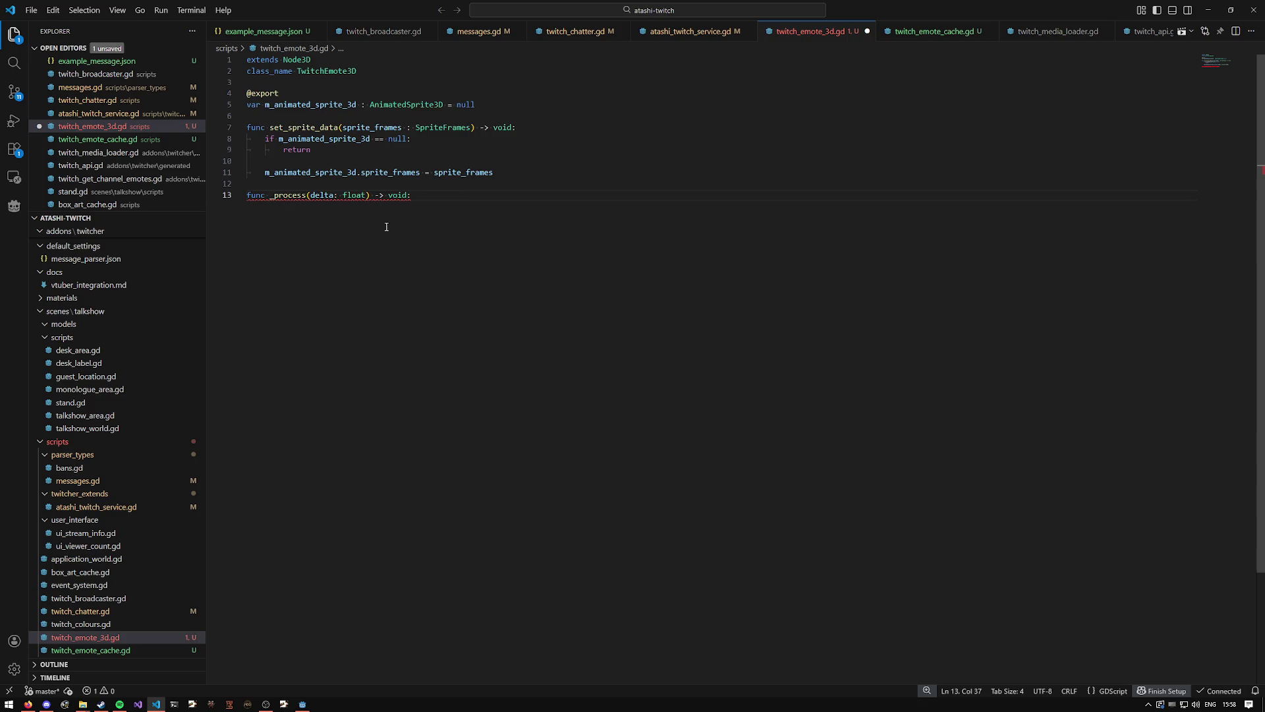
Declare 'var m_life_time : float = 5.0' on line 7 and return to the _process line.
left_click(584, 116)
key("Return")
key("Return")
key("Up")
type("var m_life_time : flaot =")
key("BackSpace")
key("BackSpace")
key("BackSpace")
type("oat = 5.0")
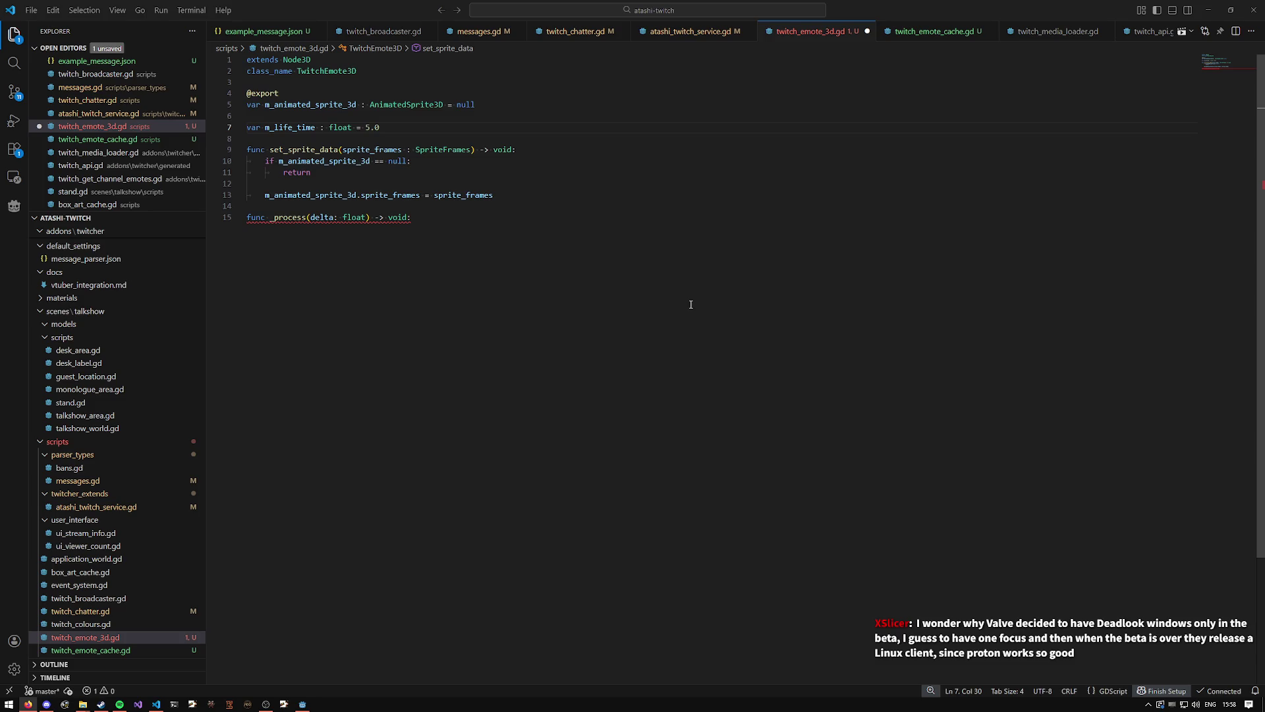
left_click(604, 234)
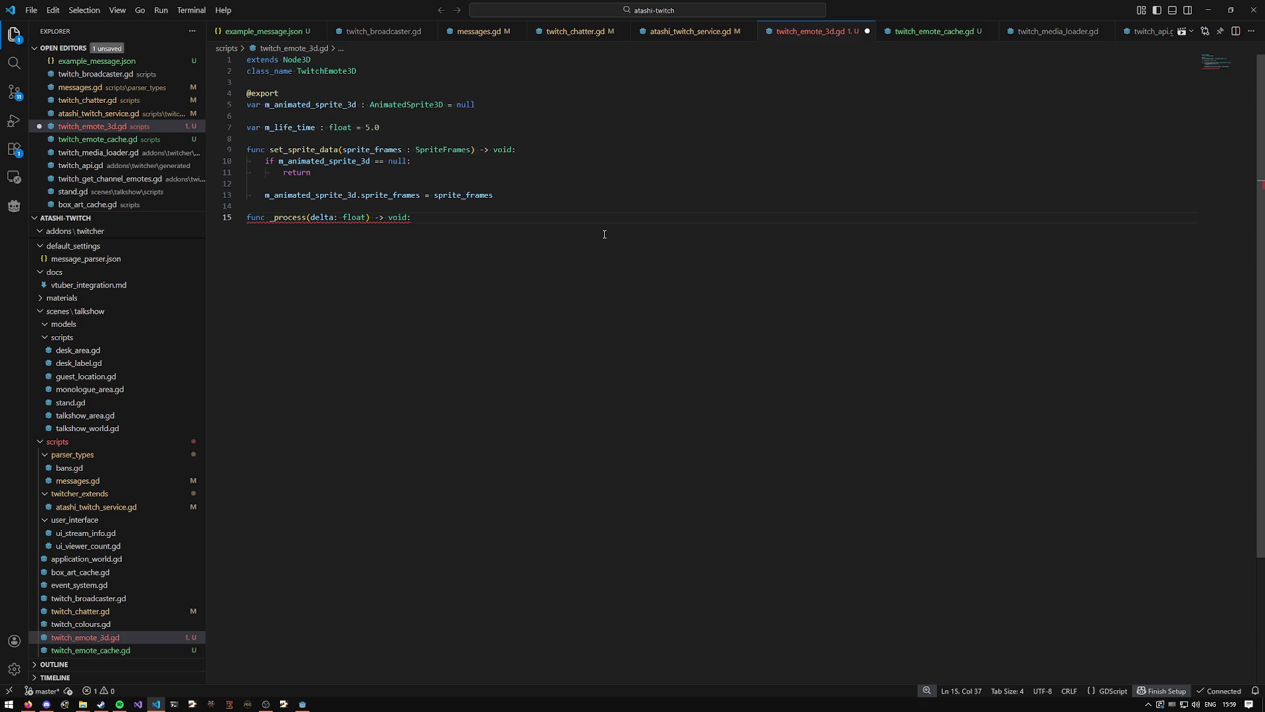
In _process write 'm_life_time -= delta' and open 'if m_life_time <= 0.0:'.
key("Return")
type("m_l")
key("Tab")
type("-= delta")
key("Return")
key("Return")
type("if m_l")
key("Tab")
type("<=")
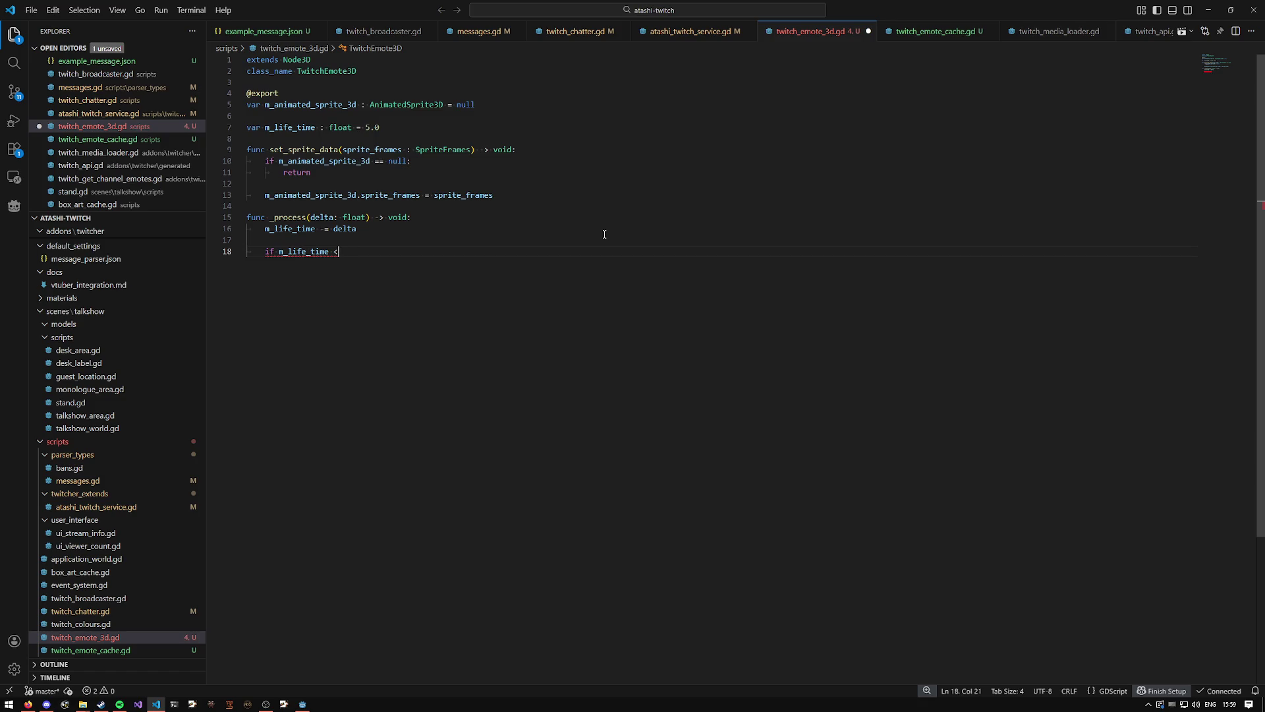
type(" 0")
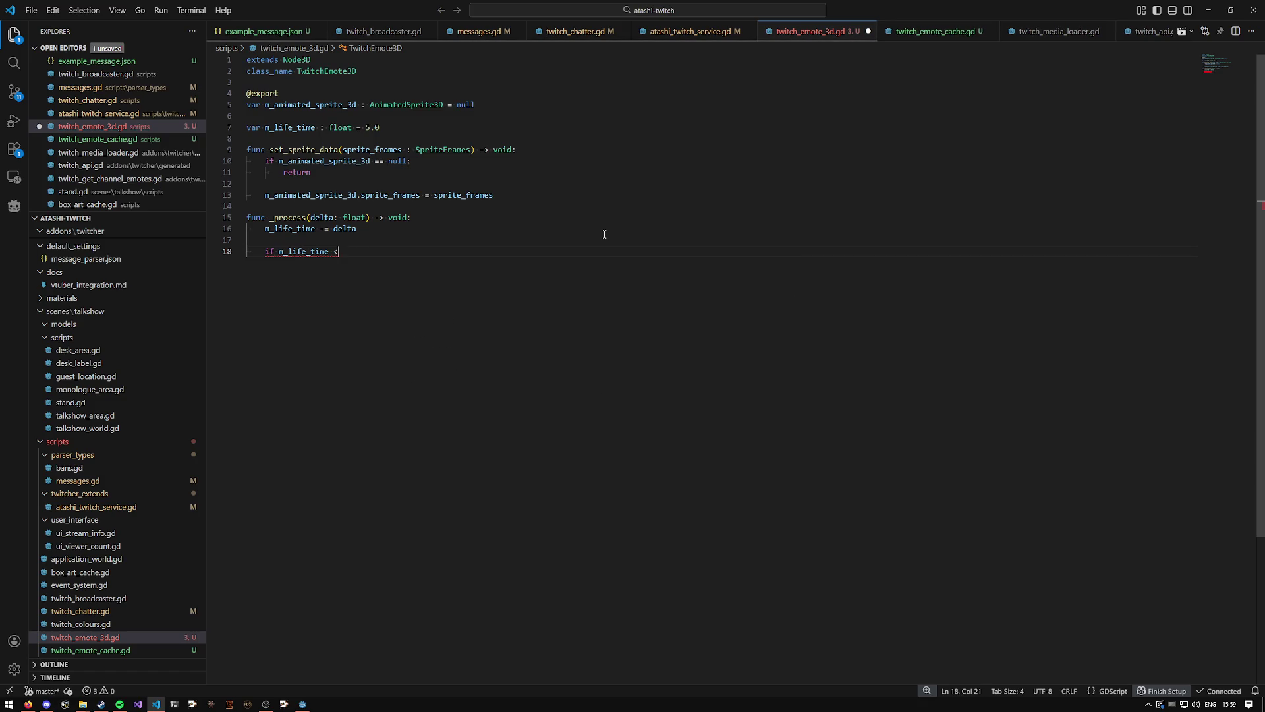
type(".0:")
key("Return")
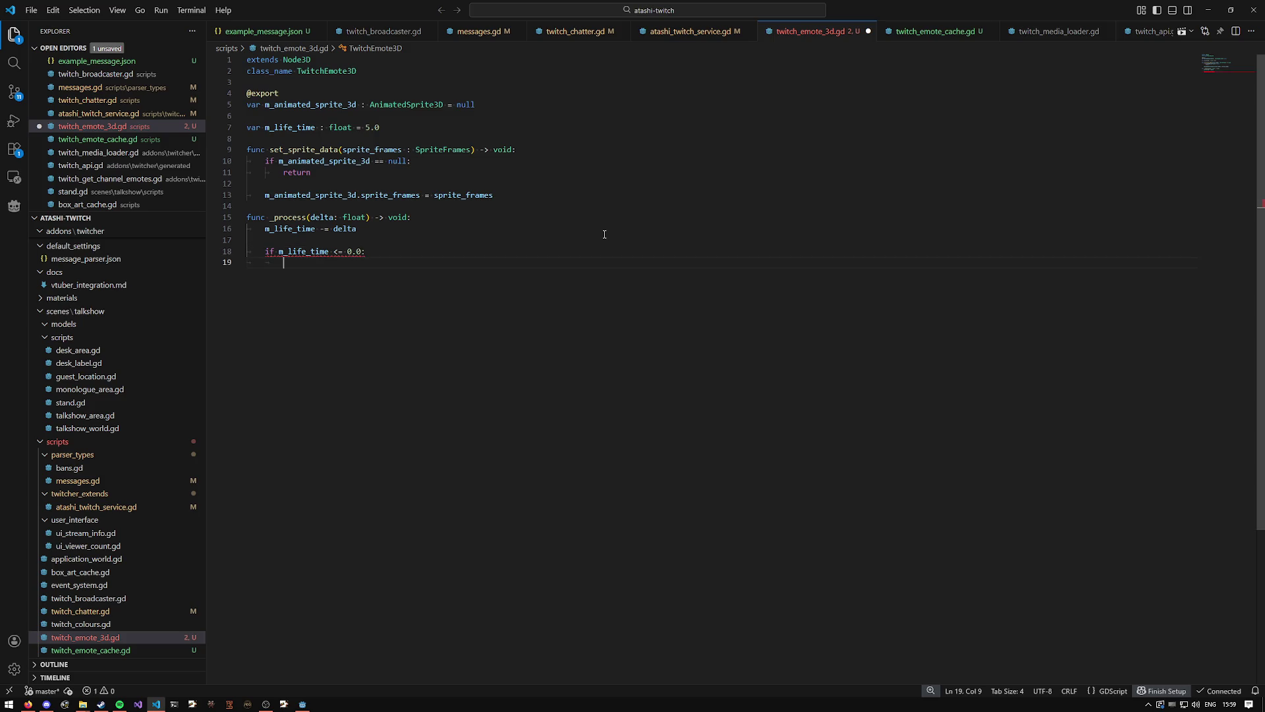
type("remove")
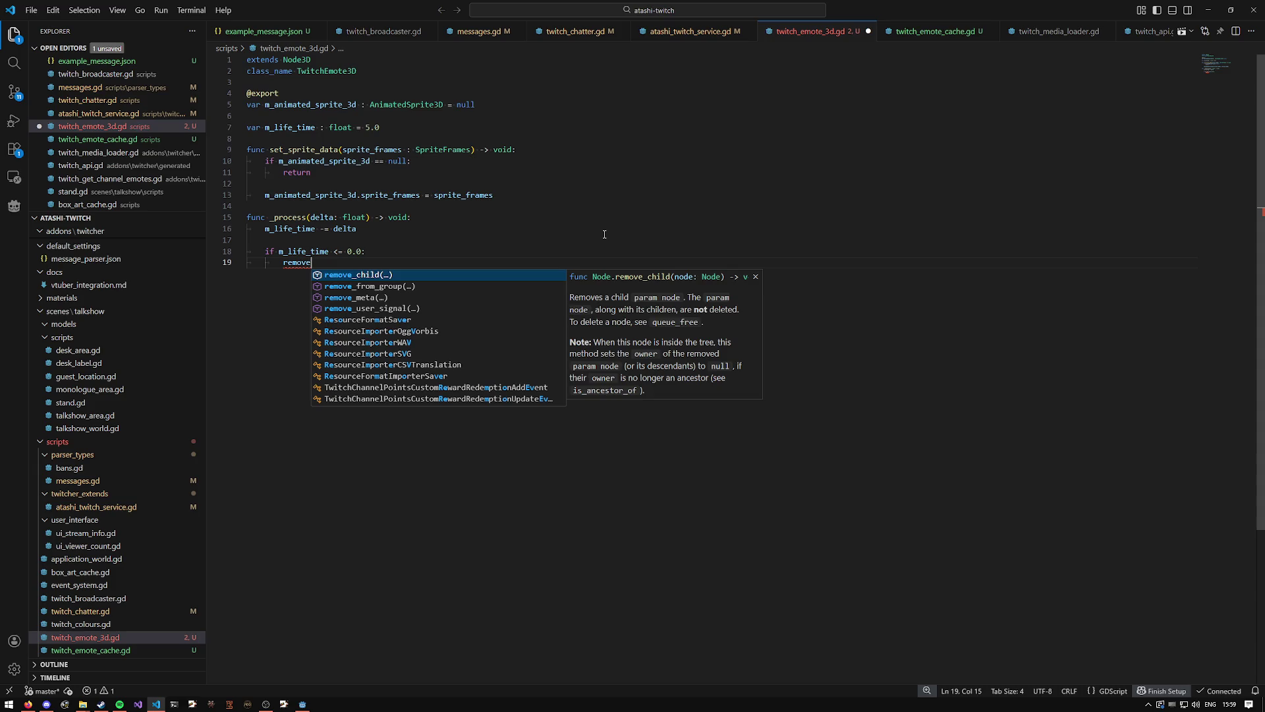
type("_")
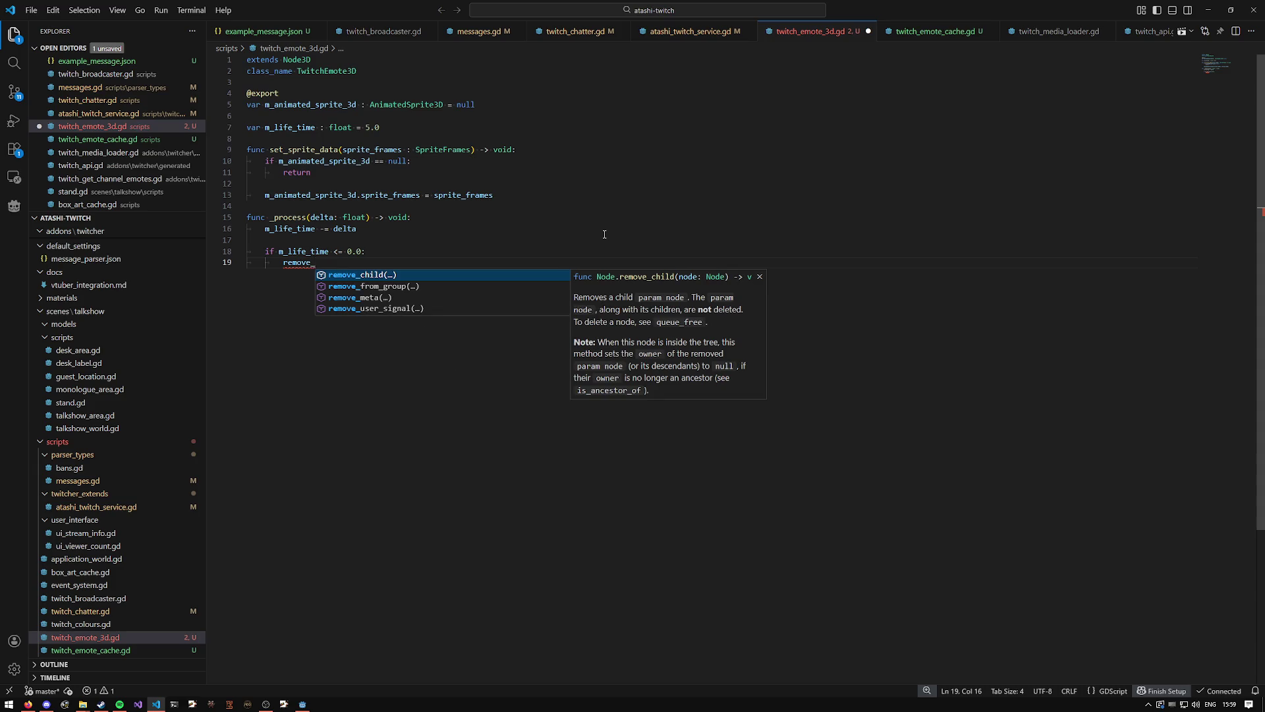
Call get_parent().remove_child(self) inside the if, save, and open a second editor window.
key("BackSpace")
key("BackSpace")
key("BackSpace")
type("get_par")
key("Return")
type(".remove_")
key("Return")
type("sel")
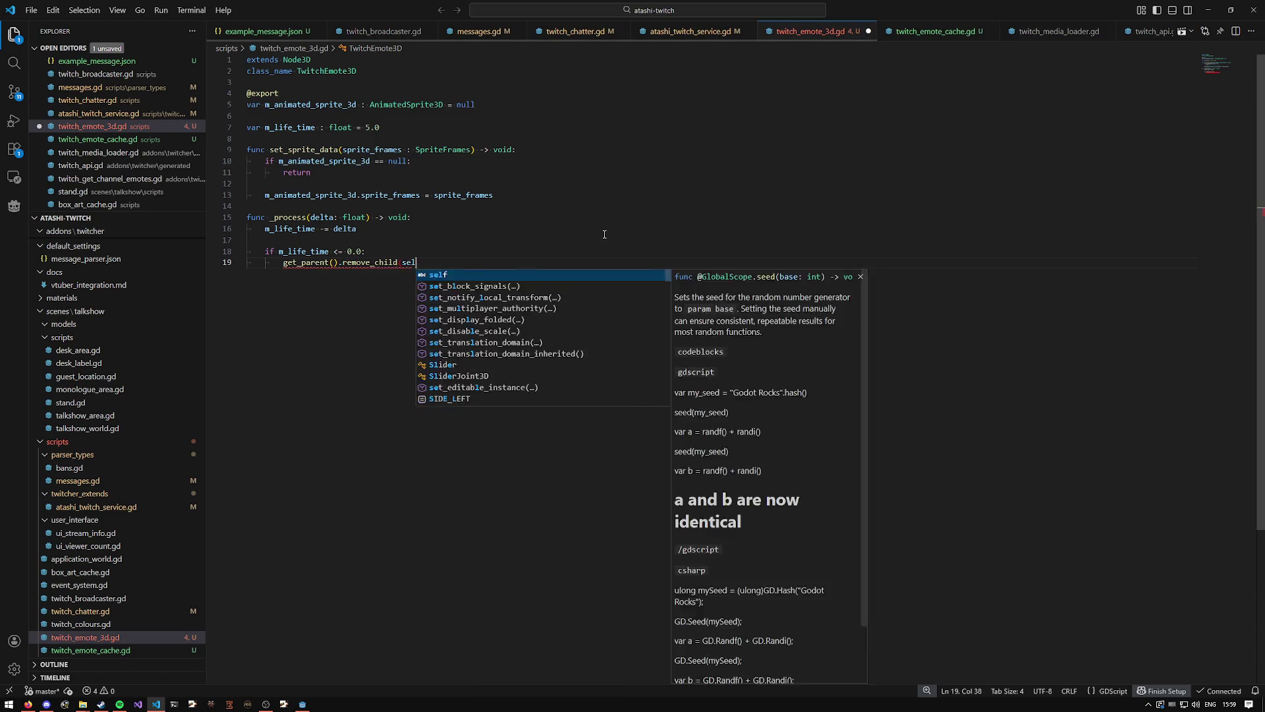
type("f")
key("ctrl+s")
type(")")
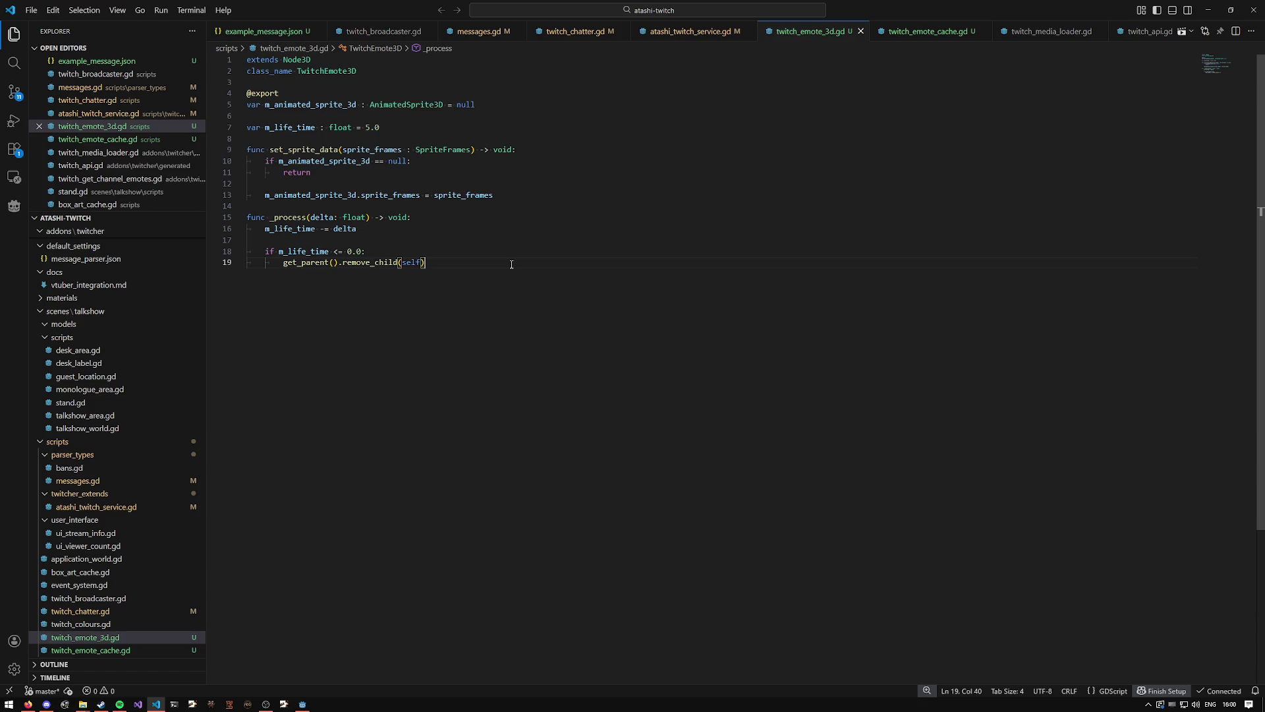
middle_click(156, 703)
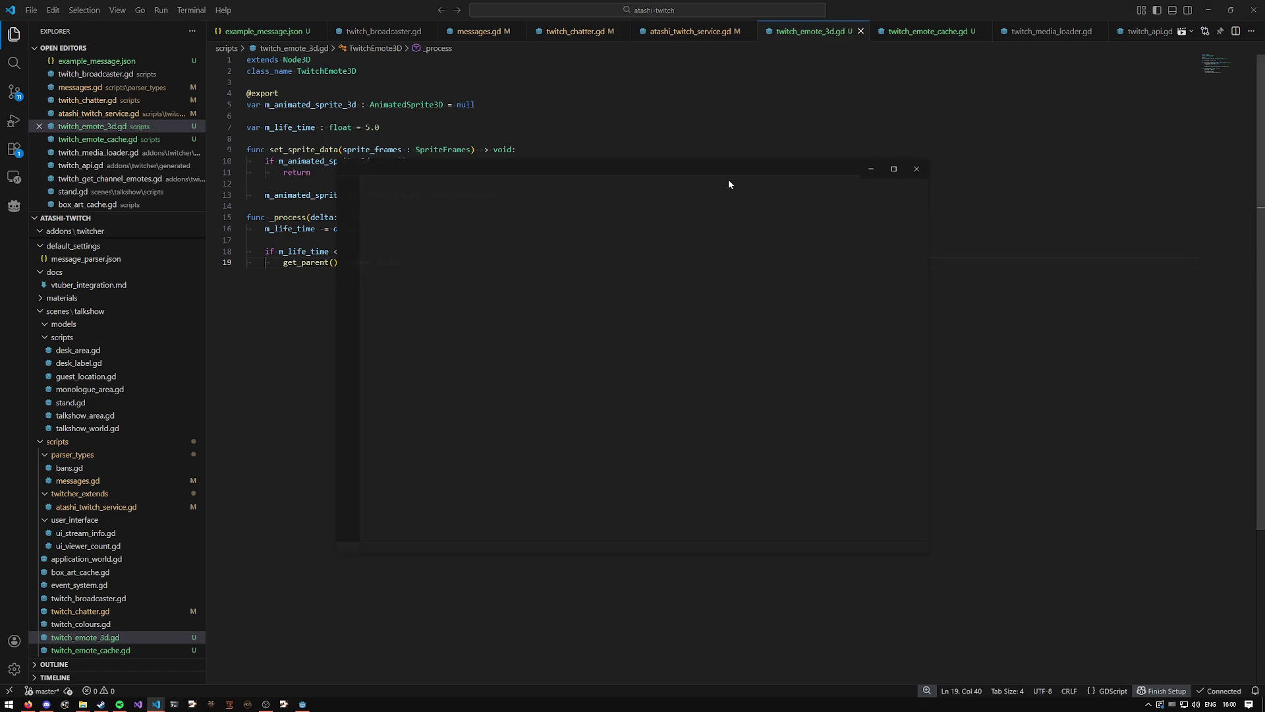
Open the bossgladiator project, consult damage_types.md and ui_damage_number.gd, then close the window.
key("ctrl+r")
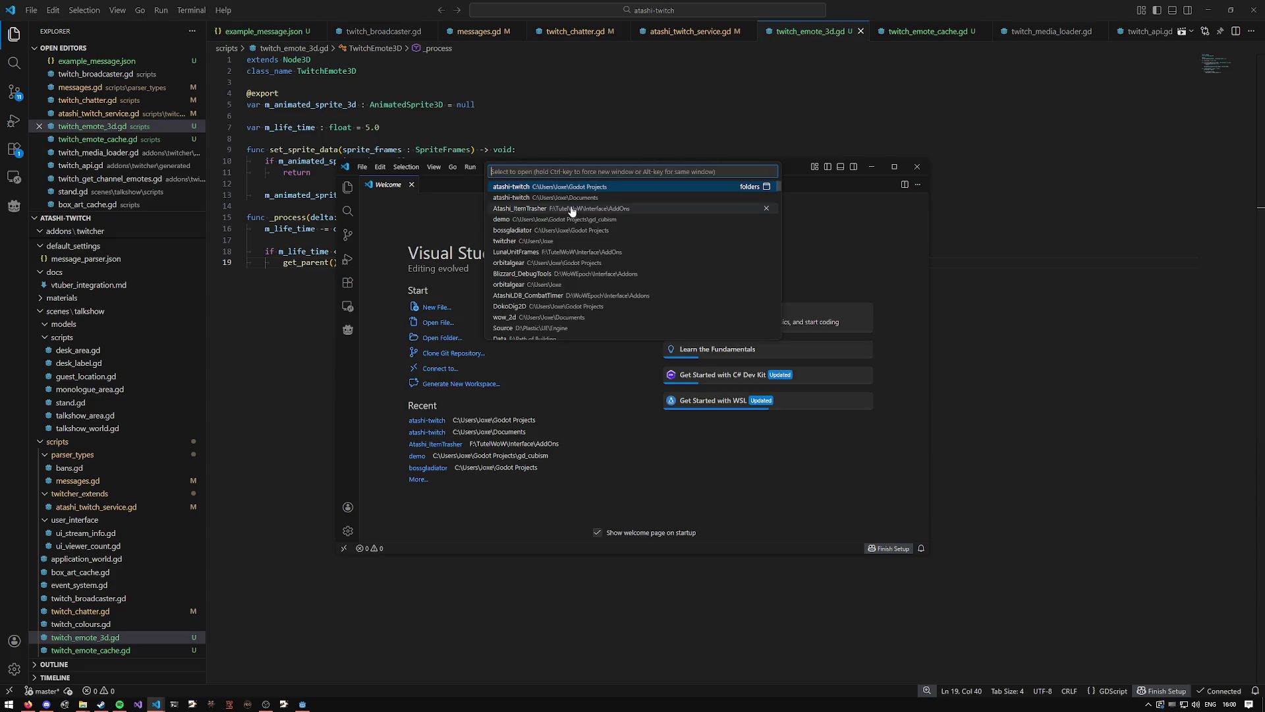
left_click(598, 229)
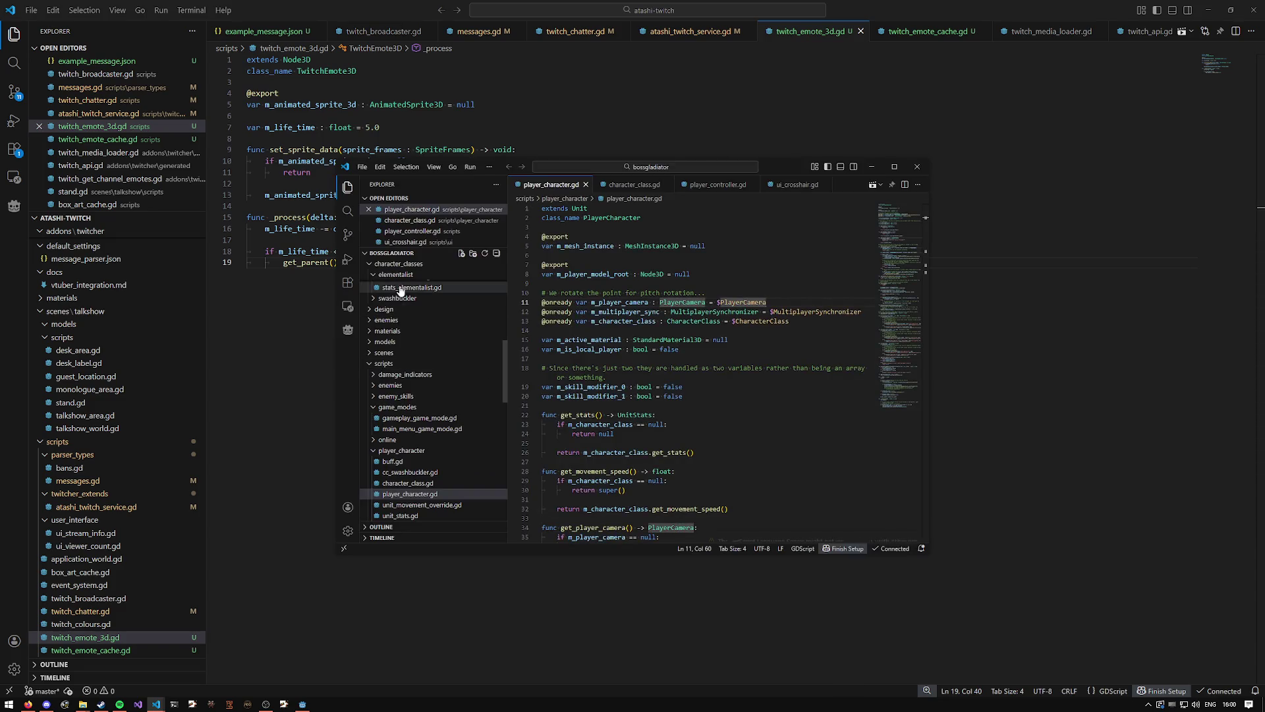
key("ctrl+p")
type("damage")
key("Return")
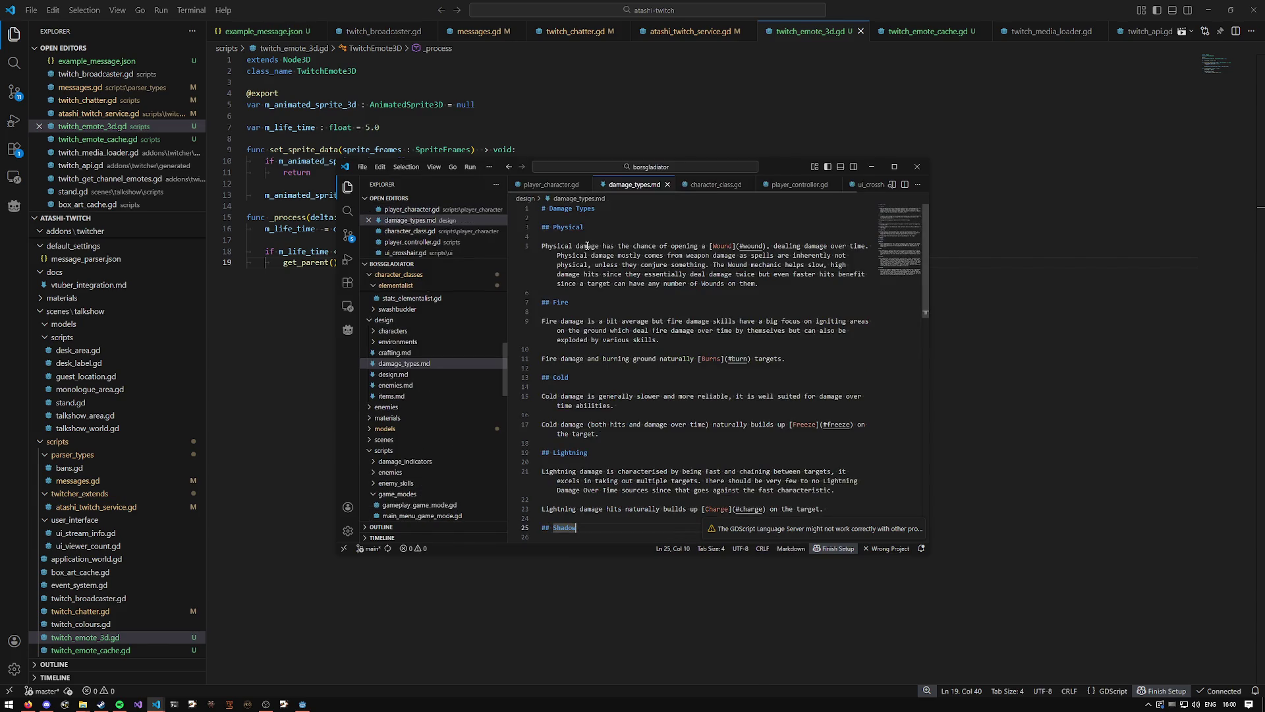
key("ctrl+p")
type("damage num")
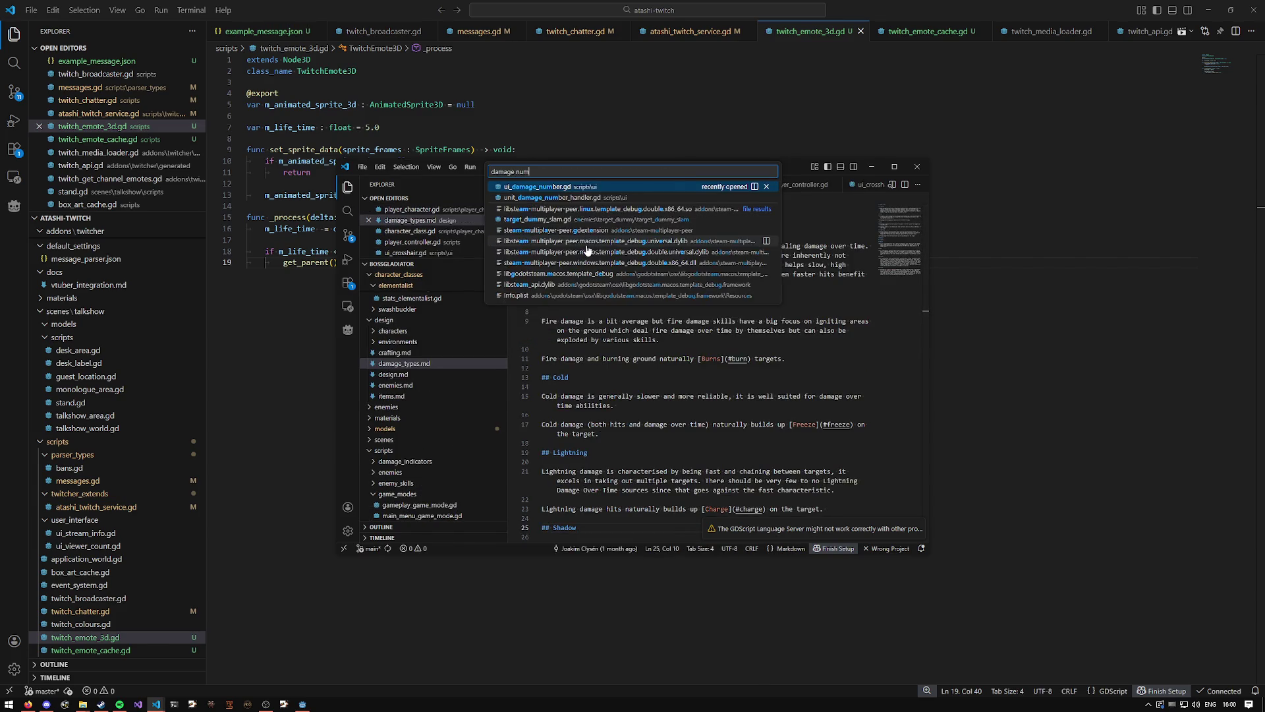
key("Return")
scroll(711, 347, "down", 2)
scroll(711, 347, "down", 3)
scroll(706, 353, "down", 2)
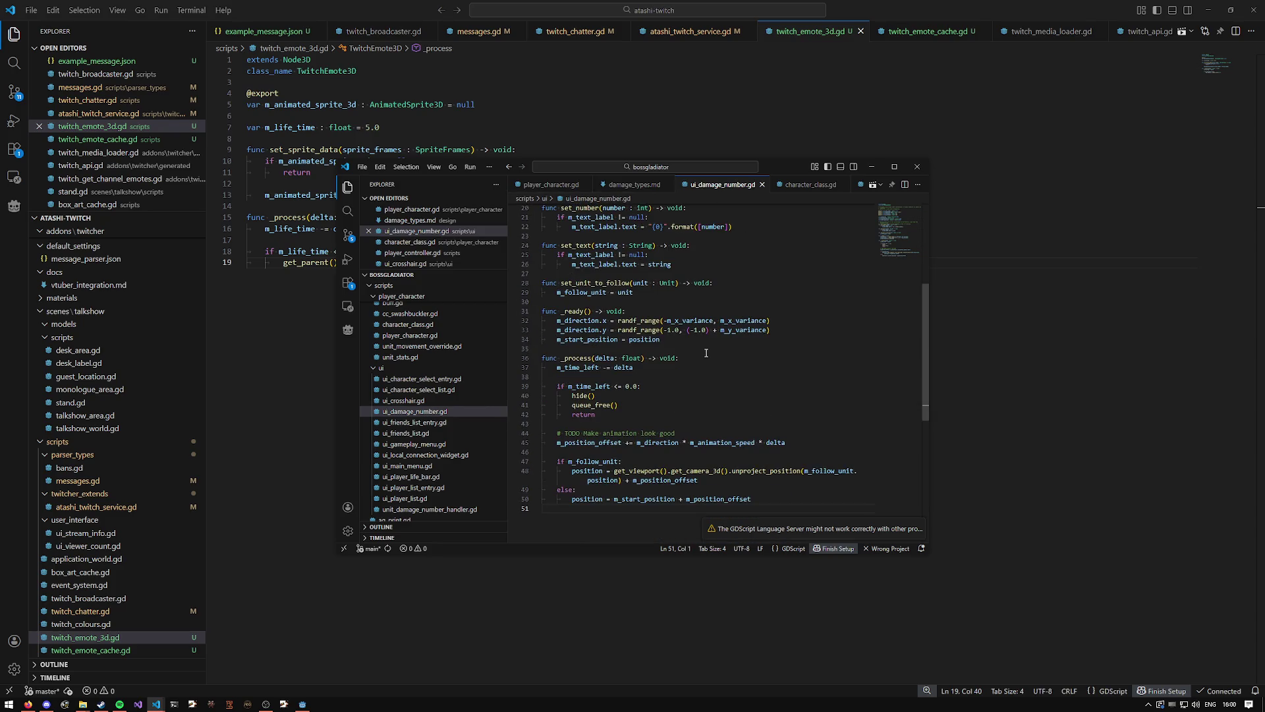
key("alt+Tab")
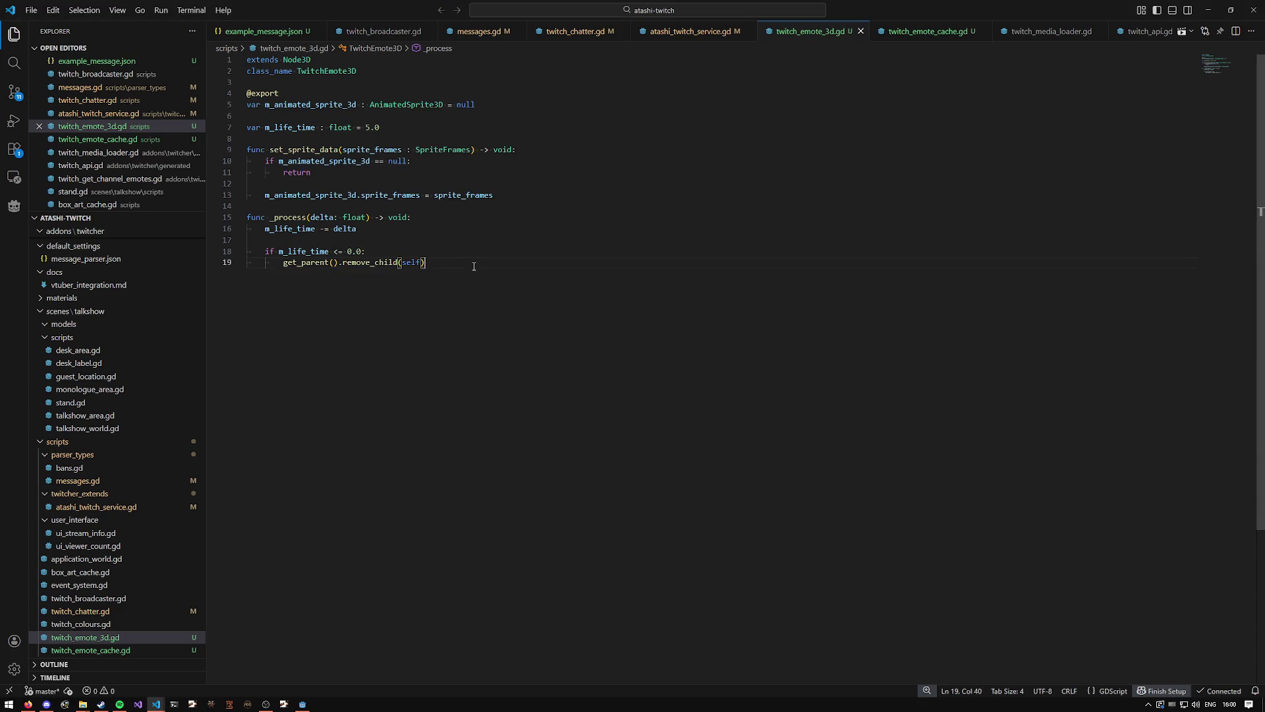
Replace the remove_child line with queue_free() and save the script.
key("shift+Home")
type("queue")
key("Down")
key("Return")
key("ctrl+s")
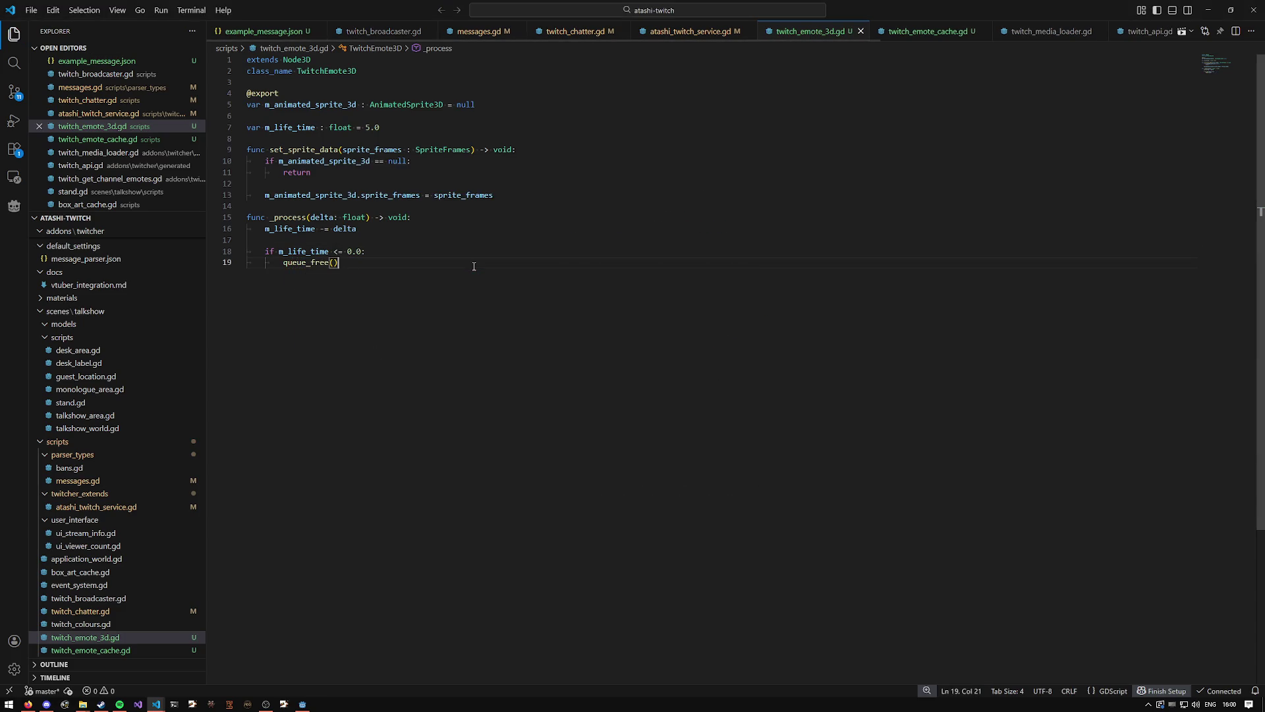
Add a hide() call above queue_free() at the end of the lifetime check.
left_click(454, 254)
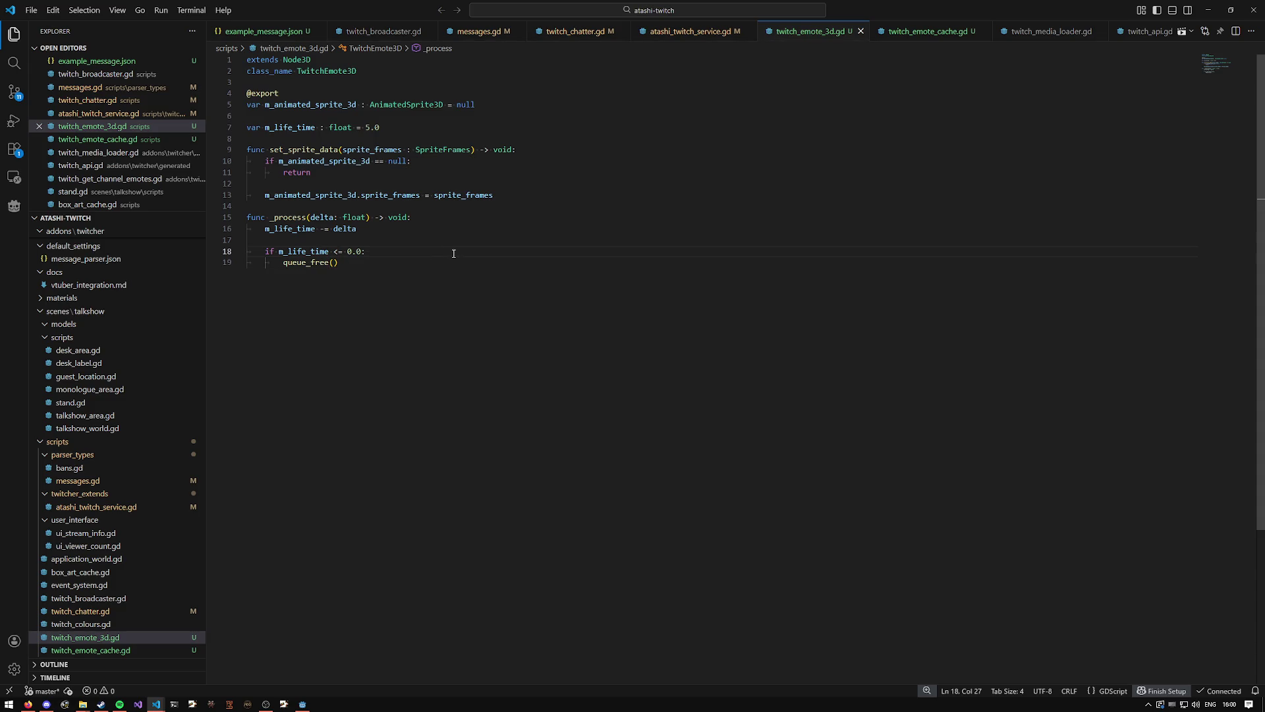
key("Return")
type("hide()")
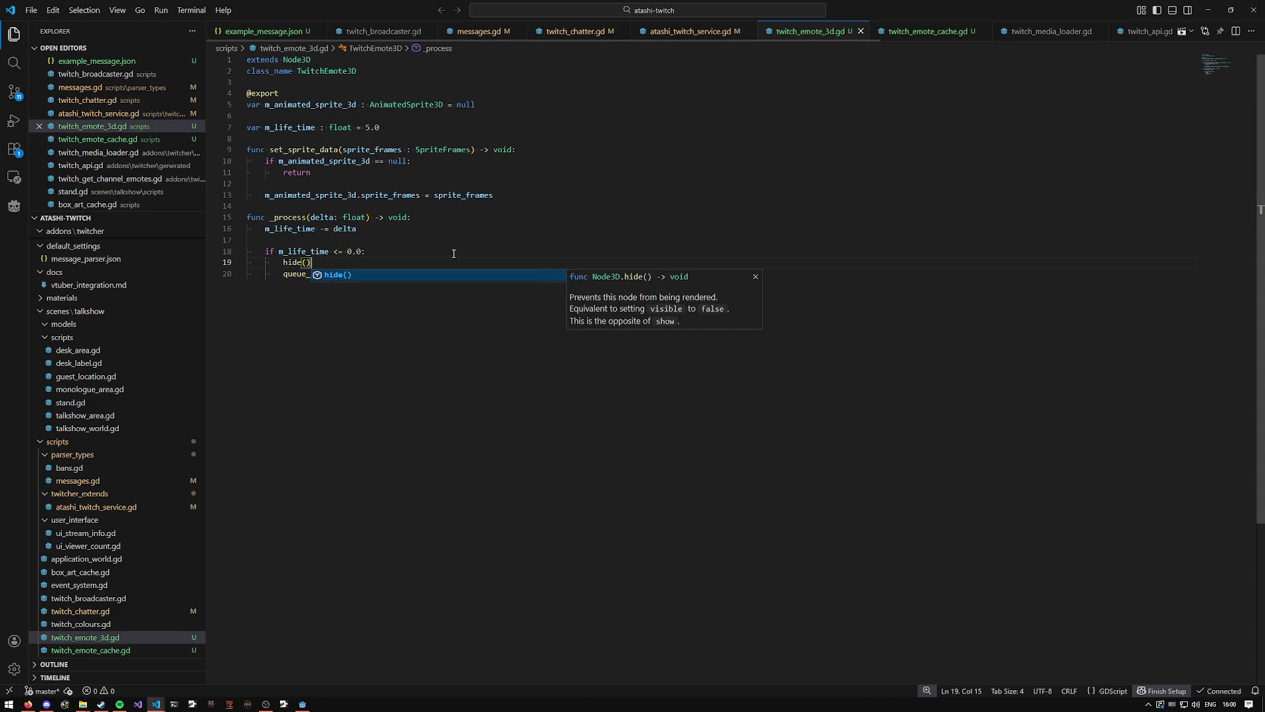
left_click(630, 240)
key("alt+Tab")
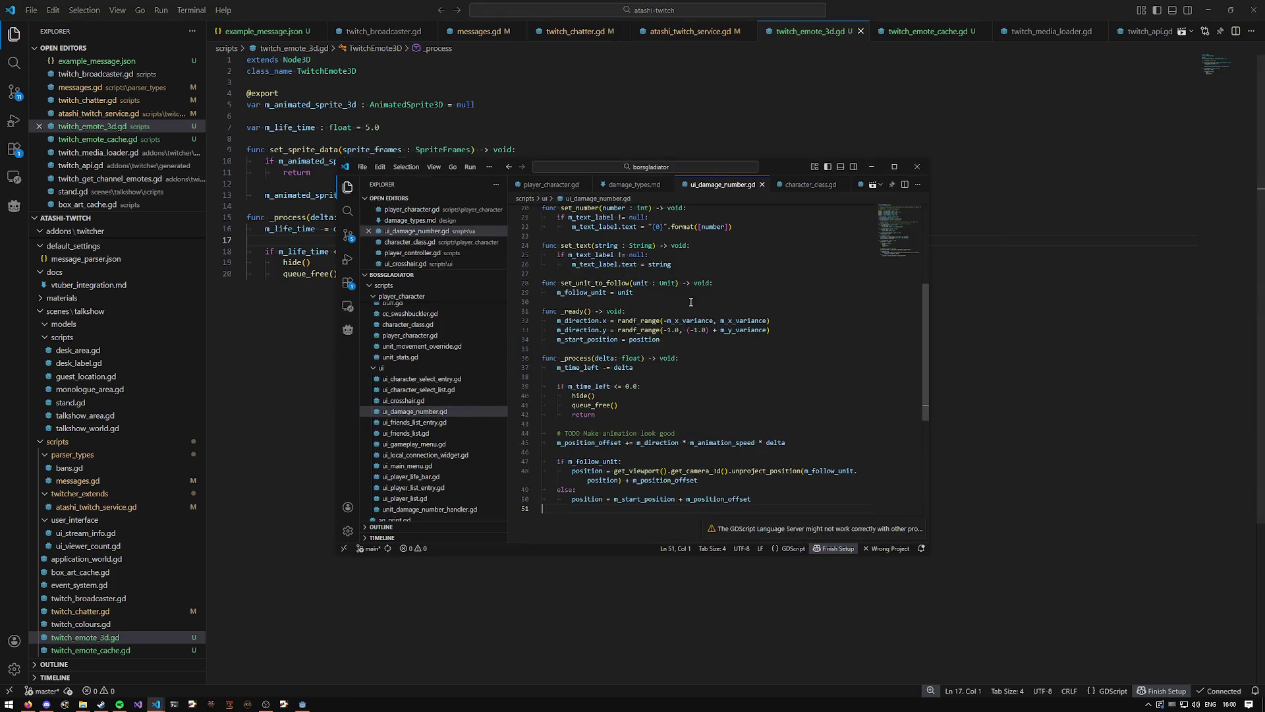
left_click(915, 169)
left_click(691, 260)
left_click(397, 274)
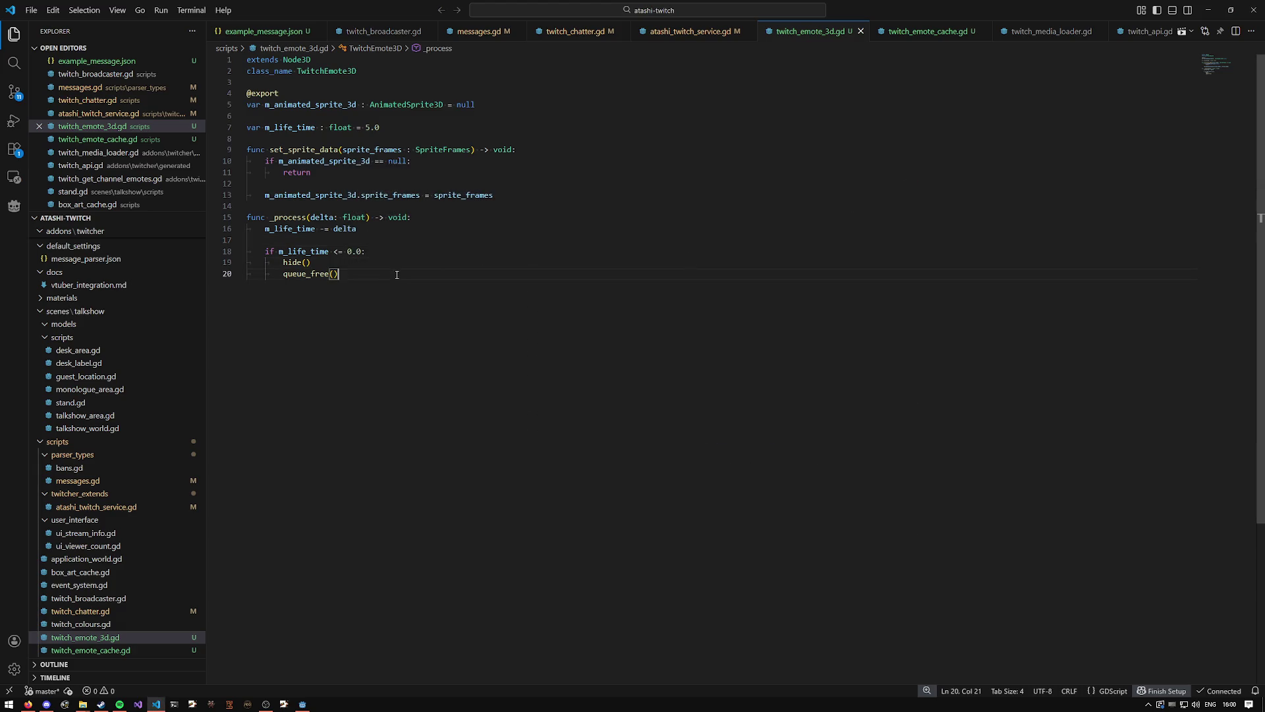
Insert 'if is_queued_for_deletion(): return' as the first line of _process and save the script.
left_click(554, 220)
key("Return")
type("if is_")
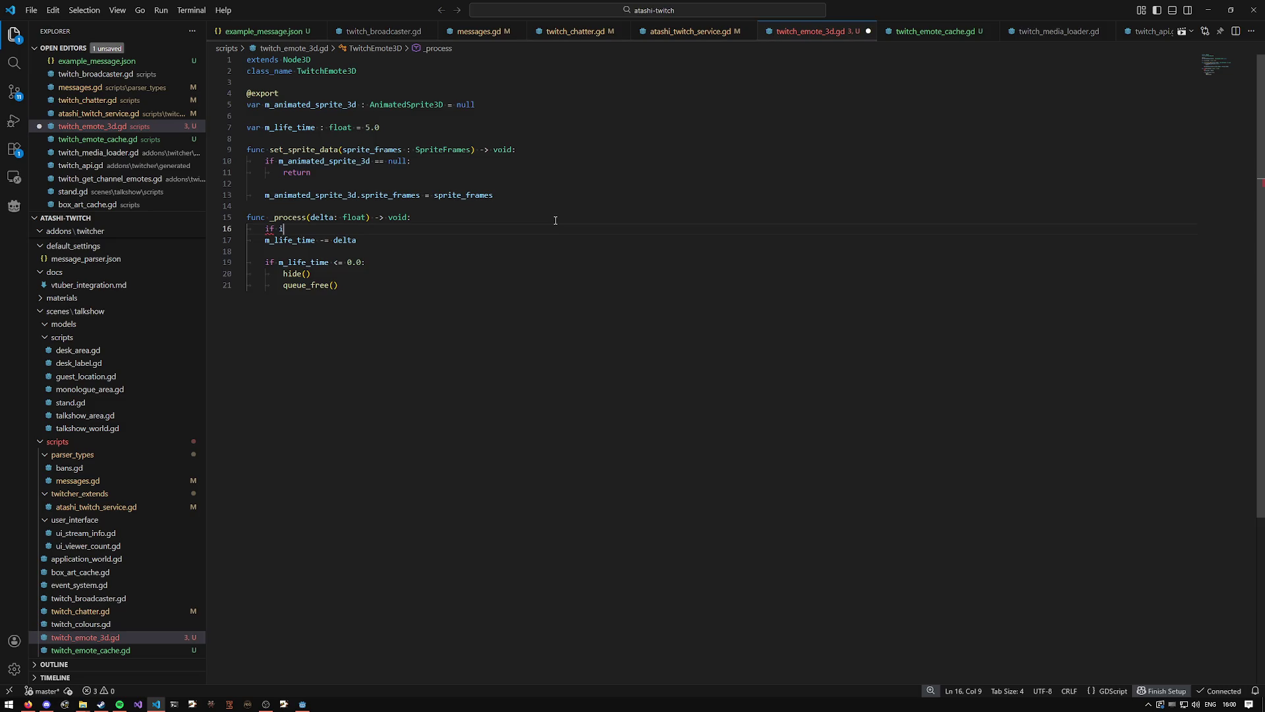
type("queu")
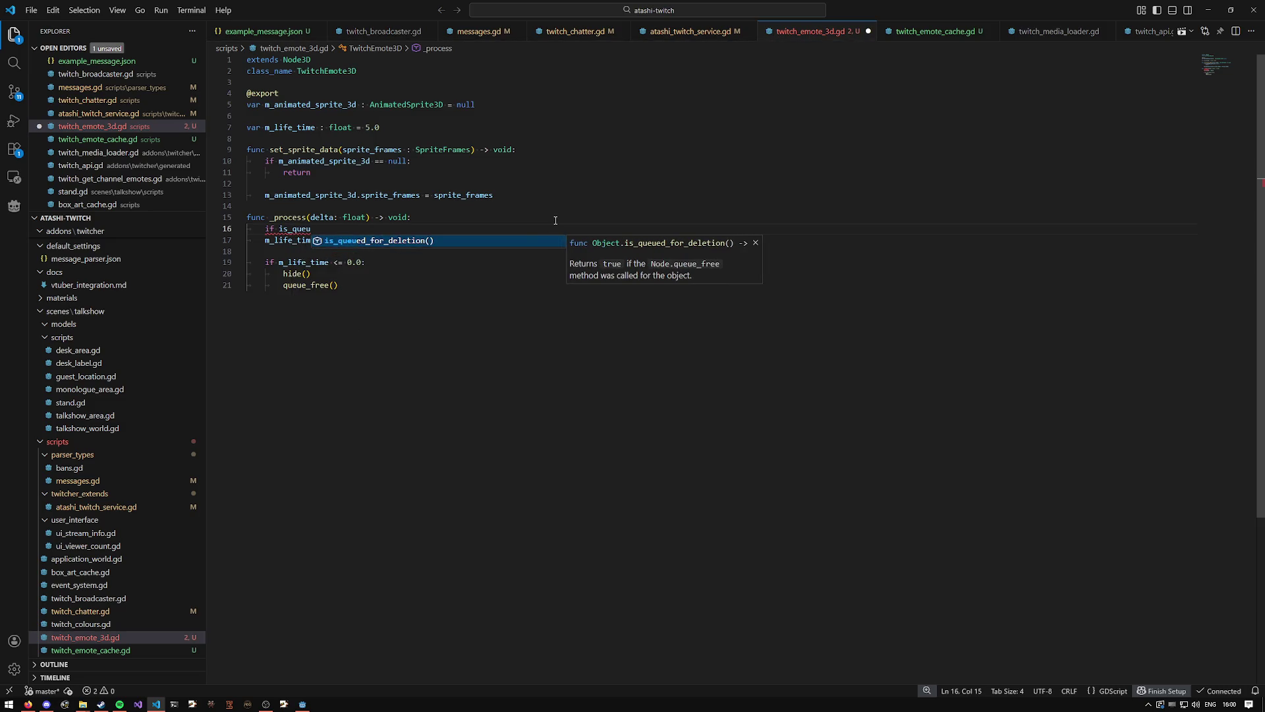
key("Tab")
type(":")
key("Return")
type("return")
key("Return")
key("ctrl+s")
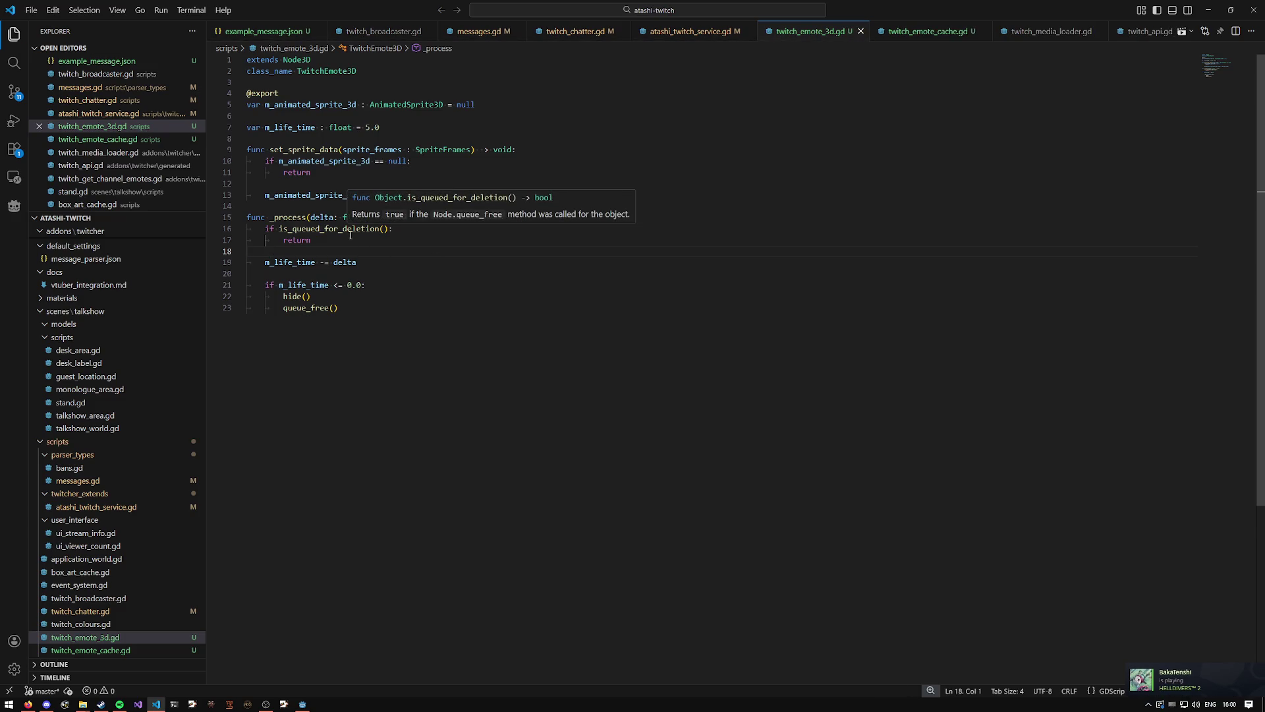
left_click(523, 314)
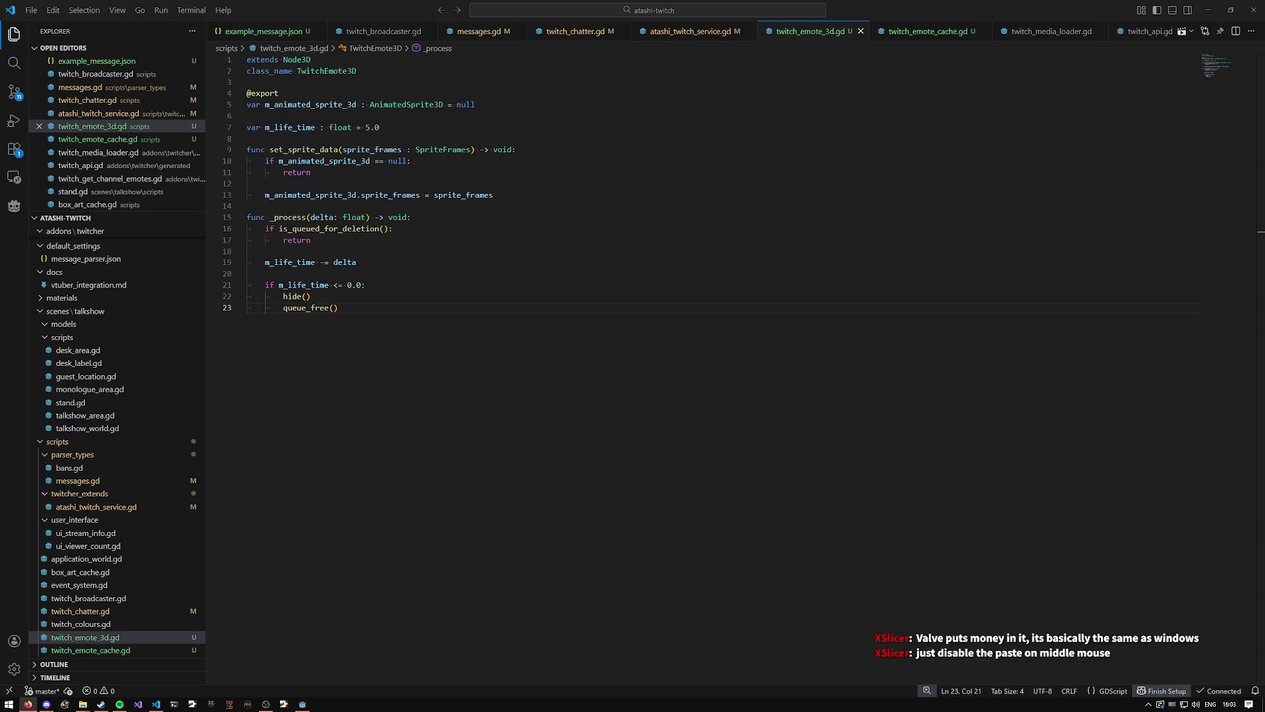
key("alt+Tab")
scroll(988, 307, "down", 6)
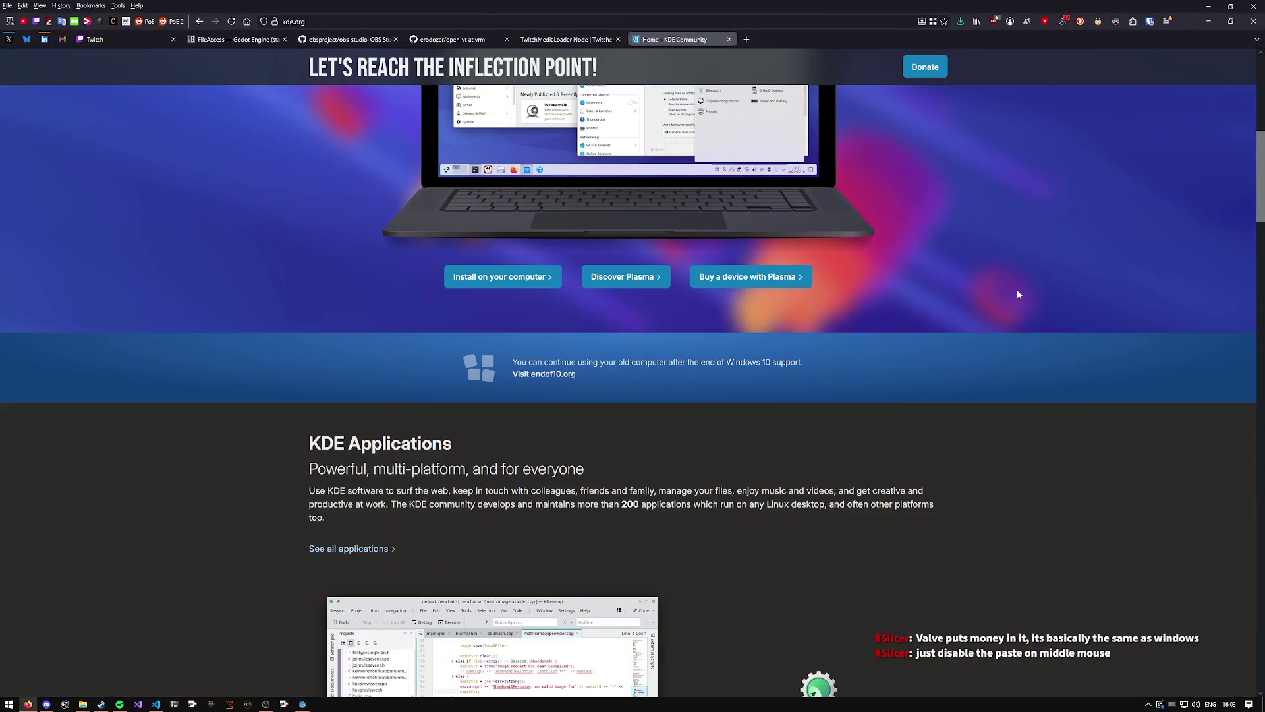
scroll(1018, 289, "up", 3)
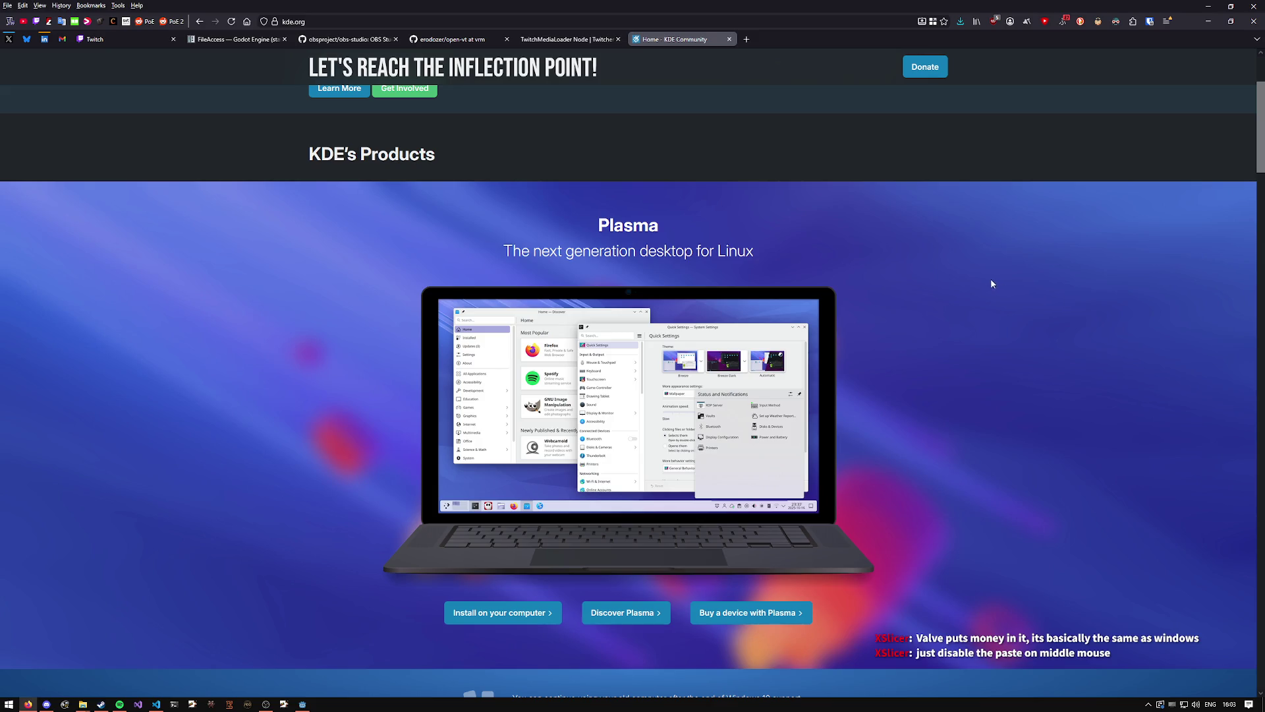
scroll(989, 281, "down", 2)
scroll(984, 277, "down", 5)
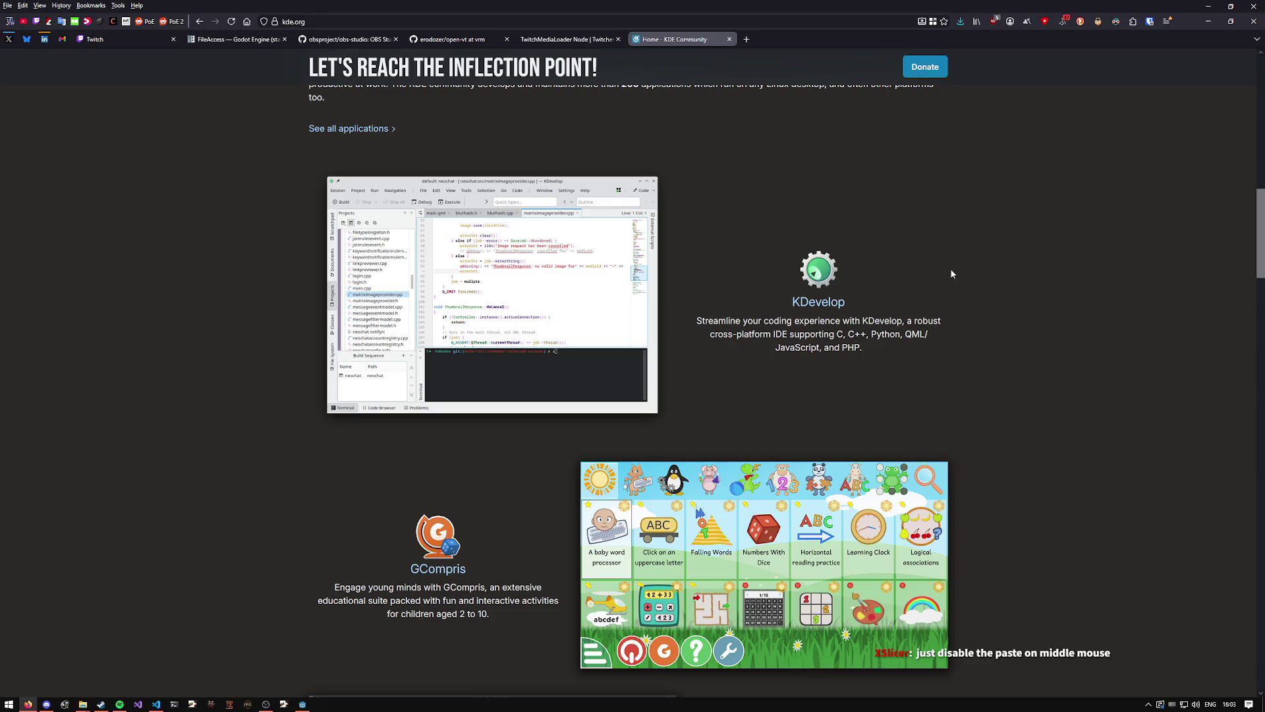
scroll(951, 273, "up", 1)
scroll(952, 273, "up", 4)
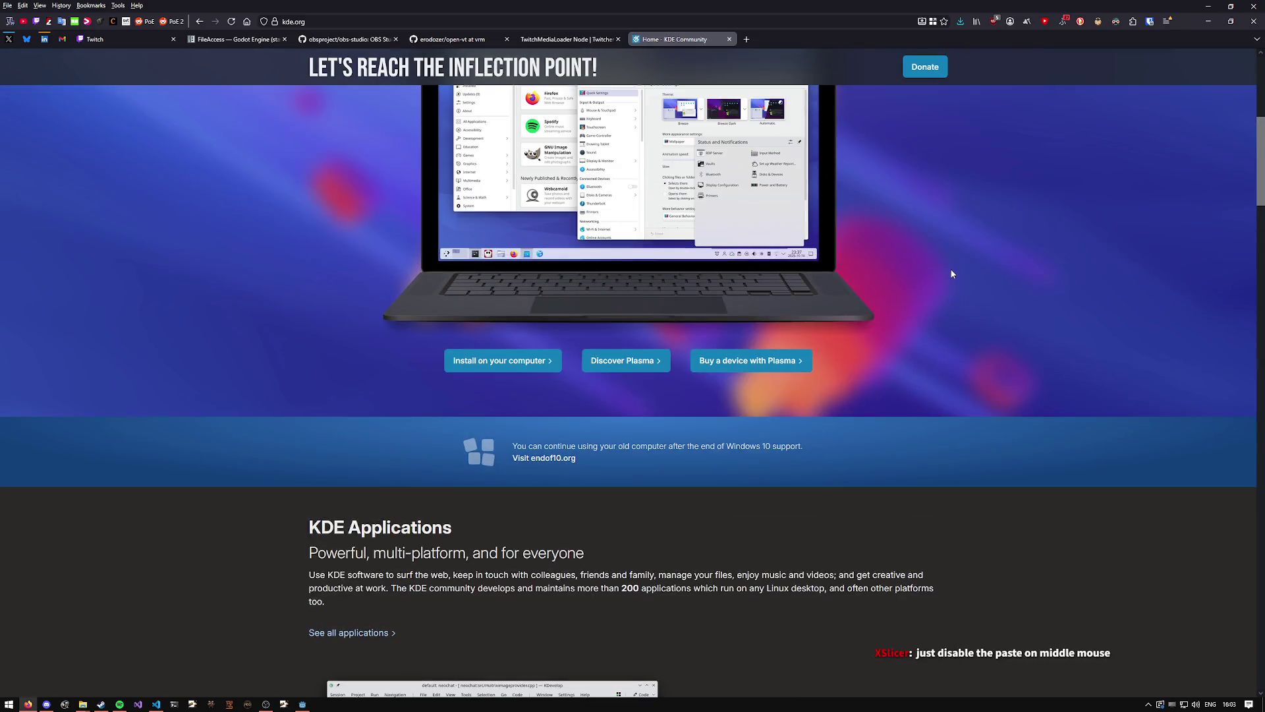
scroll(952, 274, "down", 5)
scroll(952, 274, "down", 3)
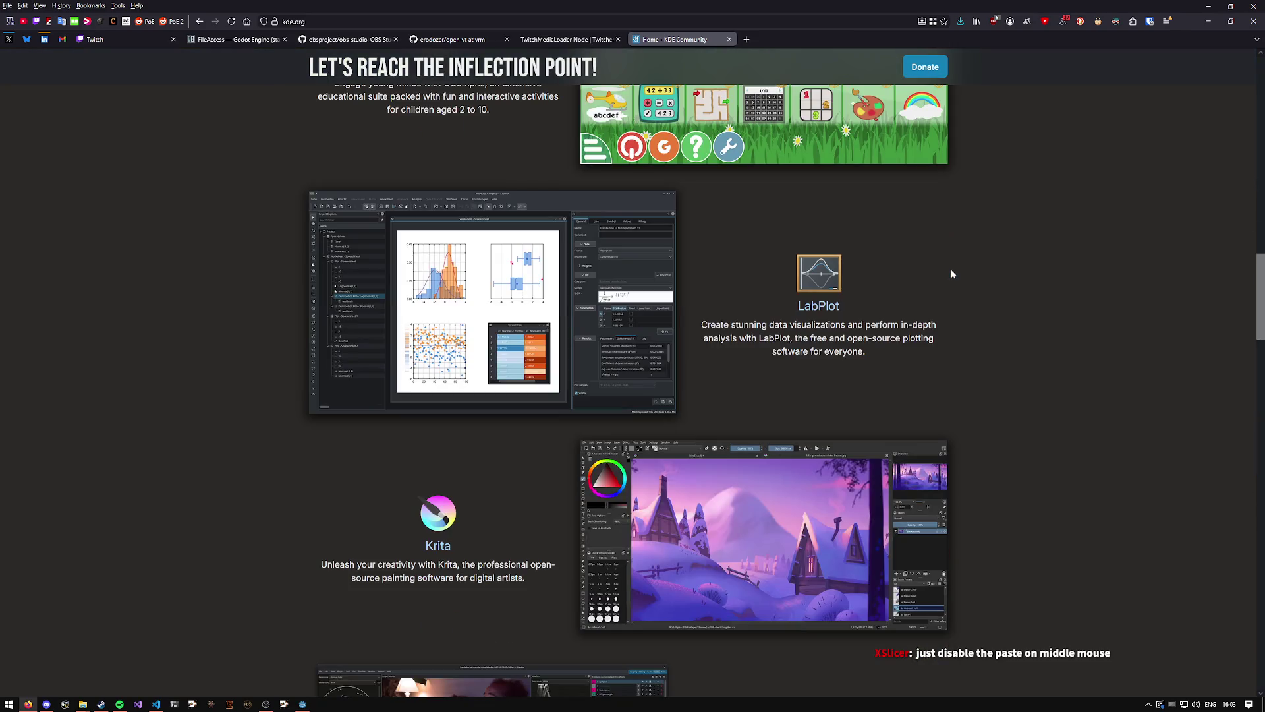
scroll(951, 273, "down", 4)
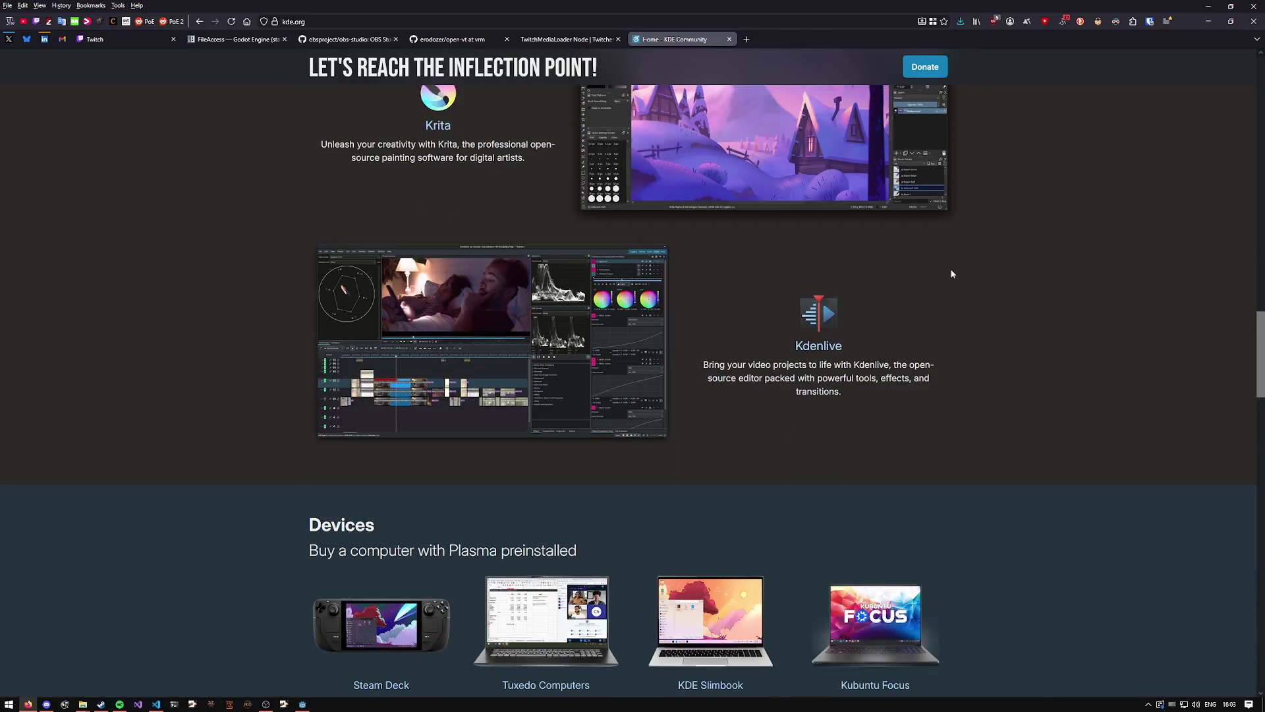
scroll(963, 277, "down", 4)
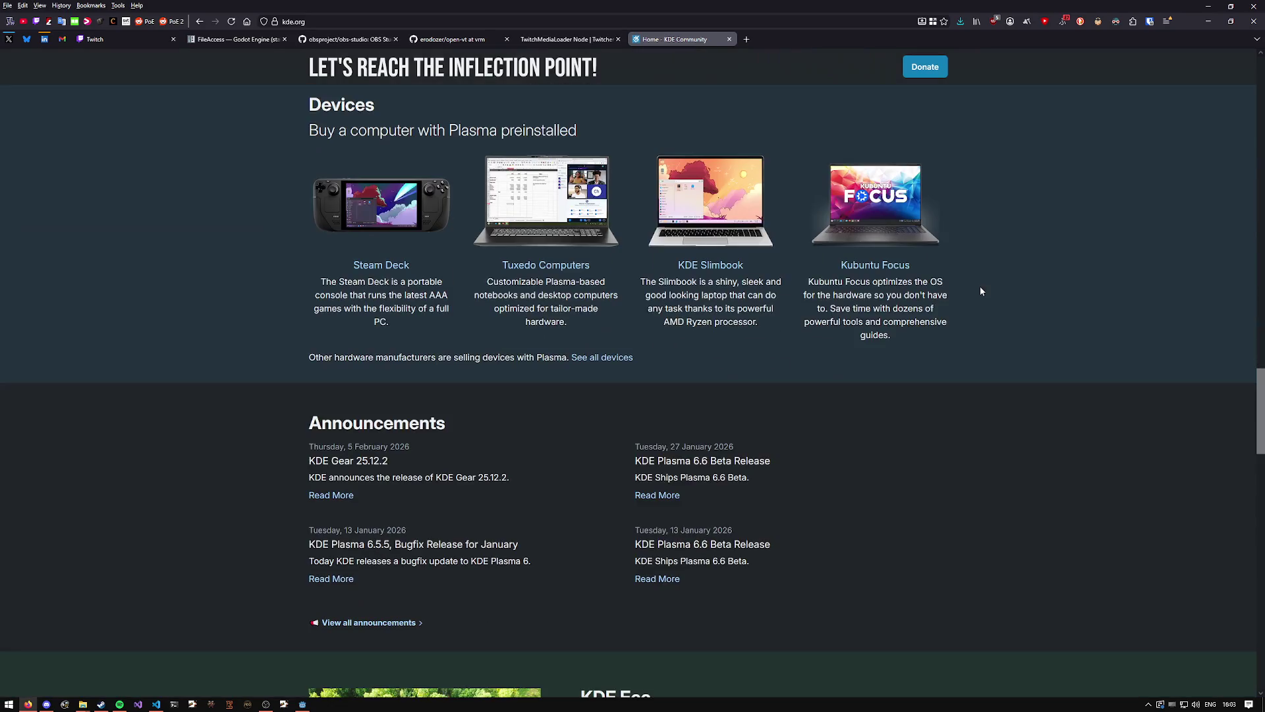
scroll(987, 292, "down", 2)
scroll(988, 292, "down", 2)
scroll(985, 287, "up", 5)
scroll(983, 288, "down", 4)
scroll(970, 285, "down", 4)
scroll(970, 288, "down", 5)
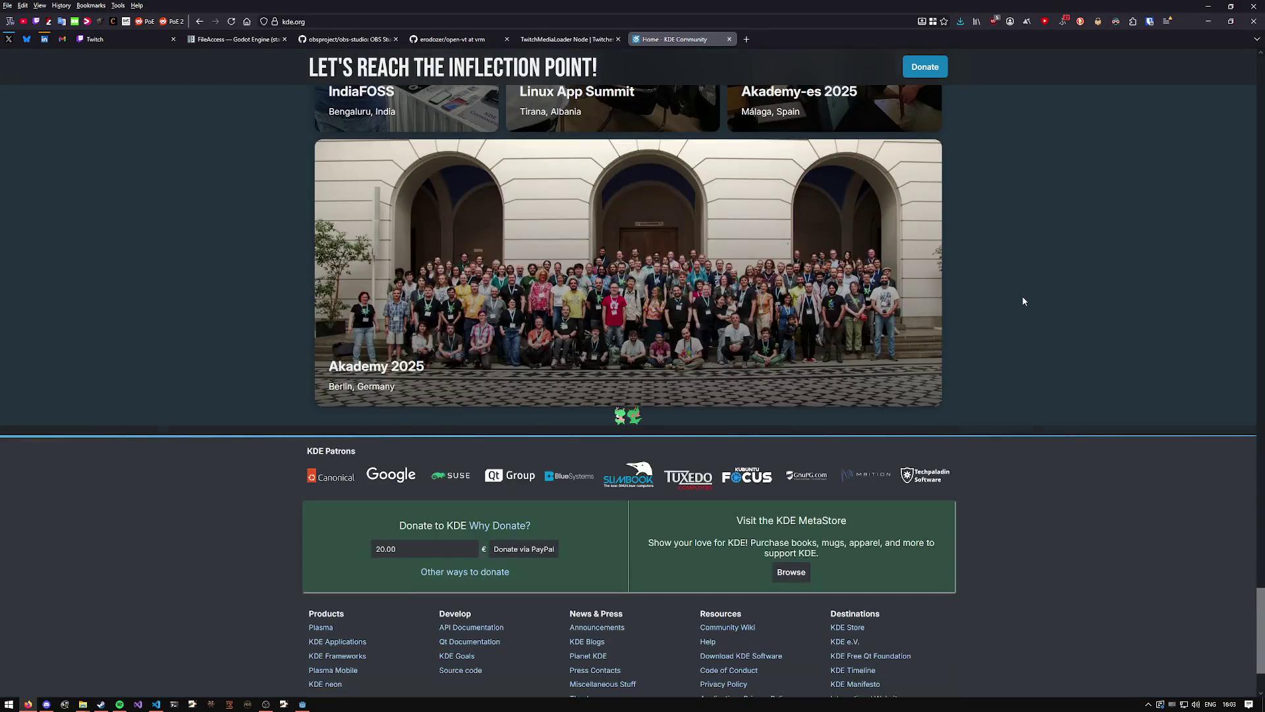
scroll(1021, 296, "up", 5)
scroll(1022, 296, "up", 4)
scroll(1022, 296, "up", 5)
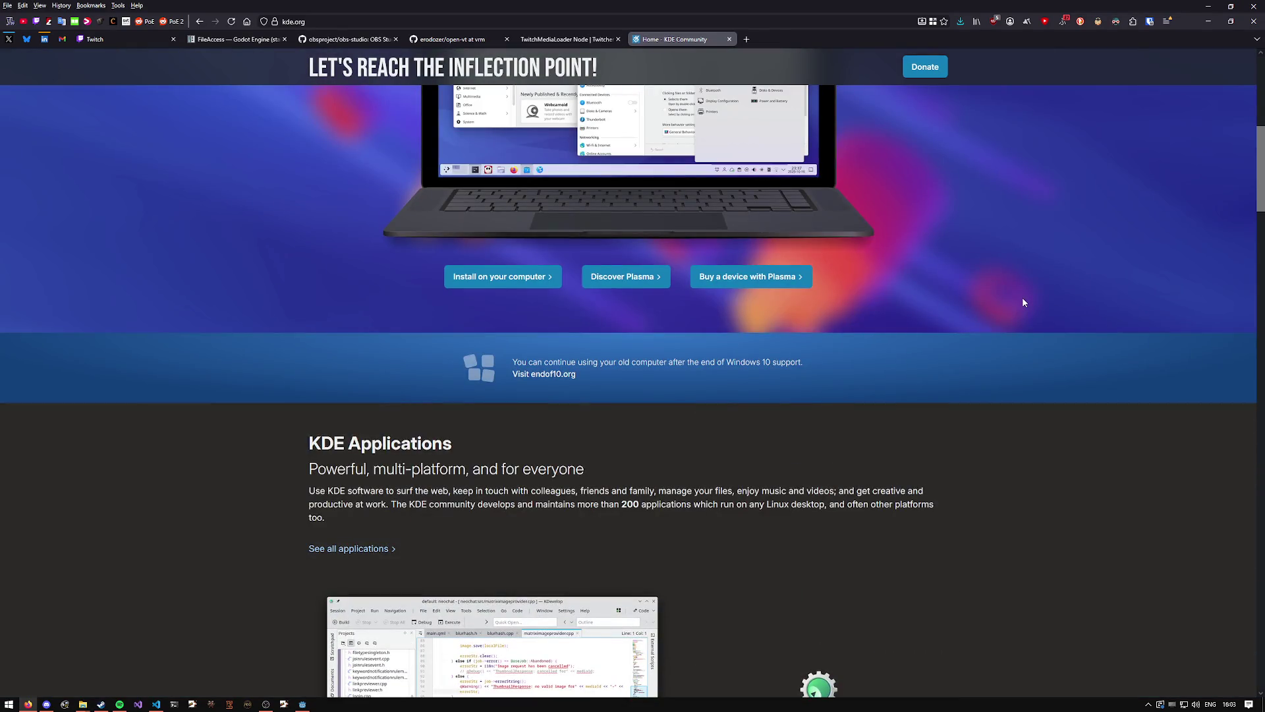
scroll(1001, 300, "down", 3)
scroll(1000, 301, "down", 2)
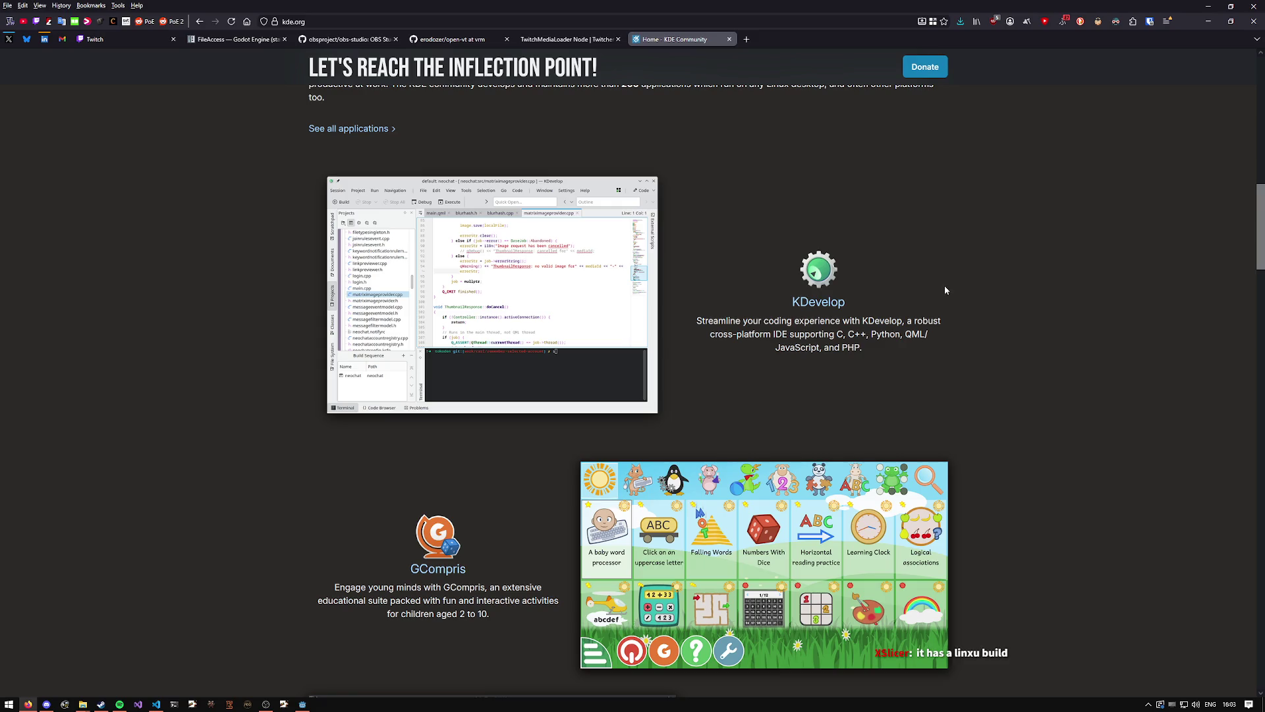
scroll(944, 291, "up", 3)
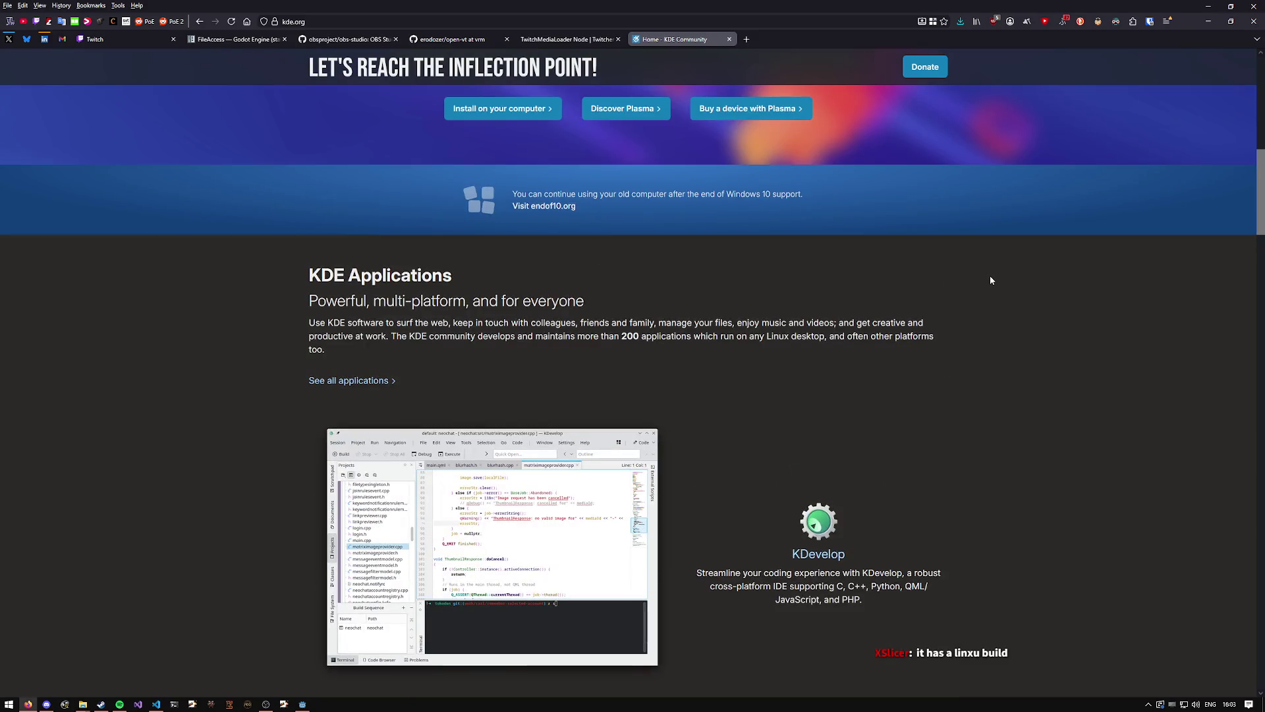
scroll(990, 275, "up", 4)
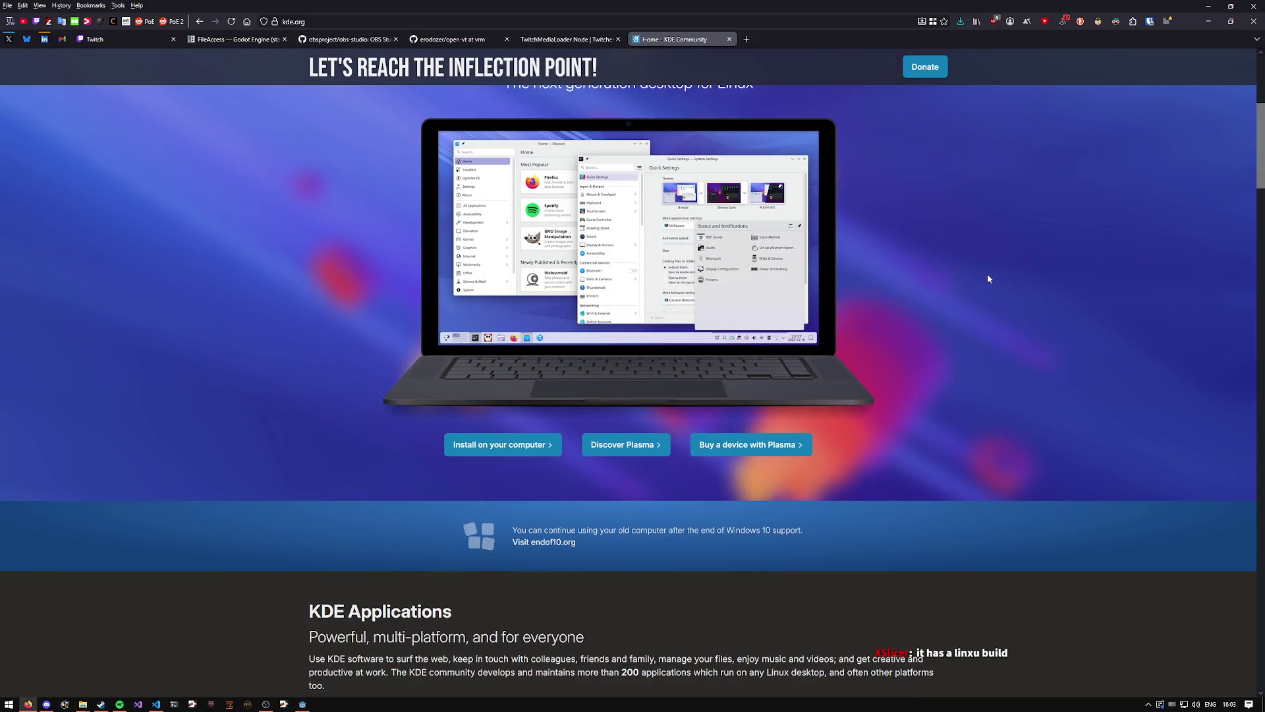
scroll(988, 278, "up", 4)
scroll(988, 278, "down", 6)
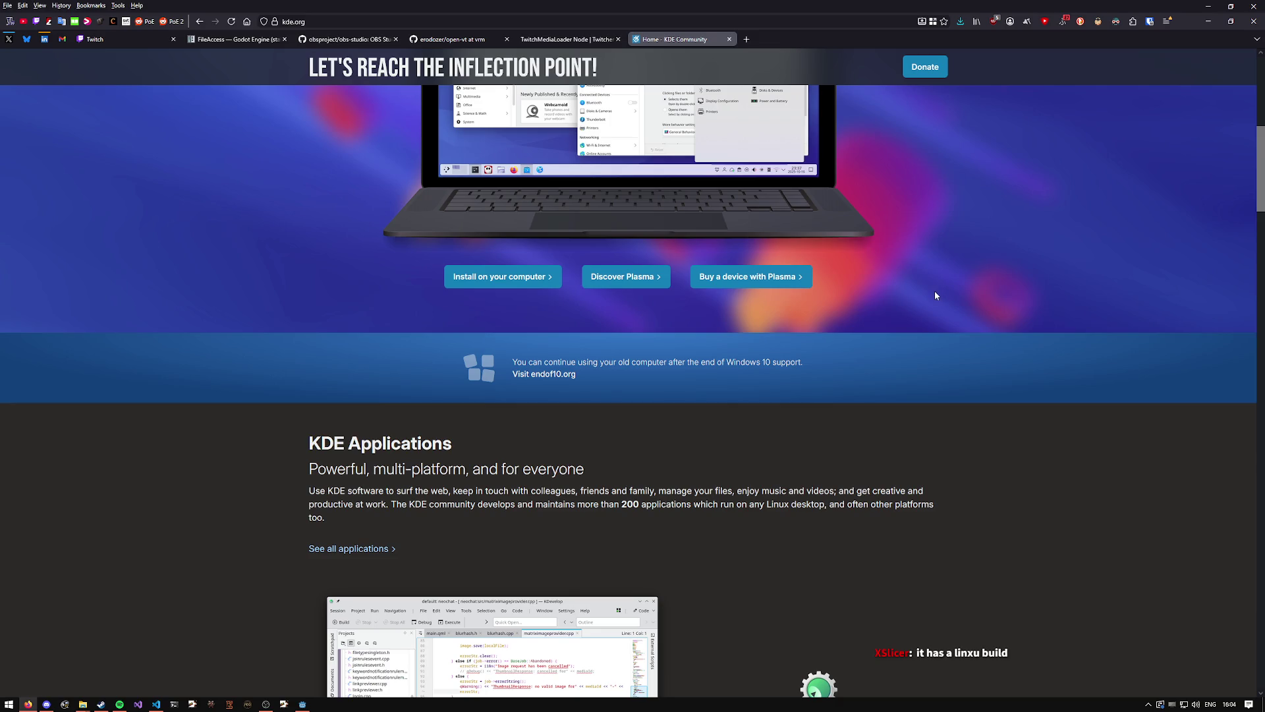
scroll(935, 295, "down", 3)
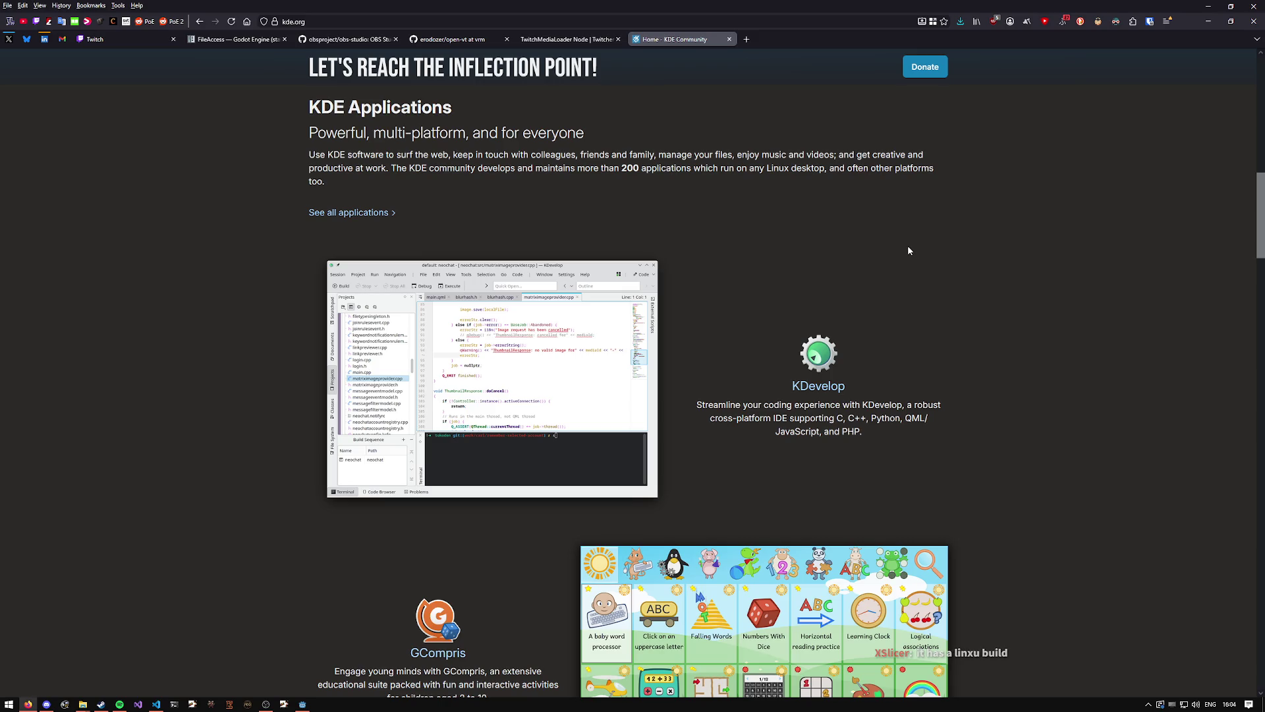
scroll(908, 250, "up", 5)
scroll(896, 321, "up", 2)
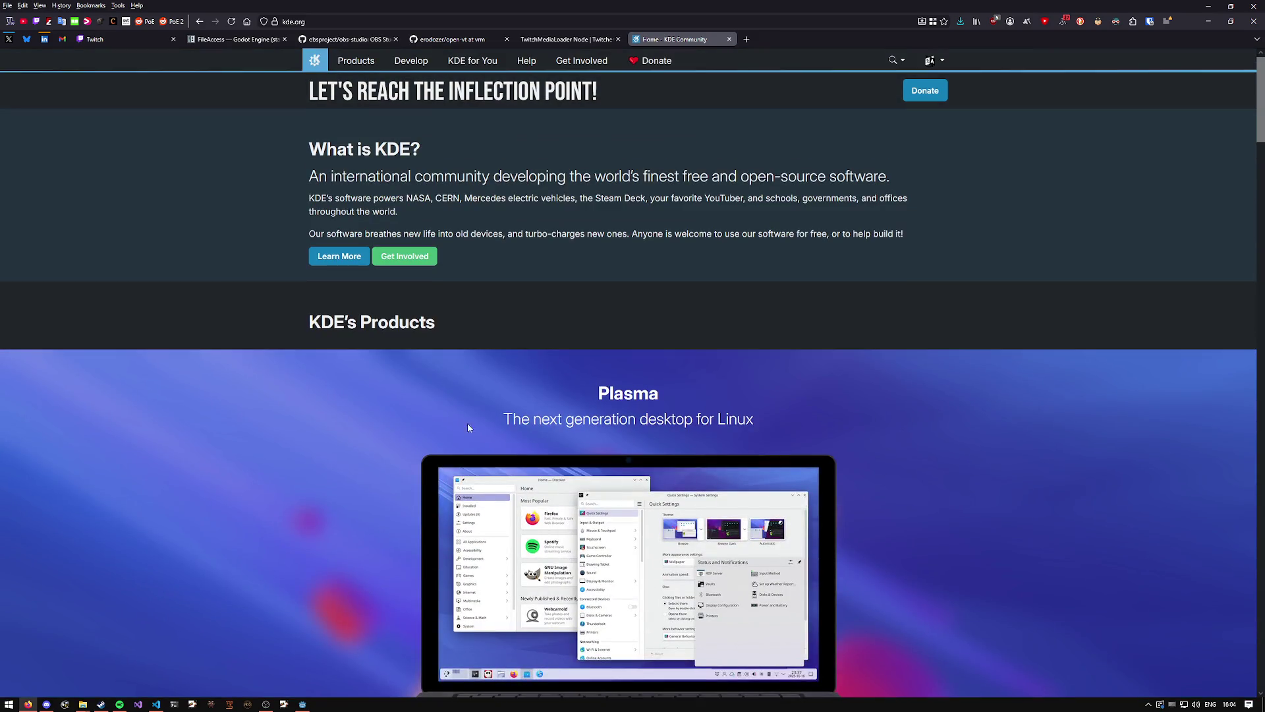
Run a web search for 'kde' from the address bar.
key("ctrl+l")
type("kde")
key("Return")
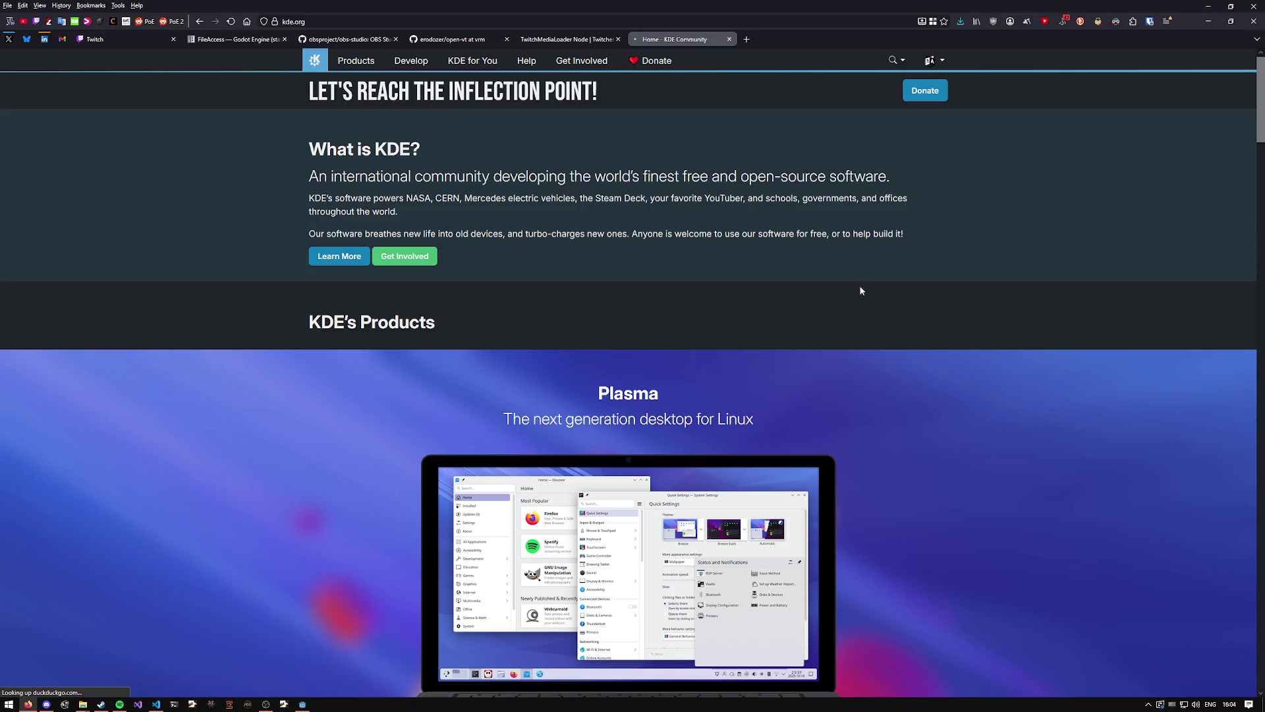
Switch back to VS Code and focus the finished twitch_emote_3d.gd script.
key("alt+Tab")
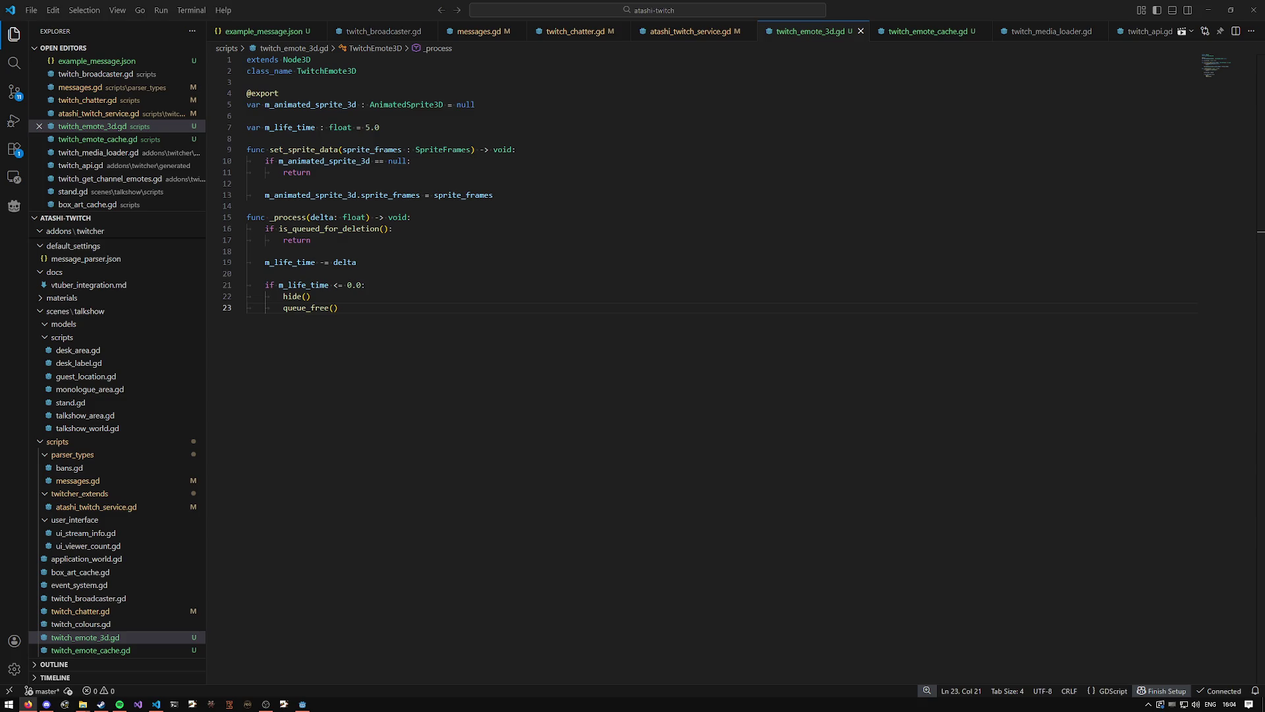
left_click(686, 383)
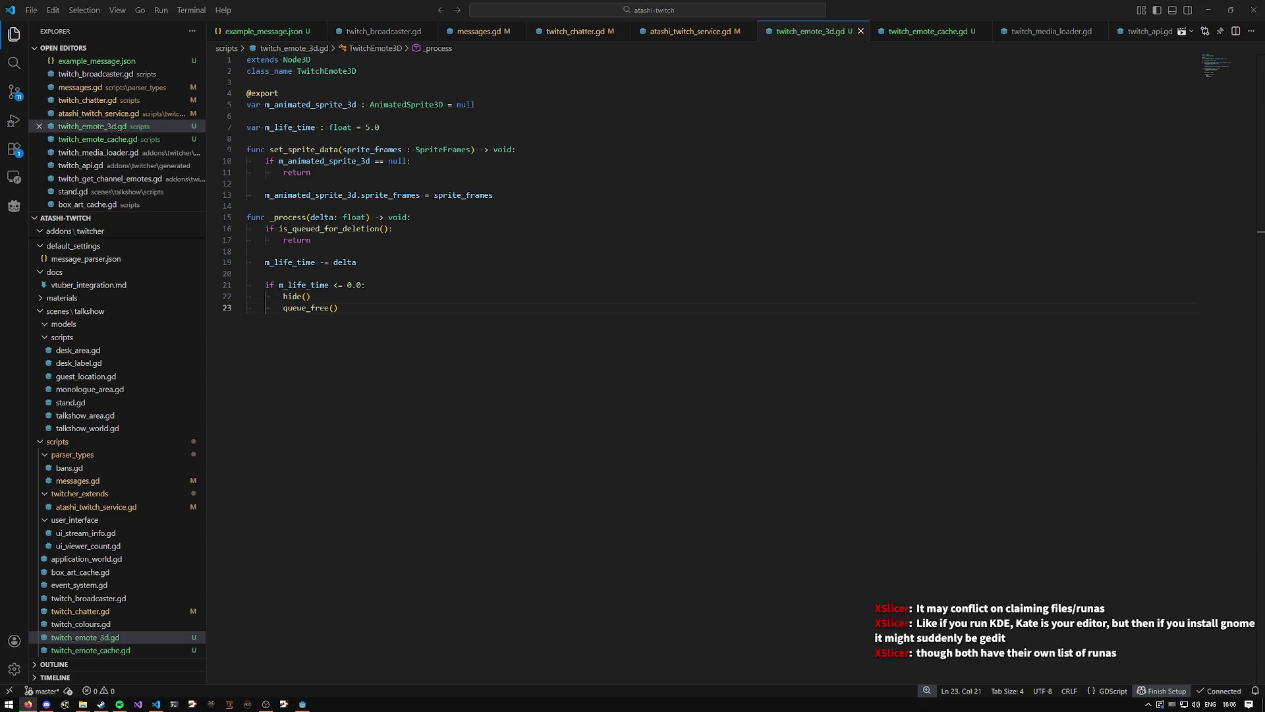
left_click(749, 449)
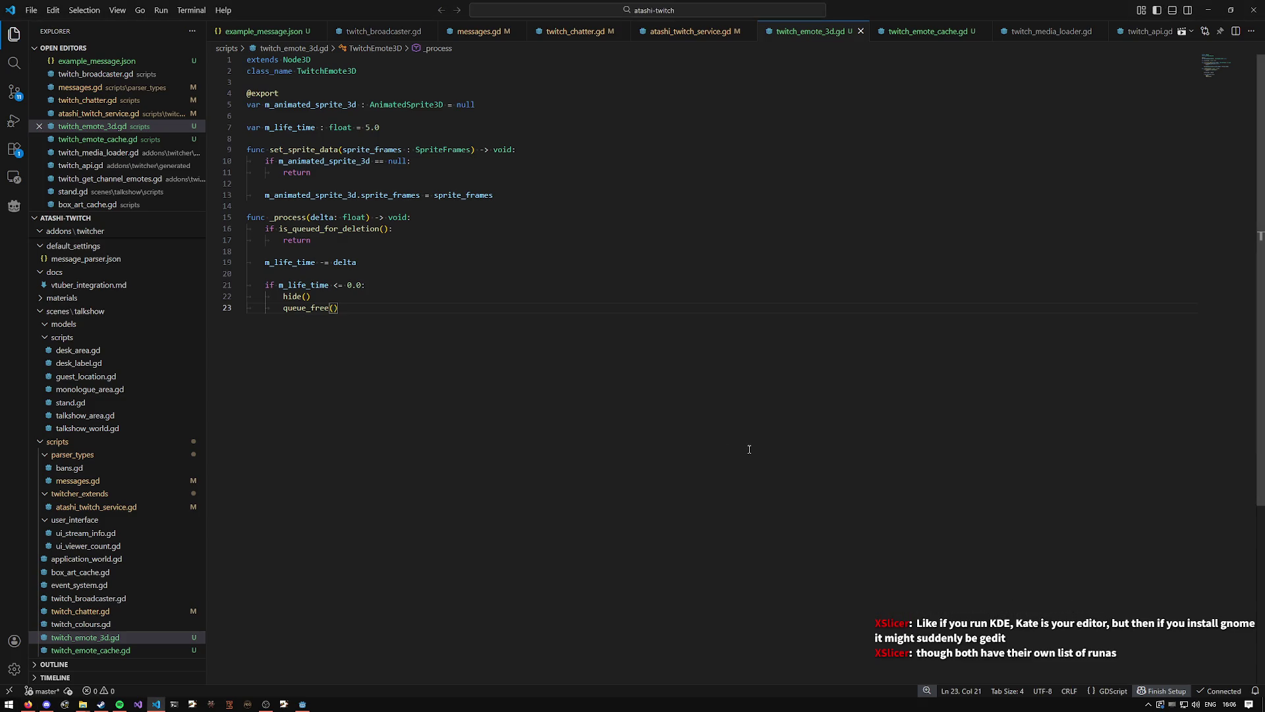